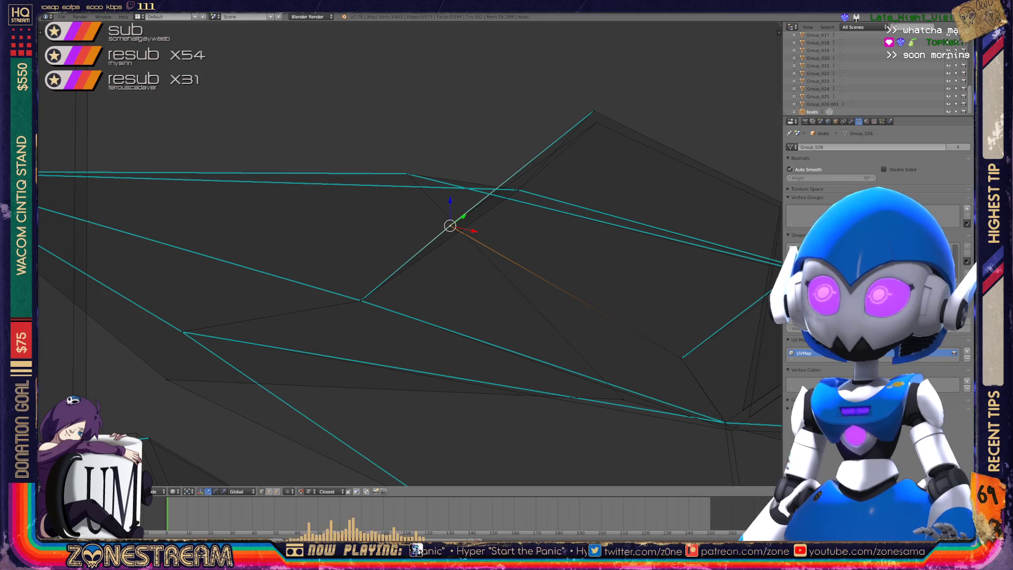
Nudge a selected hull vertex slightly up and to the left.
left_click(593, 110, "shift")
scroll(415, 263, "down", 4)
mouse_move(412, 253)
middle_mouse_down()
mouse_move(264, 229)
mouse_move(317, 274)
middle_mouse_up()
right_click(434, 286)
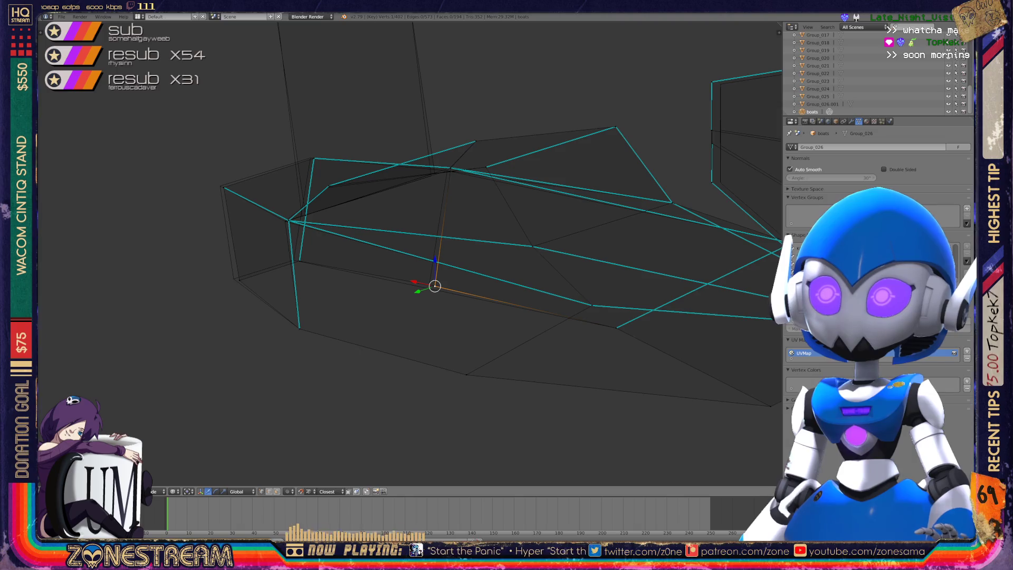
mouse_move(400, 253)
middle_mouse_down("shift")
mouse_move(496, 248)
mouse_move(548, 232)
mouse_move(576, 261)
middle_mouse_up("shift")
left_click(417, 237)
right_click_drag(416, 238, 406, 233)
left_click(406, 235)
Pull a lower vertex, an upper vertex and the top vertex slightly up-left.
left_click(319, 303)
right_click(319, 303, "shift")
right_click_drag(320, 302, 309, 298)
left_click(309, 298)
right_click(295, 166)
left_click(295, 165)
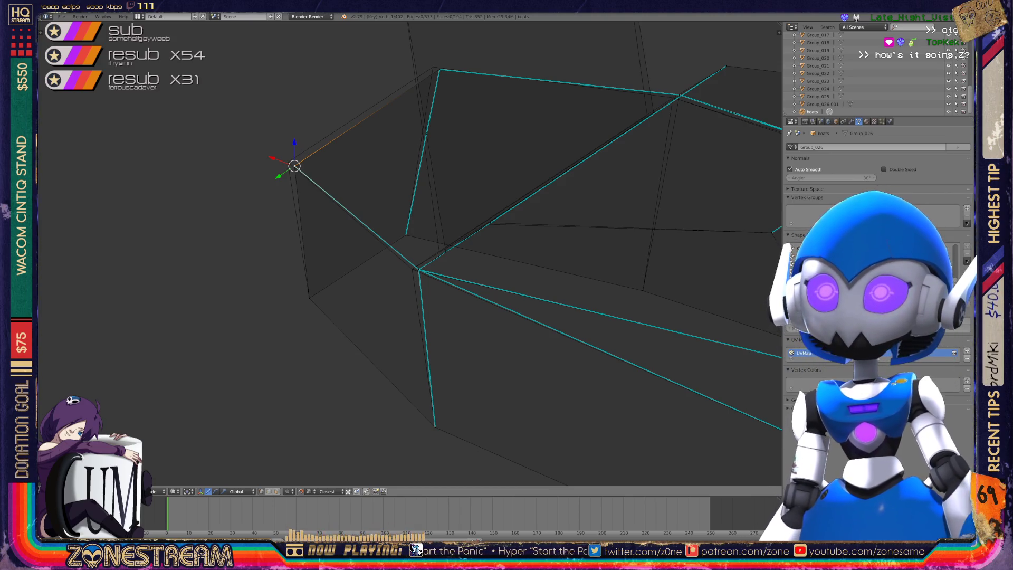
right_click(294, 166, "shift")
left_click_drag(295, 166, 287, 162)
right_click_drag(439, 68, 432, 67)
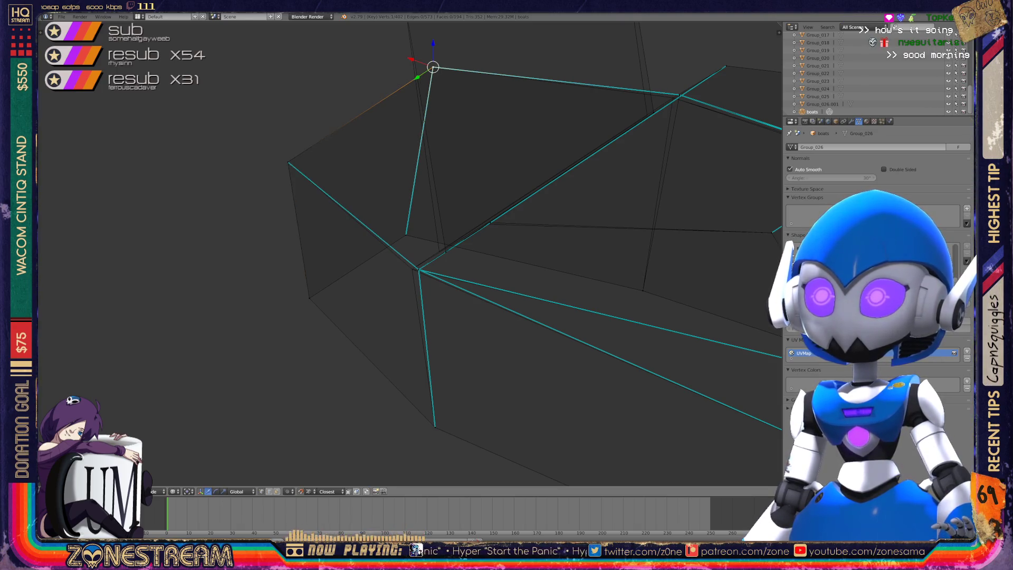
Reposition the hull vertex where the edges meet using G.
middle_click_drag(432, 67, 266, 38, "shift")
scroll(409, 253, "down", 3)
mouse_move(410, 253)
middle_mouse_down()
mouse_move(475, 248)
mouse_move(454, 256)
middle_mouse_up()
scroll(474, 248, "up", 3)
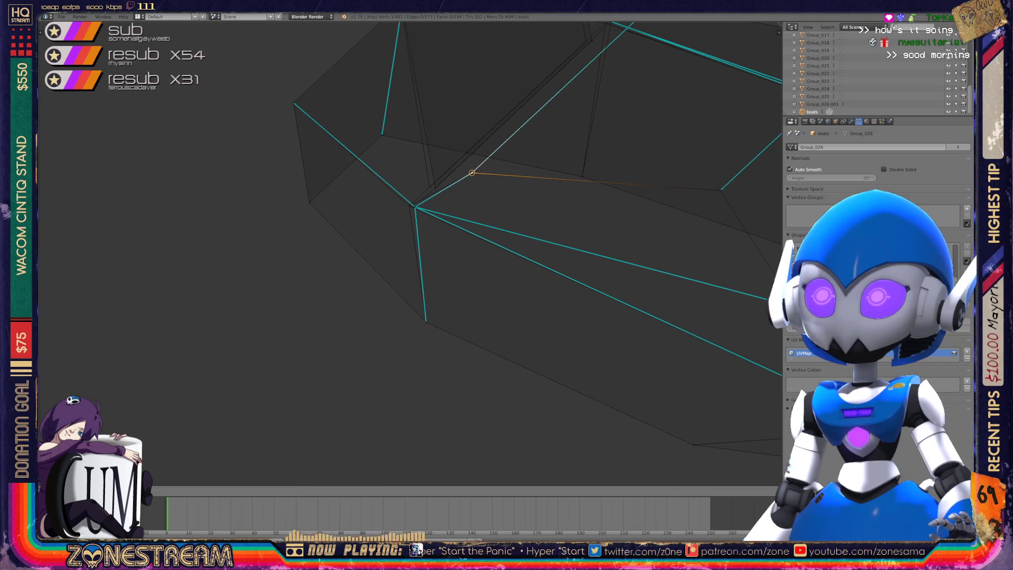
right_click(436, 188)
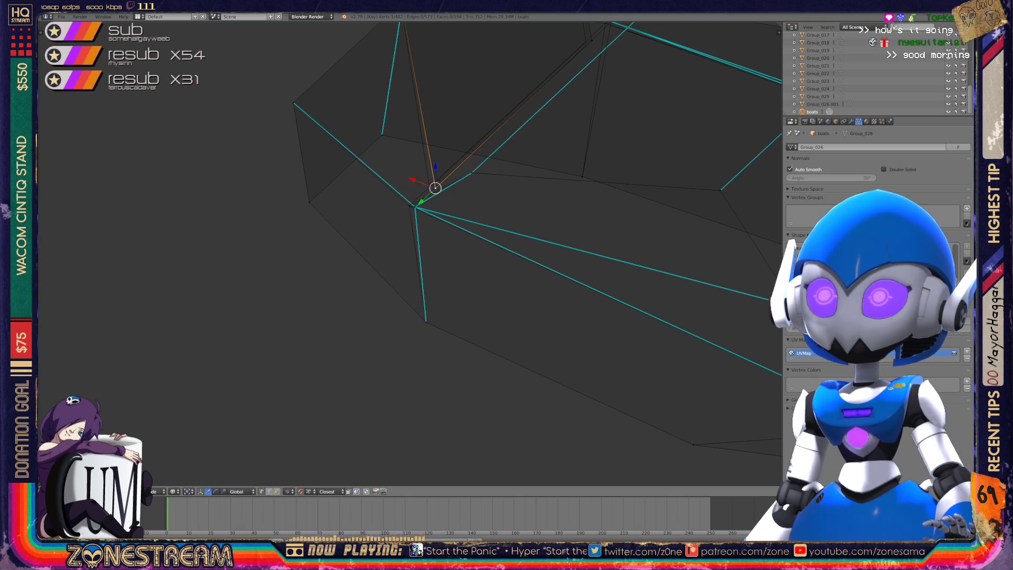
right_click(414, 207)
right_click(414, 206, "shift")
right_click(414, 207)
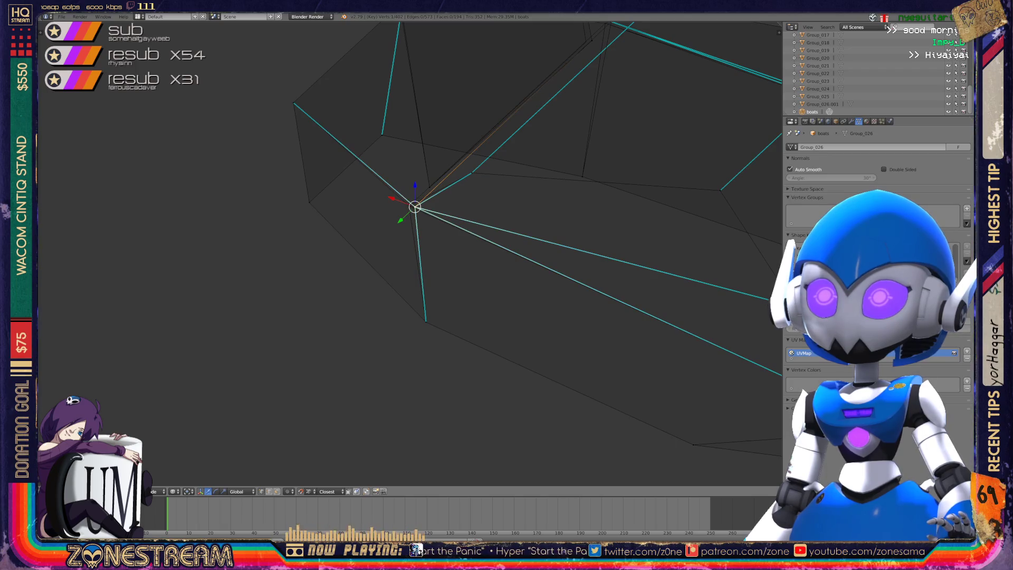
key("g")
key("Return")
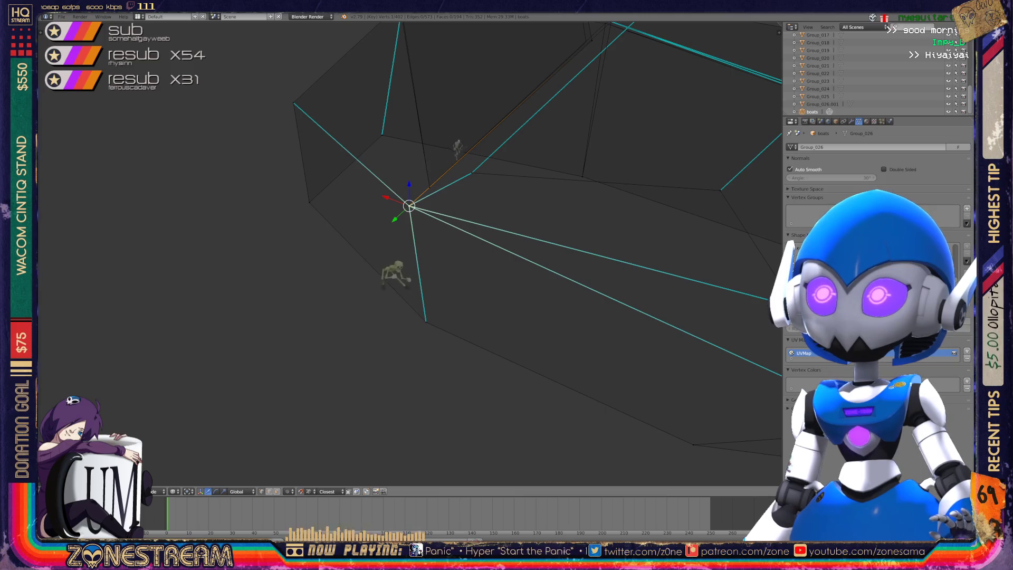
Select the far-corner vertices and the upright panel's top corners, then return to Object Mode.
mouse_move(422, 264)
middle_mouse_down()
mouse_move(464, 243)
mouse_move(421, 232)
mouse_move(438, 221)
mouse_move(422, 232)
middle_mouse_up()
right_click(549, 277)
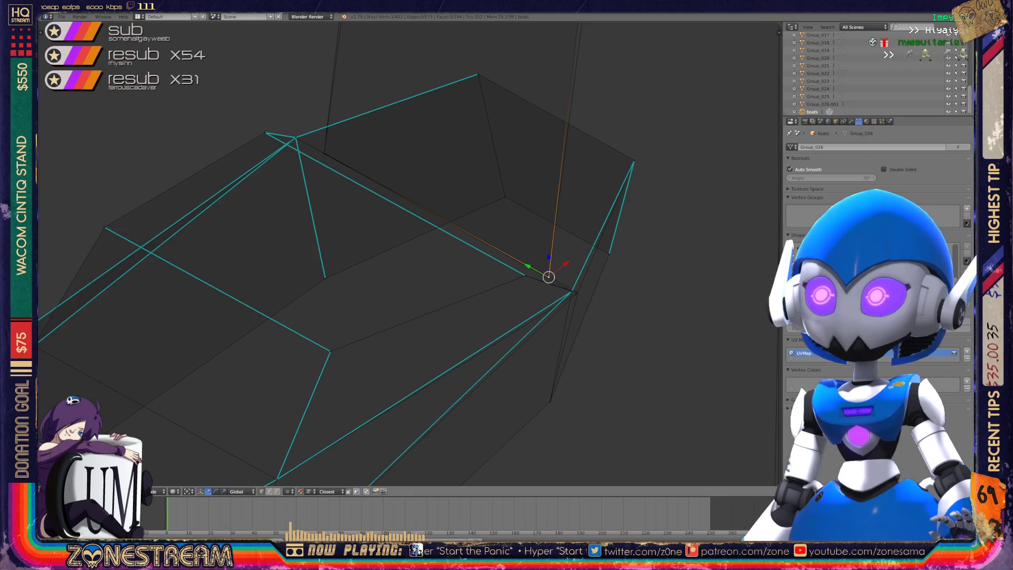
right_click(571, 291, "shift")
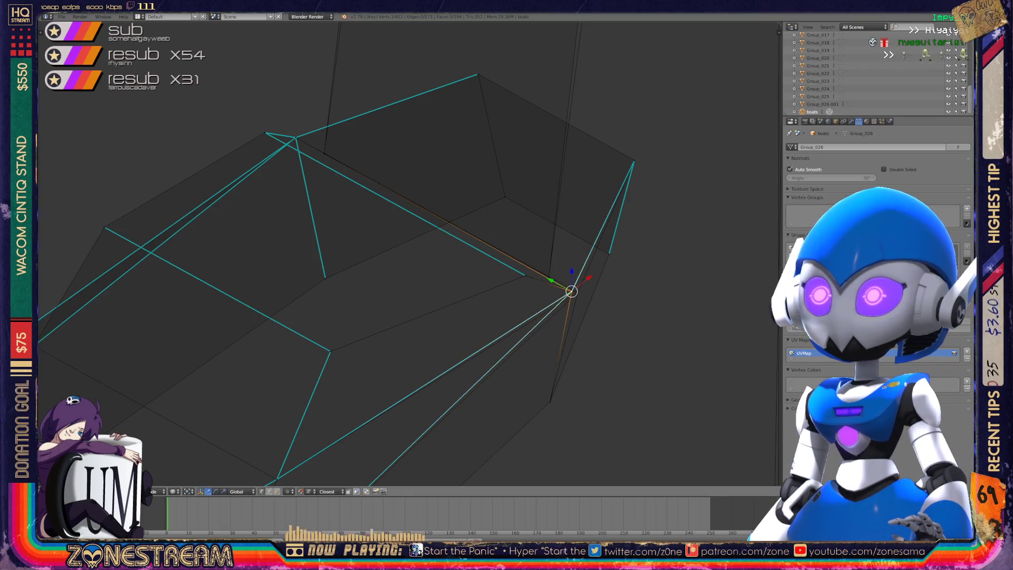
scroll(412, 370, "down", 4)
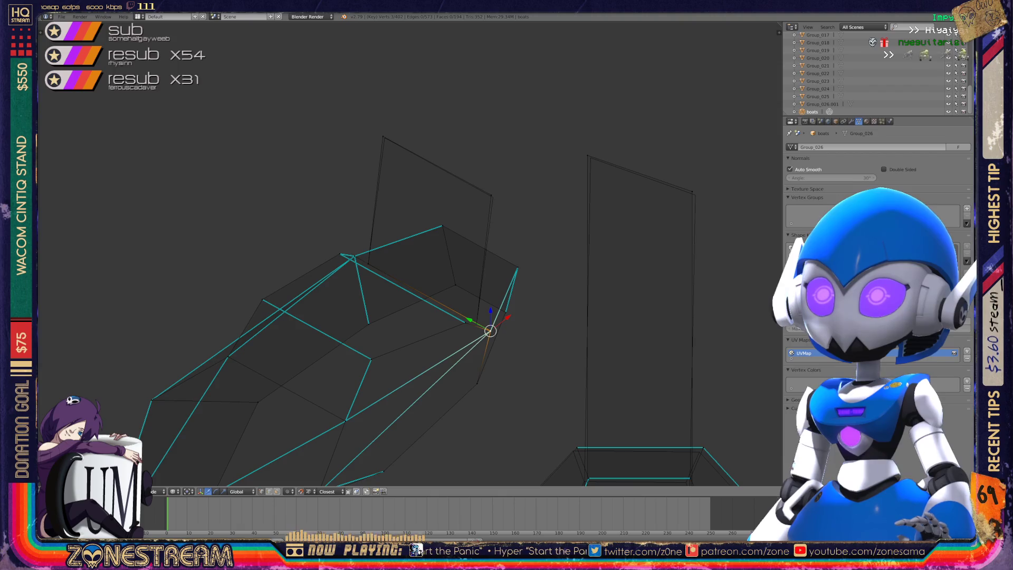
scroll(409, 253, "up", 2)
right_click(553, 157)
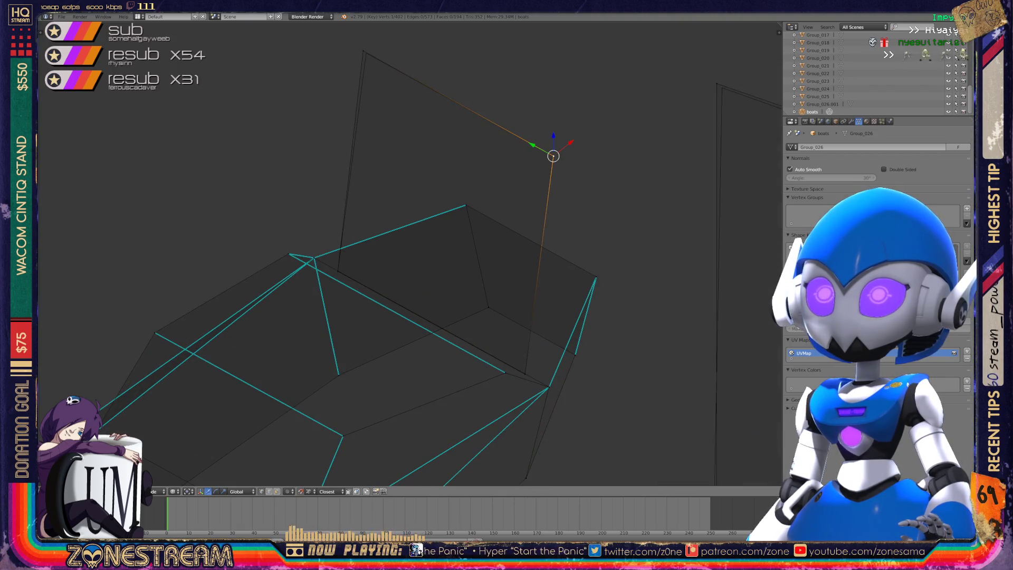
right_click(366, 53)
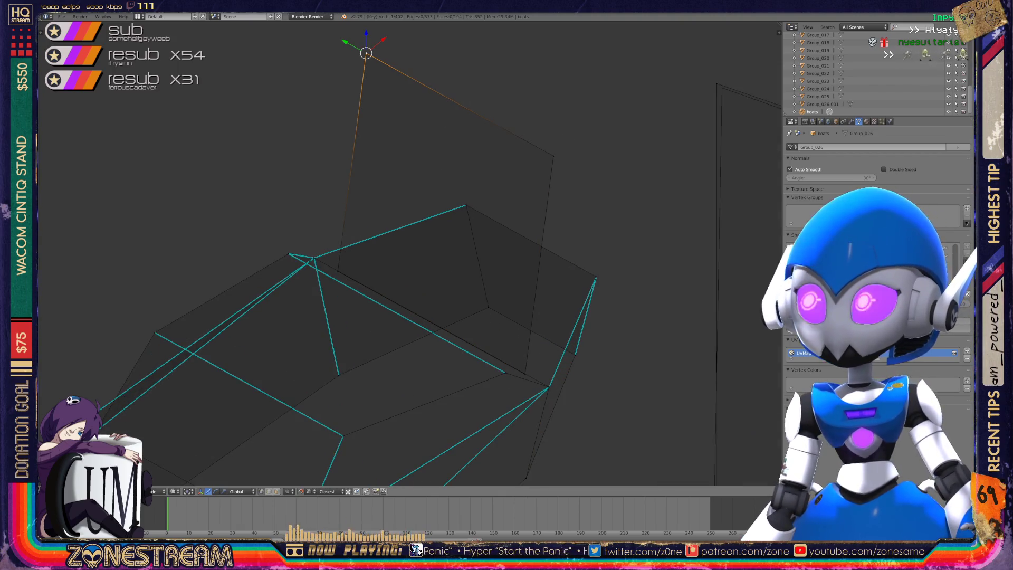
scroll(409, 253, "down", 5)
key("Tab")
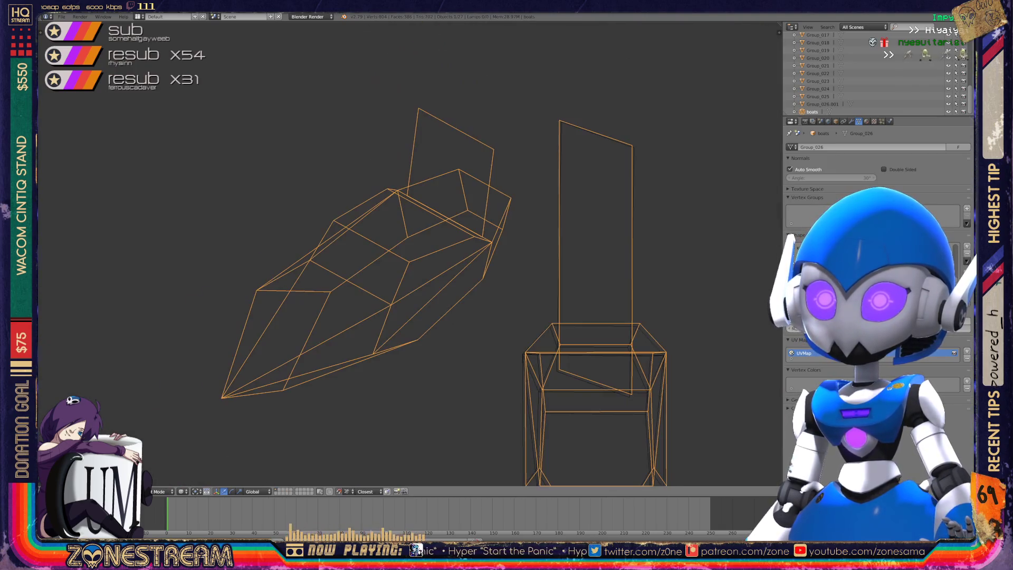
Save the scene over boats.blend with Ctrl+S, then re-enter Edit Mode on the hulls.
mouse_move(409, 254)
middle_mouse_down()
mouse_move(459, 240)
mouse_move(422, 227)
middle_mouse_up()
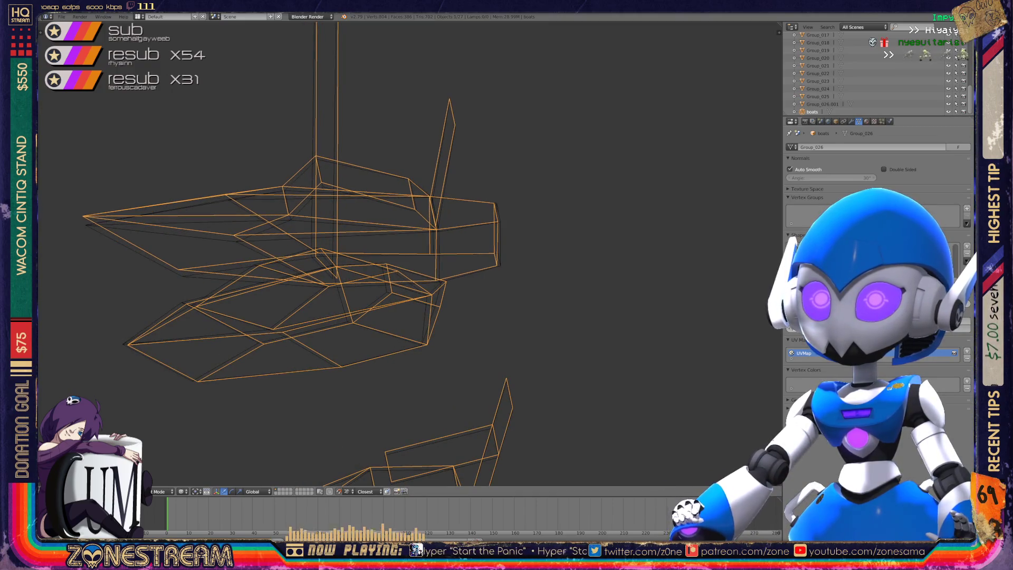
middle_click_drag(422, 226, 478, 246)
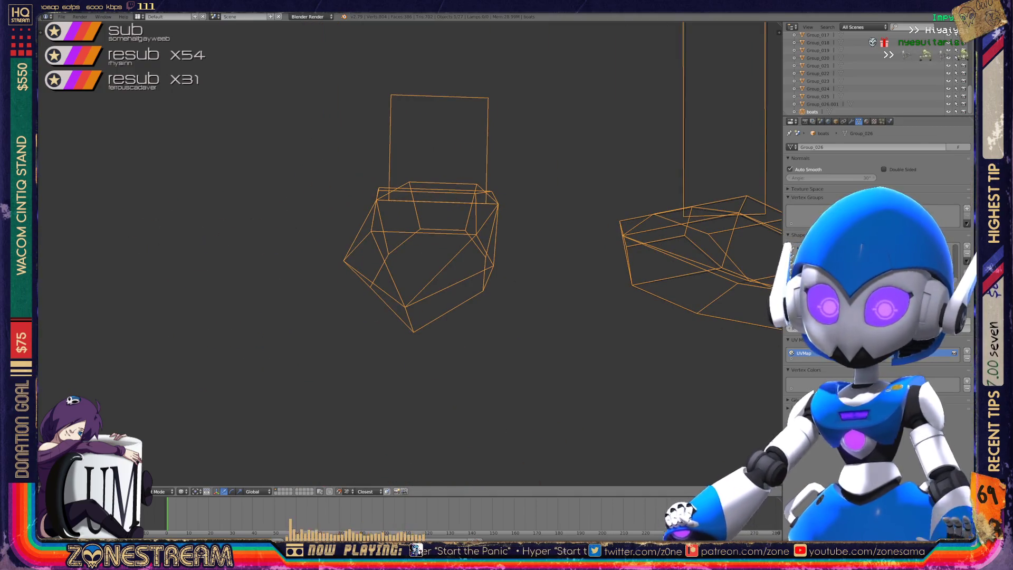
key("ctrl+s")
key("Return")
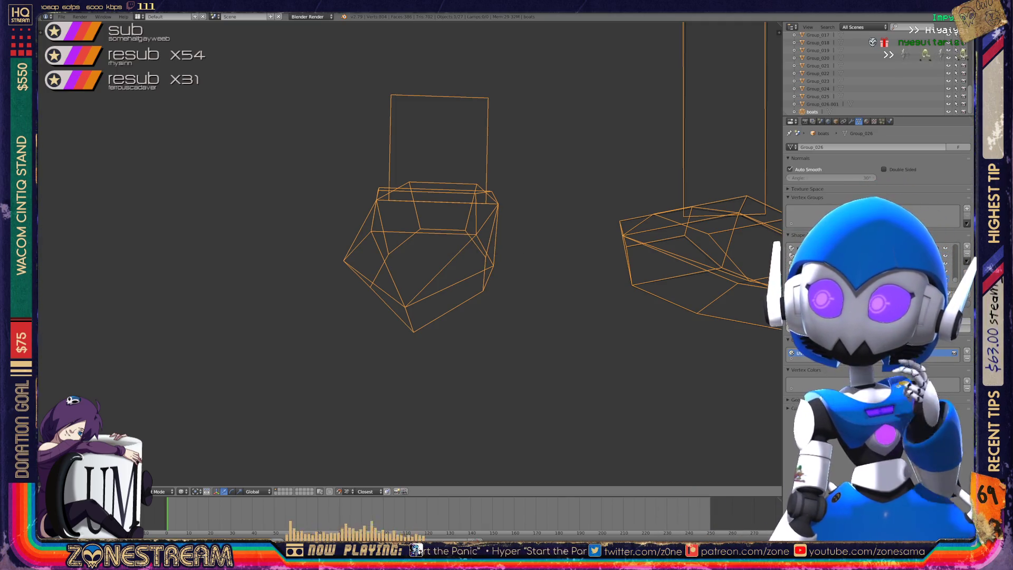
middle_click_drag(475, 237, 219, 229, "shift")
key("Tab")
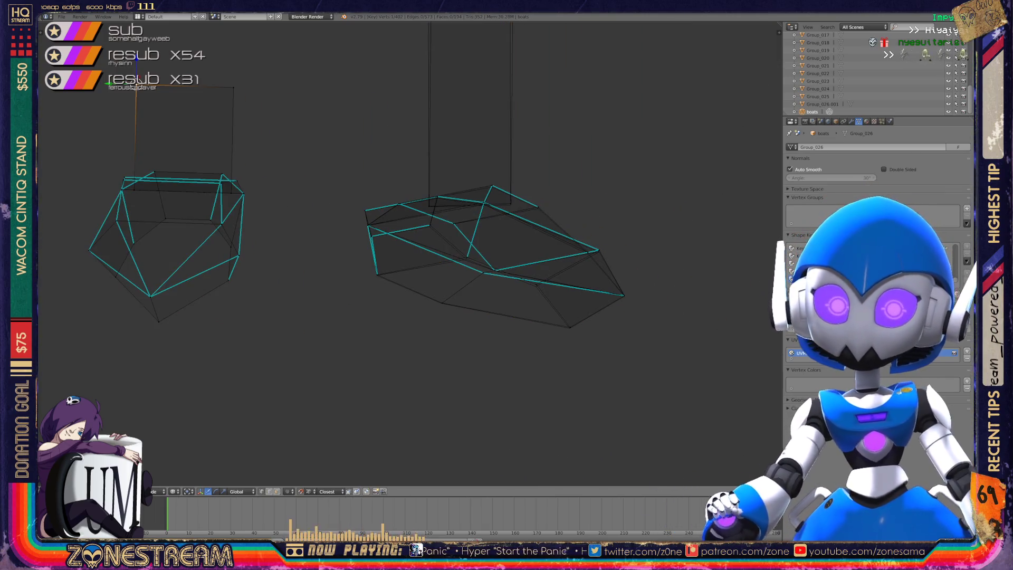
Nudge a vertex in the middle of the hull slightly down.
middle_click_drag(490, 237, 387, 204, "shift")
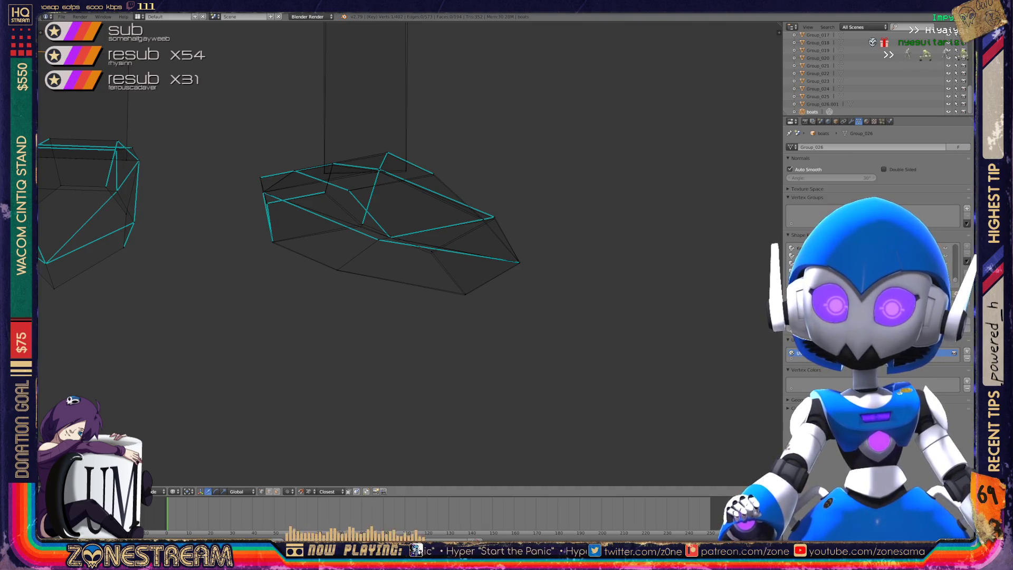
scroll(409, 253, "up", 2)
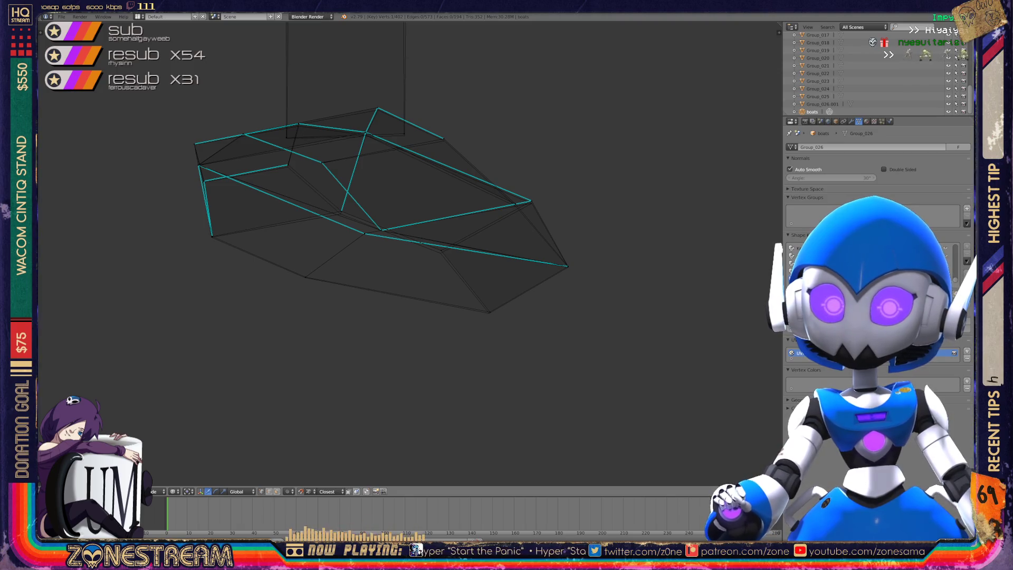
scroll(557, 266, "up", 2)
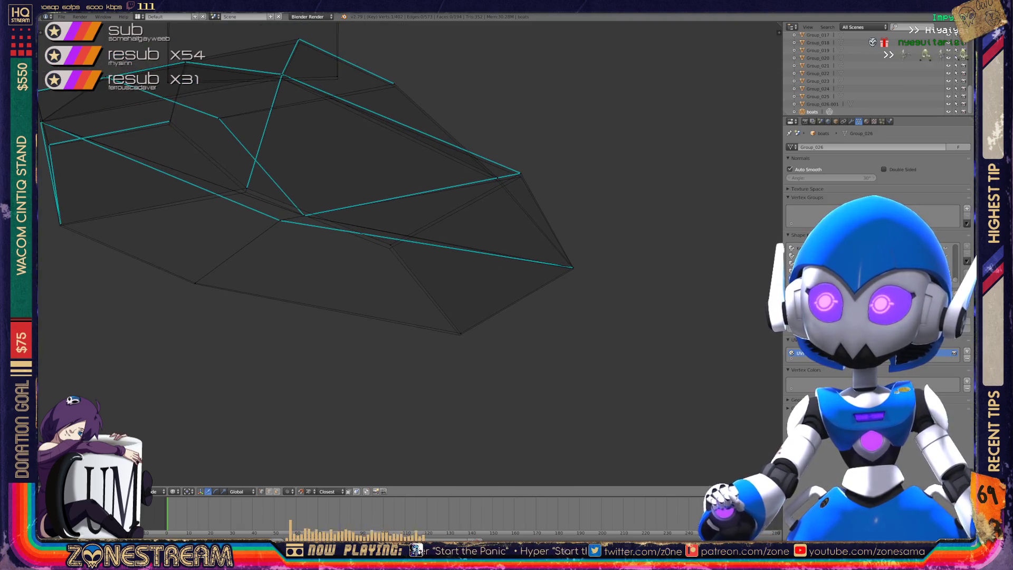
right_click(460, 332)
right_click(460, 333, "shift")
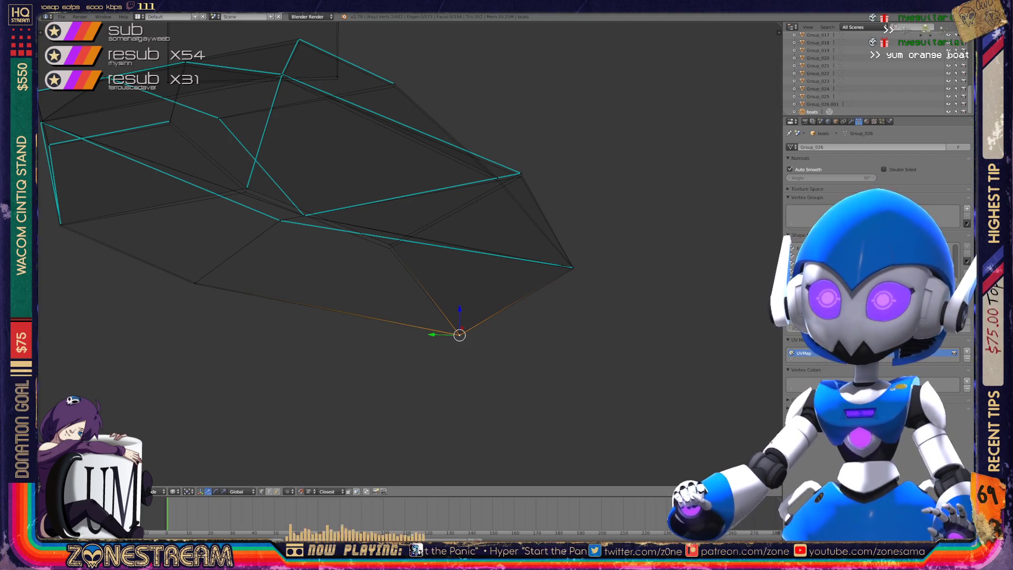
right_click(390, 244)
right_click_drag(391, 244, 389, 248)
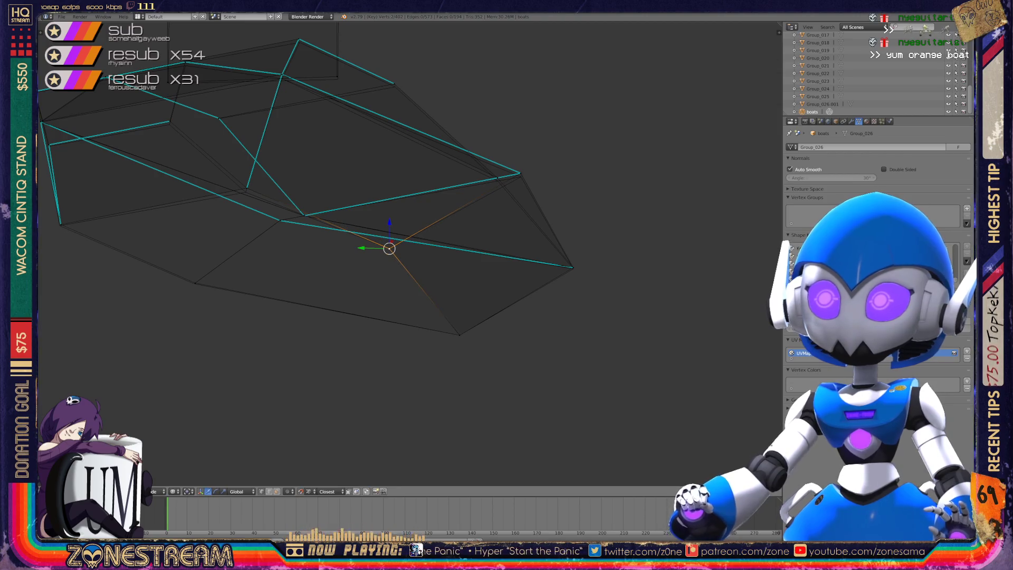
Lower the pointed-end vertex and an upper-rim vertex slightly.
right_click(573, 267)
right_click_drag(573, 267, 572, 268)
right_click(520, 173)
right_click_drag(520, 173, 521, 176)
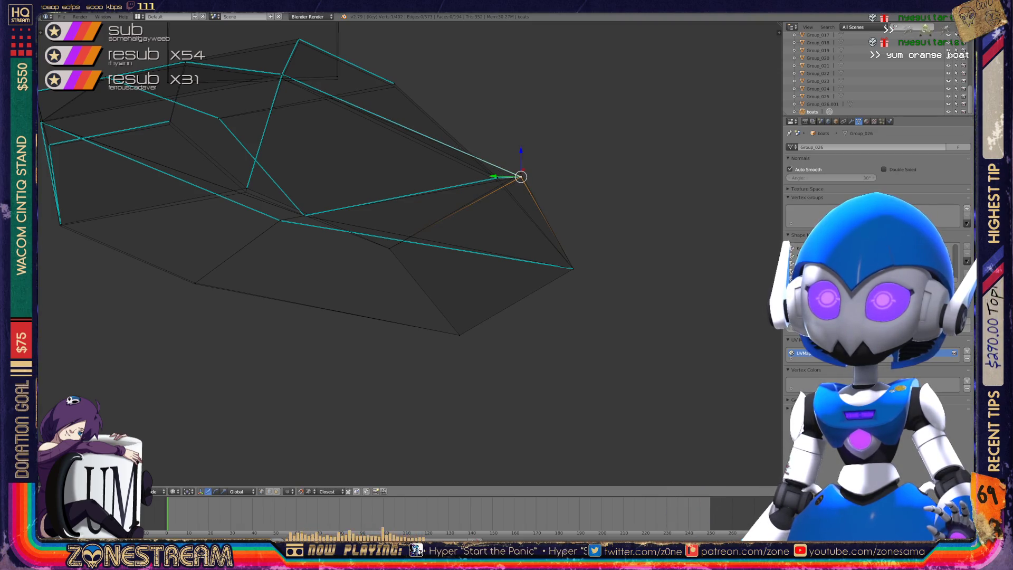
middle_click_drag(520, 177, 501, 190)
mouse_move(401, 295)
middle_mouse_down()
mouse_move(506, 290)
mouse_move(411, 248)
middle_mouse_up()
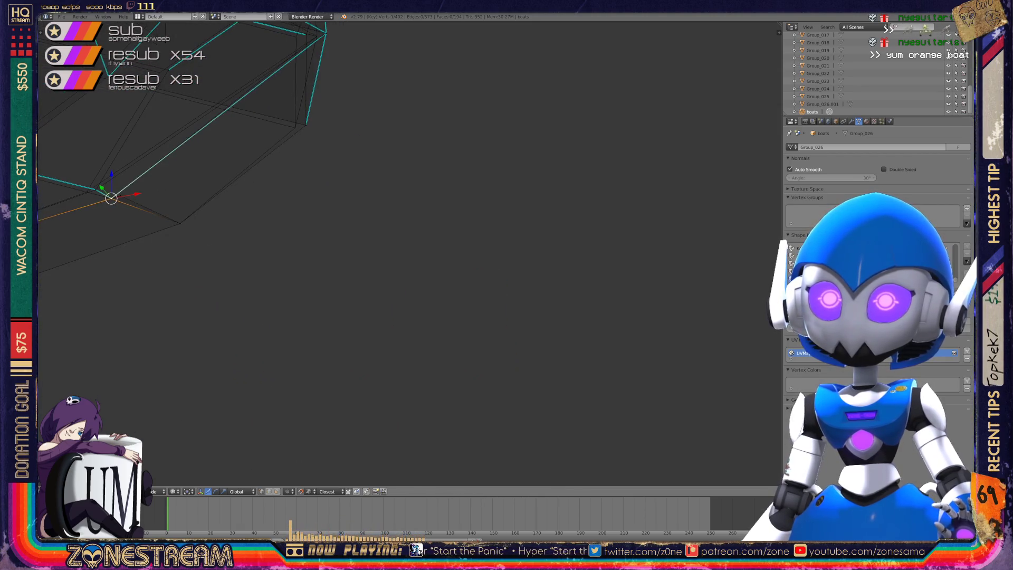
key("KP_Decimal")
scroll(414, 251, "up", 3)
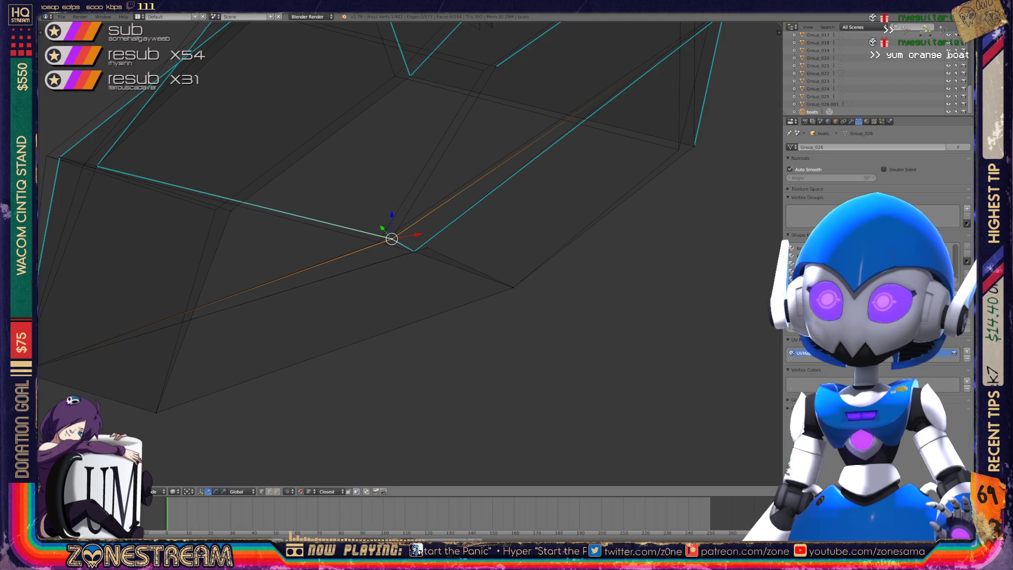
Shift the centred vertex left and move another rim vertex with G.
key("g")
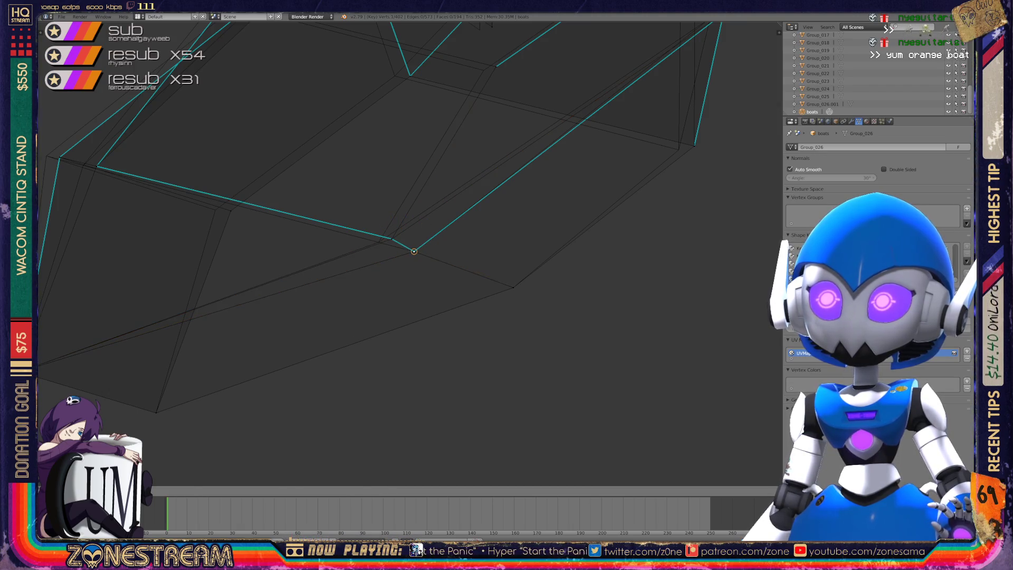
left_click(416, 248)
left_click_drag(414, 248, 392, 238)
key("g")
key("Return")
middle_click_drag(378, 242, 485, 248)
left_click(312, 219)
key("g")
key("Return")
Move the hull's corner vertex and the next edge vertex onto the neighbouring corner.
left_click(156, 172)
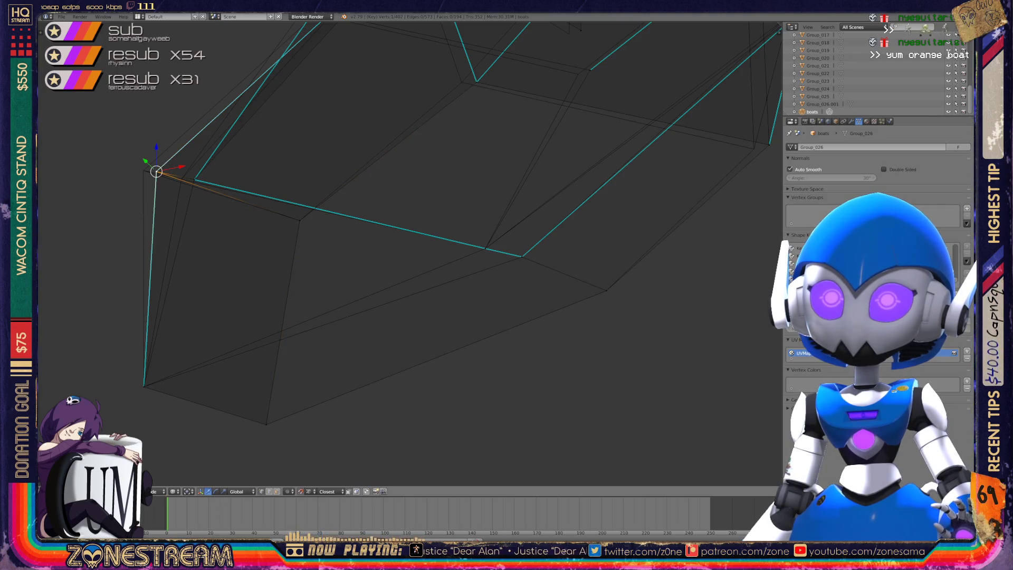
key("g")
key("Return")
right_click(194, 179)
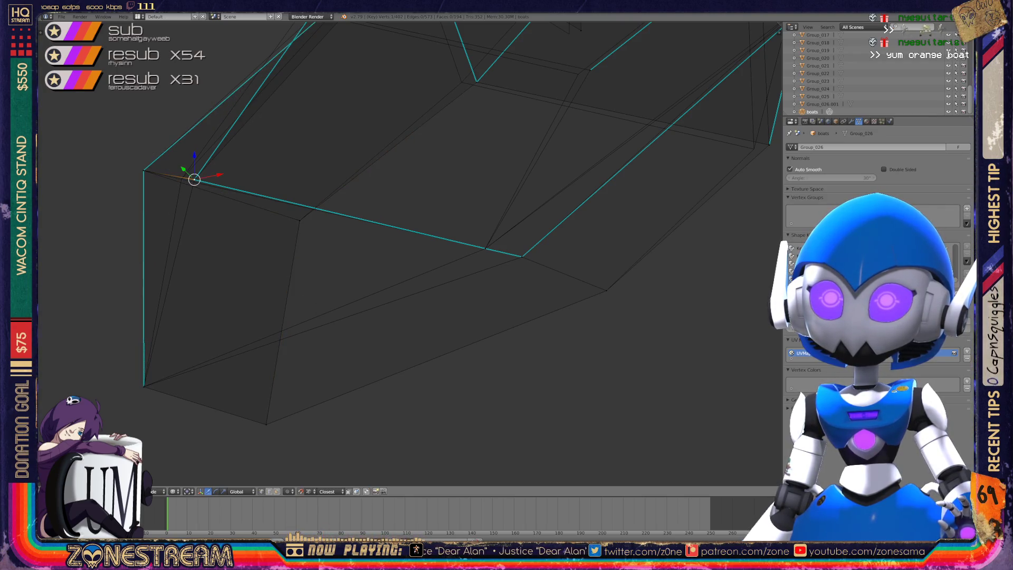
key("g")
key("Return")
mouse_move(369, 264)
middle_mouse_down()
mouse_move(443, 253)
mouse_move(401, 243)
middle_mouse_up()
key("g")
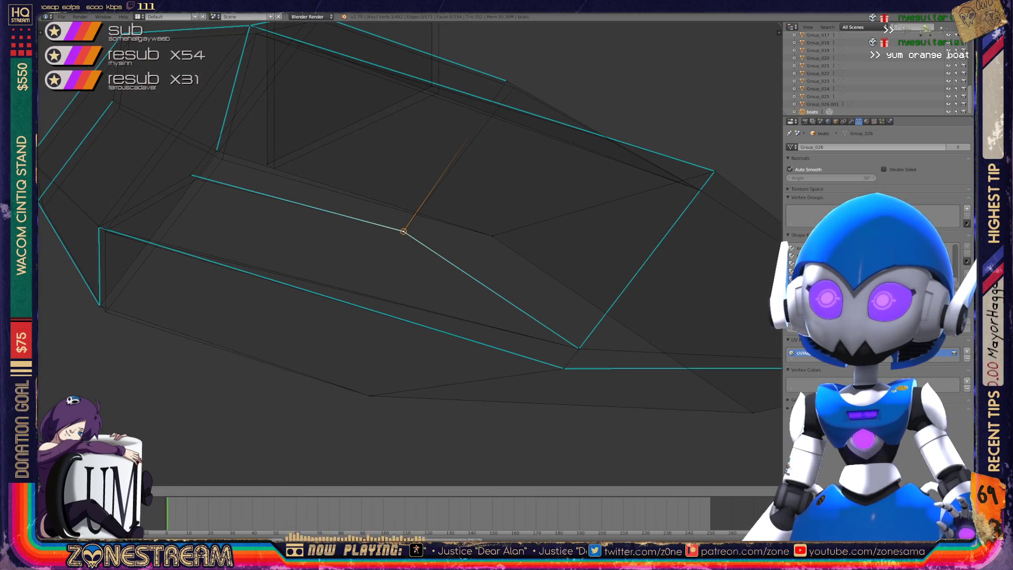
key("Return")
Move the lower-left hull vertex slightly down and to the right.
right_click(506, 80)
right_click(513, 87, "shift")
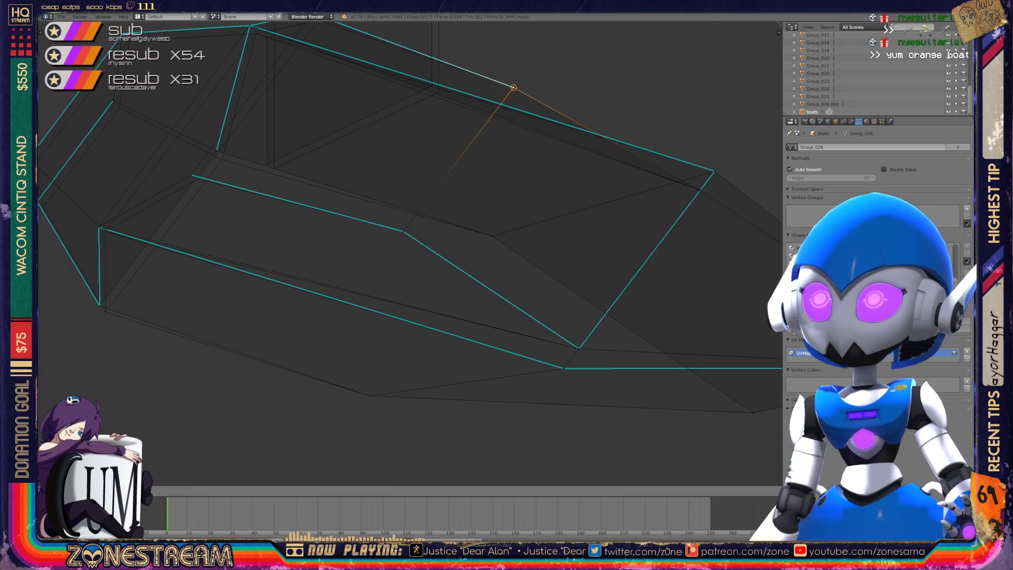
middle_click_drag(422, 248, 391, 244)
right_click(284, 327)
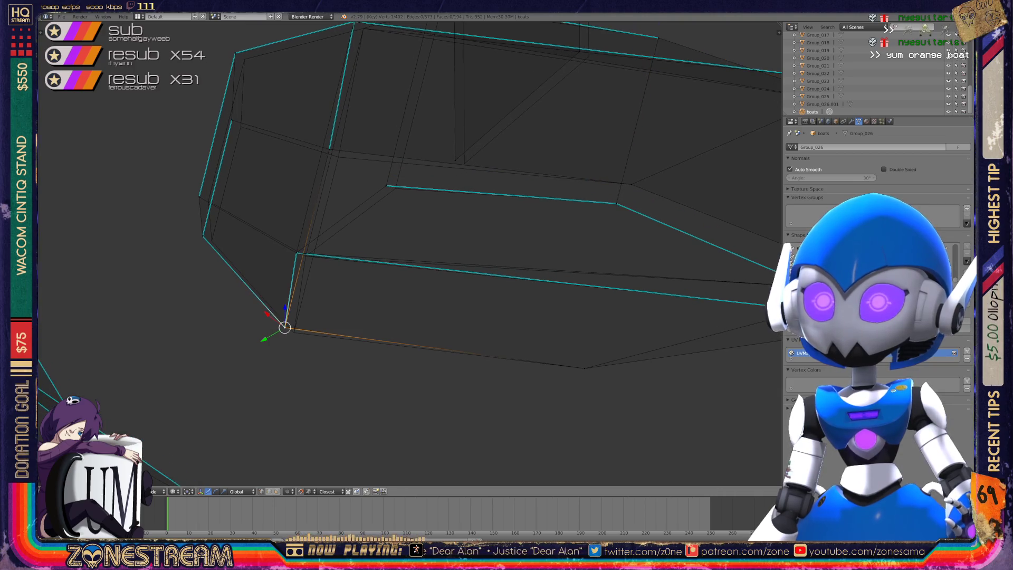
left_click_drag(284, 327, 293, 332)
mouse_move(401, 245)
middle_mouse_down()
mouse_move(379, 244)
mouse_move(377, 253)
middle_mouse_up()
Nudge the upper corner, top-edge and left corner vertices slightly along their edges.
right_click(311, 276)
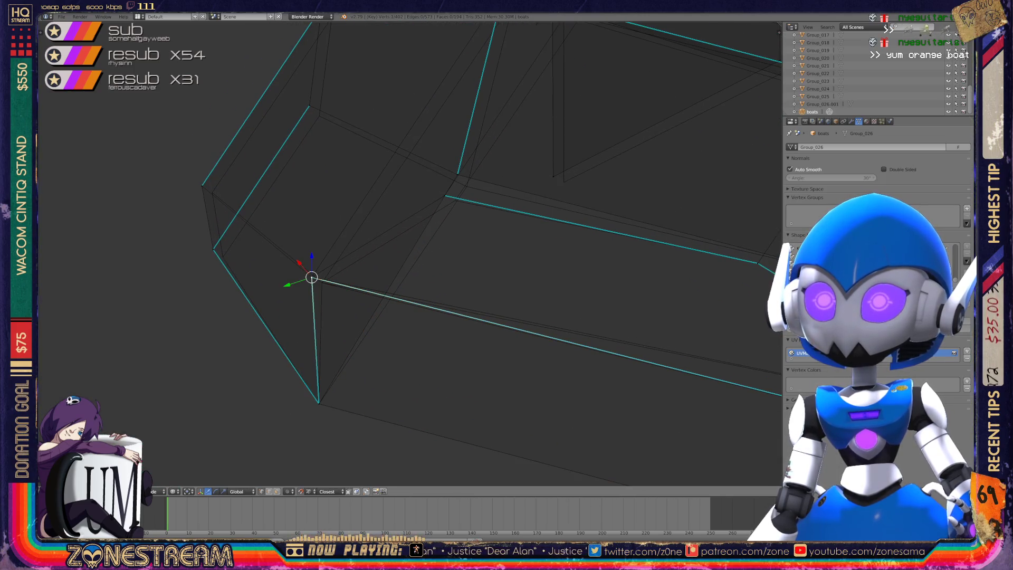
left_click_drag(311, 277, 322, 282)
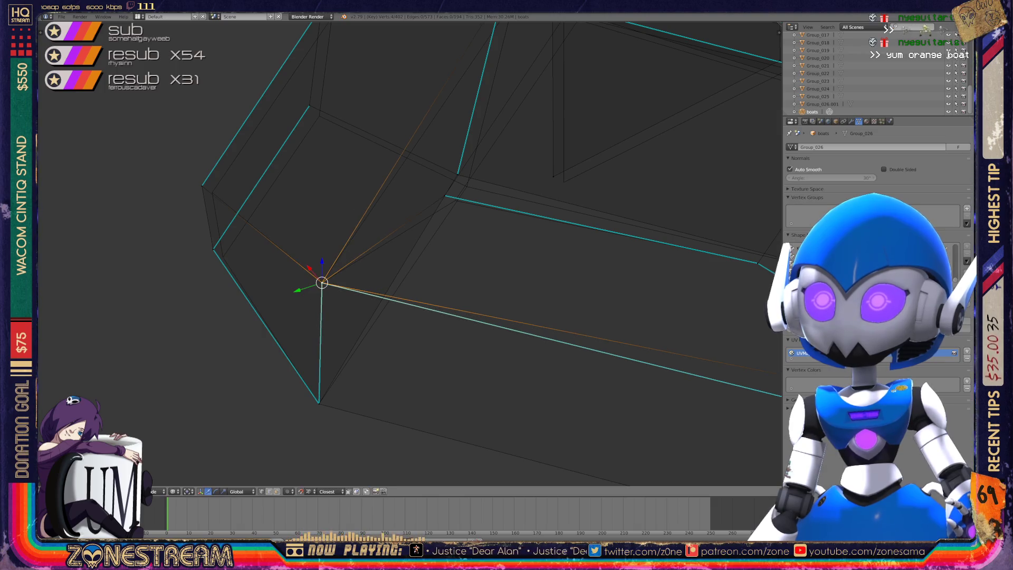
right_click(444, 195)
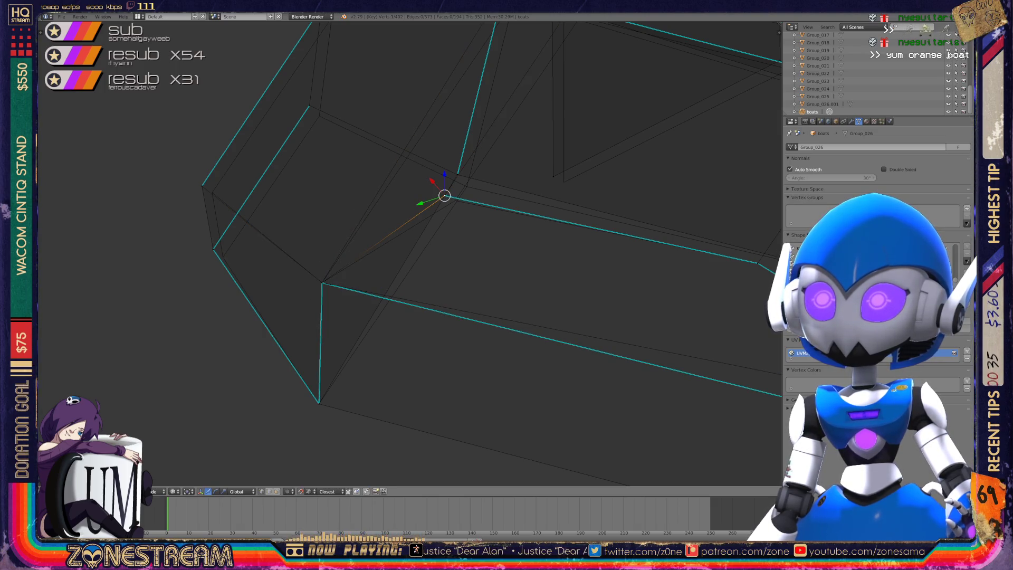
left_click_drag(445, 195, 455, 200)
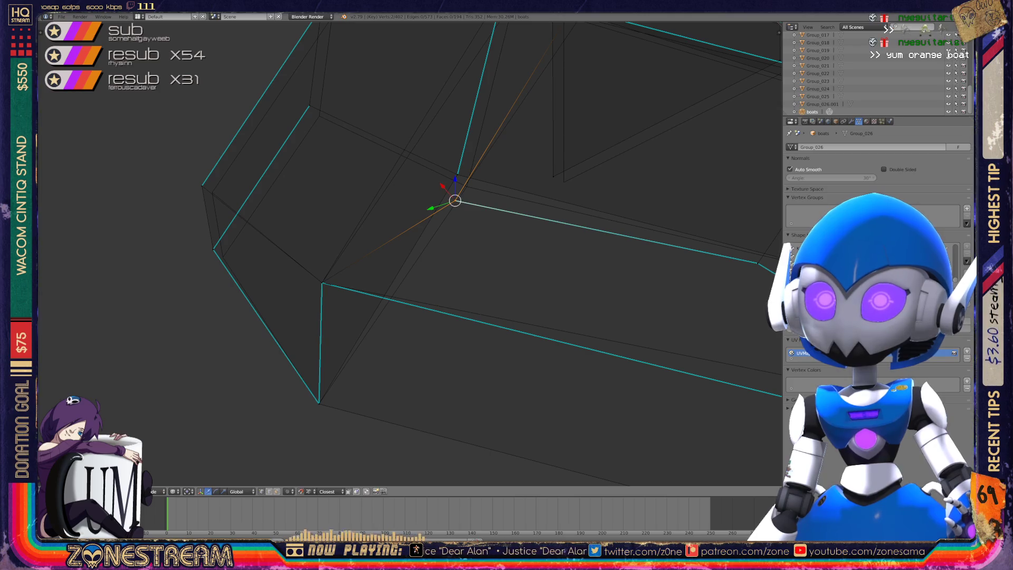
right_click(213, 248)
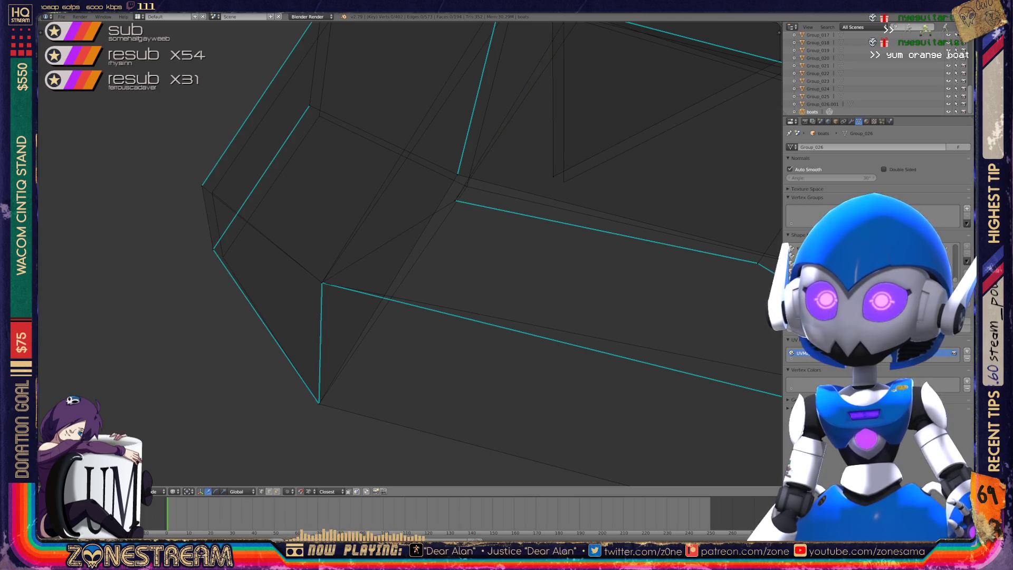
left_click_drag(213, 248, 223, 257)
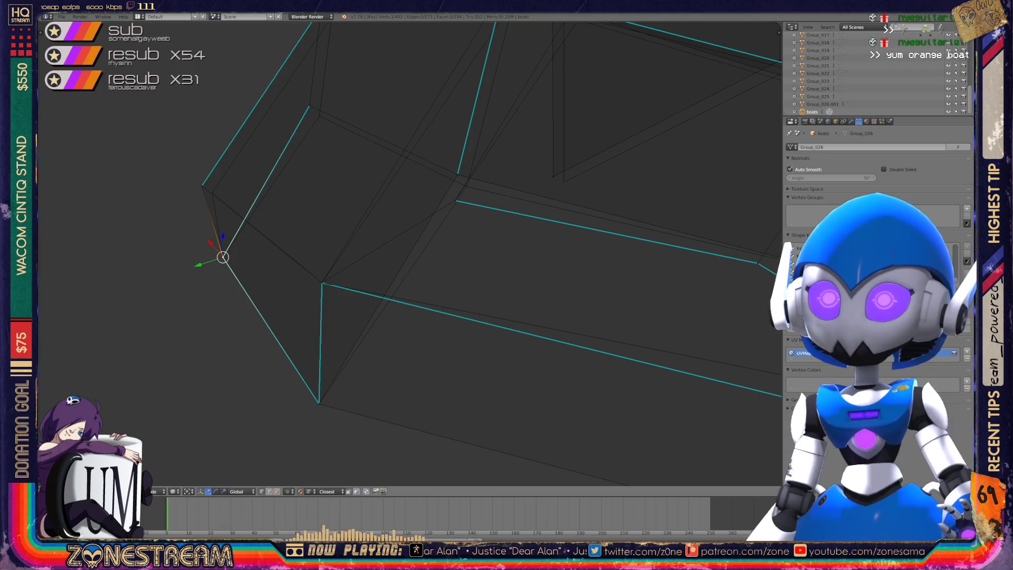
right_click(203, 186, "shift")
Place the selected vertices, then move the lower-right vertex down and slightly left.
key("g")
left_click(211, 192)
mouse_move(369, 263)
middle_mouse_down()
mouse_move(570, 205)
mouse_move(498, 149)
middle_mouse_up()
right_click(496, 241)
key("g")
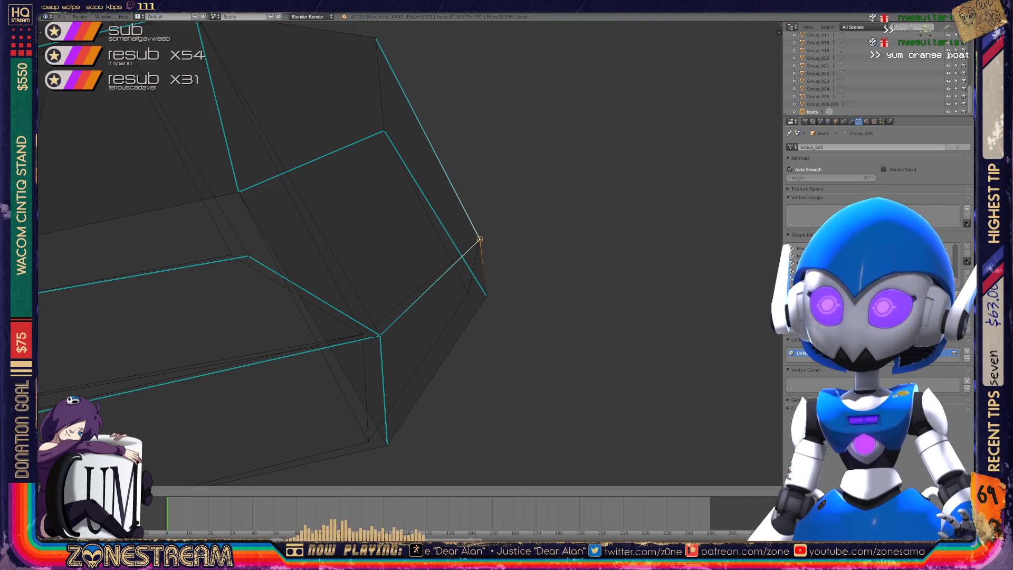
left_click(486, 296)
key("g")
left_click(467, 292)
Pull the lower-left corner vertex inward and two overlapping vertices to the left.
middle_click_drag(475, 264, 498, 240)
right_click(371, 359)
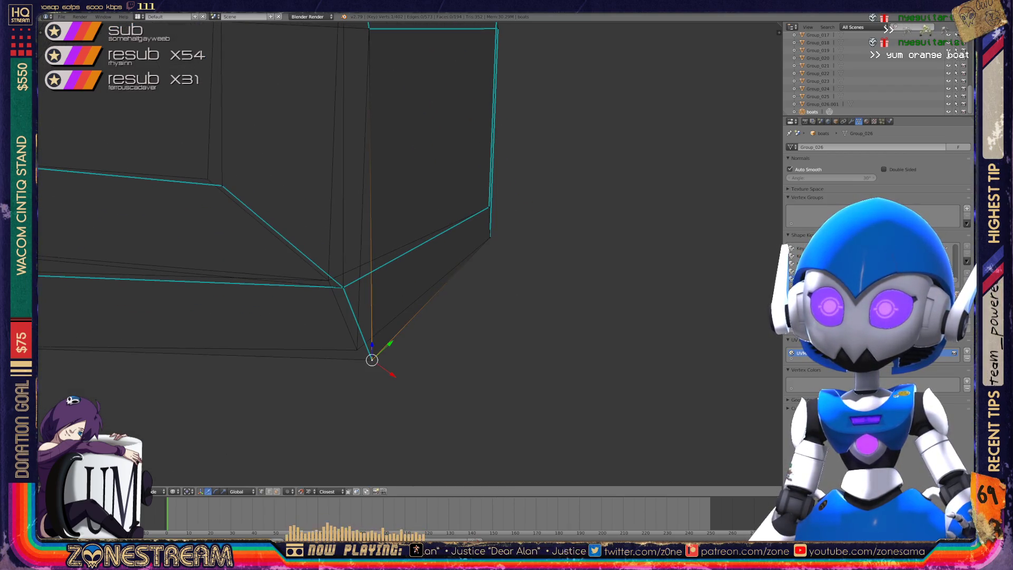
key("g")
left_click(357, 349)
mouse_move(369, 264)
middle_mouse_down()
mouse_move(358, 264)
mouse_move(396, 250)
middle_mouse_up()
right_click(431, 307)
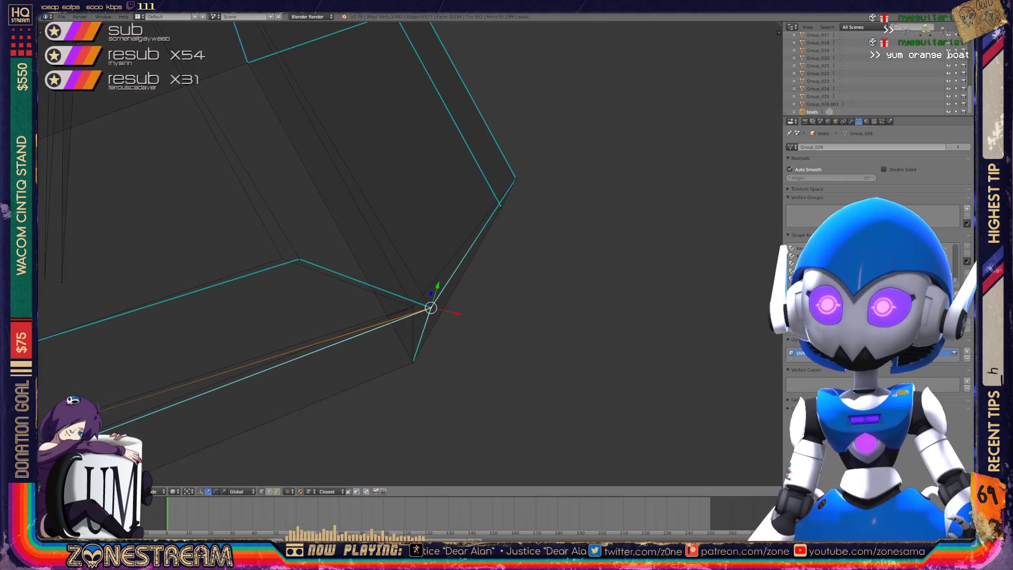
right_click(430, 307, "shift")
key("g")
left_click(412, 307)
Slightly move a vertex on the hull's inner rim.
right_click(299, 258)
middle_click_drag(369, 264, 411, 247)
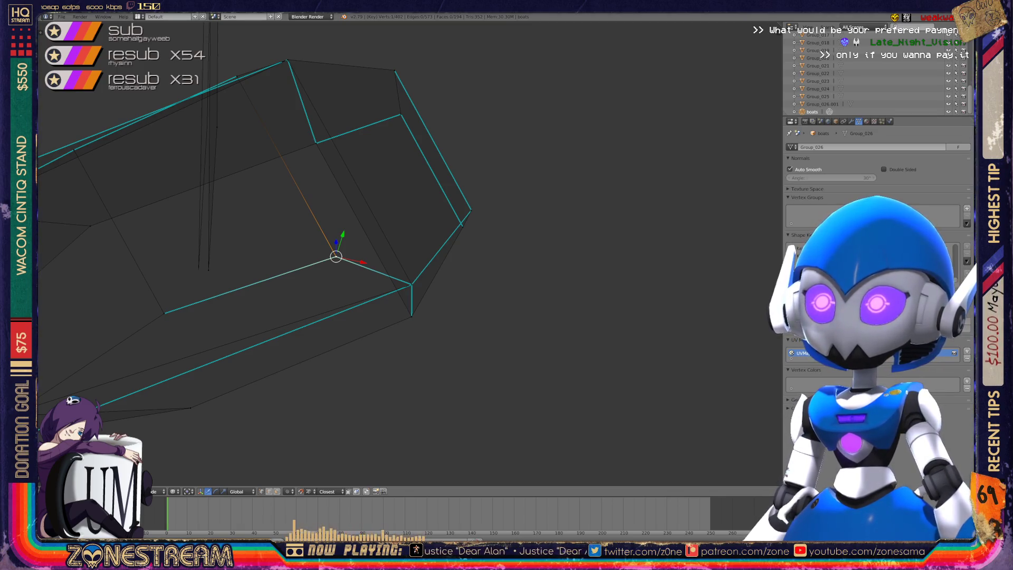
mouse_move(401, 253)
middle_mouse_down()
mouse_move(385, 245)
mouse_move(438, 264)
middle_mouse_up()
right_click(362, 306)
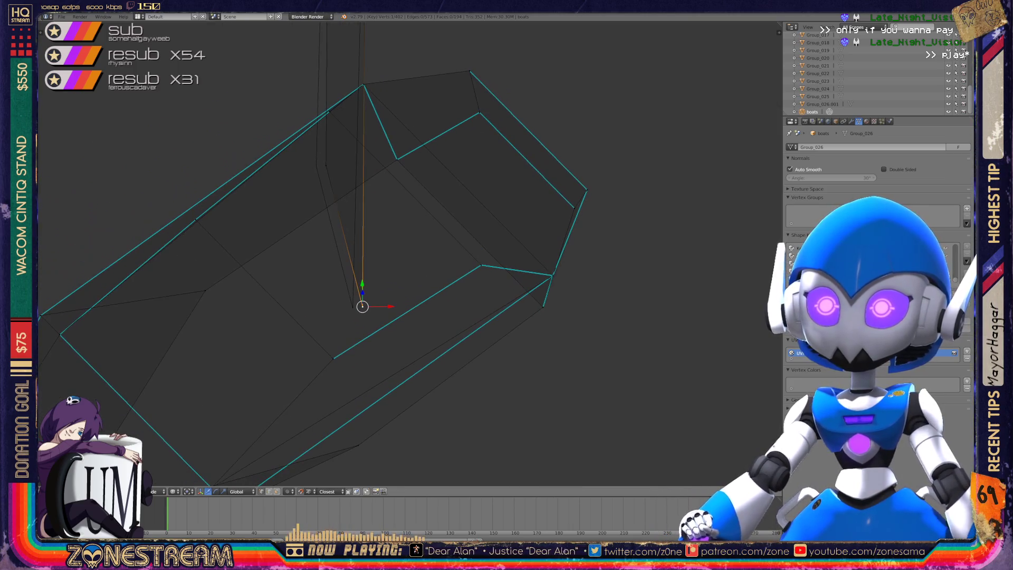
key("g")
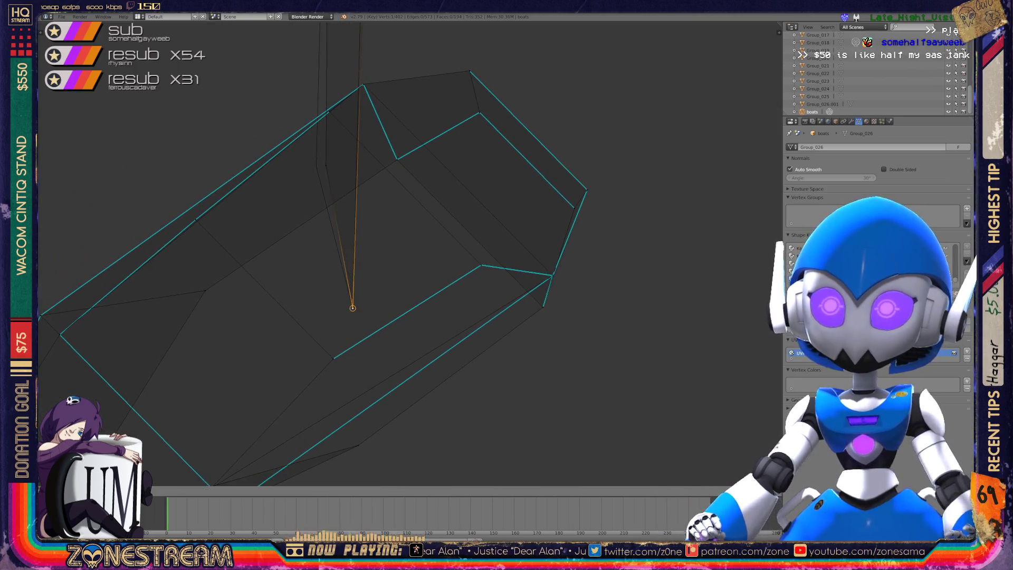
left_click(350, 301)
middle_click_drag(443, 264, 501, 284)
key("g")
Move the vertex up and right, orbit with the numpad, and exit to Object Mode.
key("KP_8")
key("KP_8")
key("KP_8")
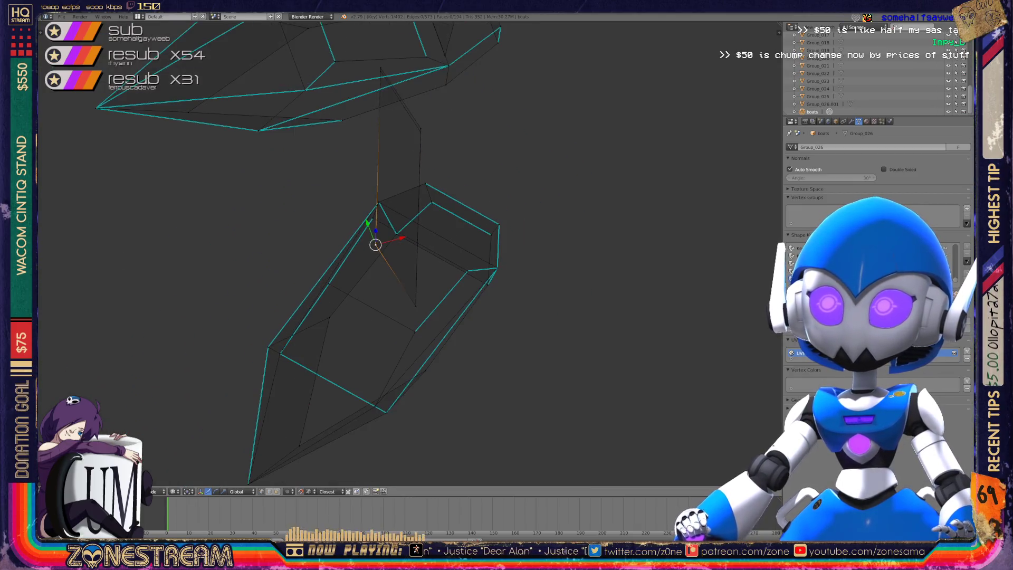
key("KP_8")
key("g")
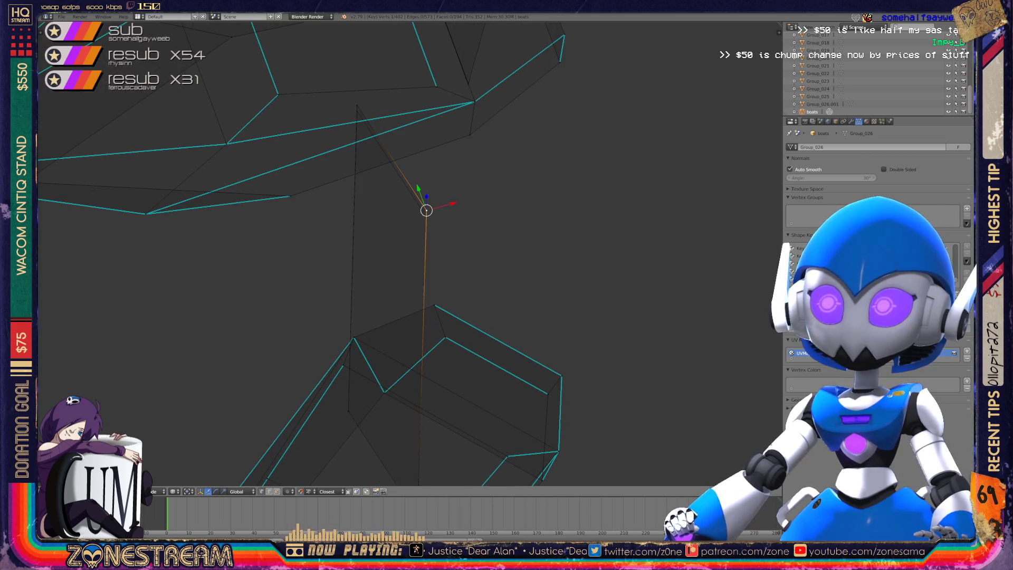
left_click(425, 217)
left_click(357, 109)
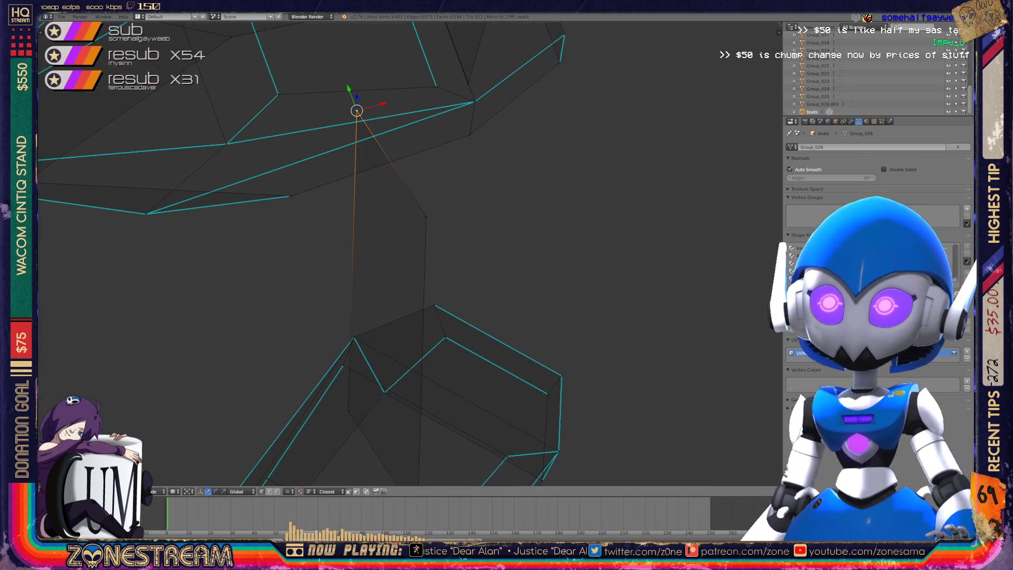
key("KP_8")
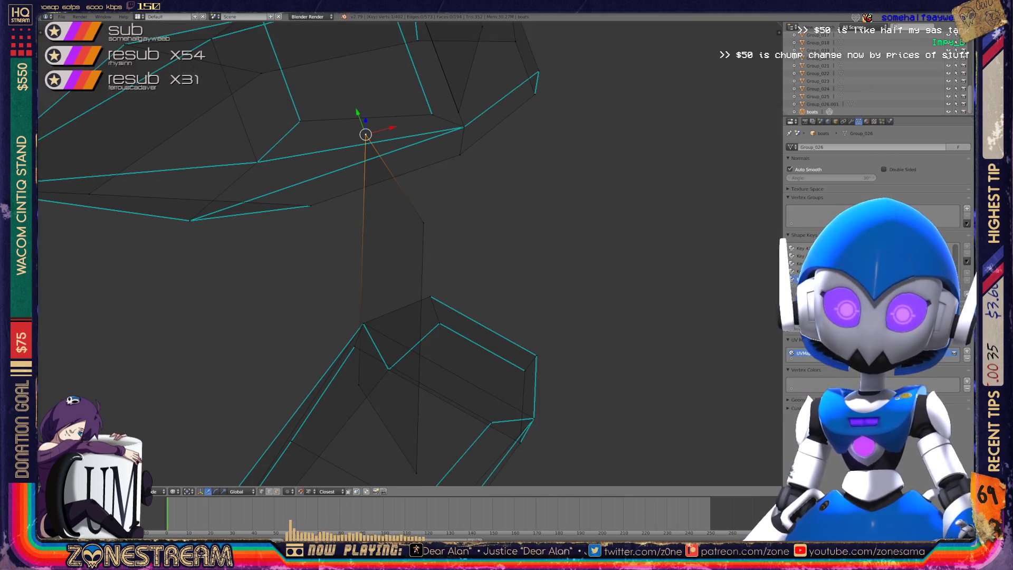
key("KP_2")
key("KP_2")
key("KP_2")
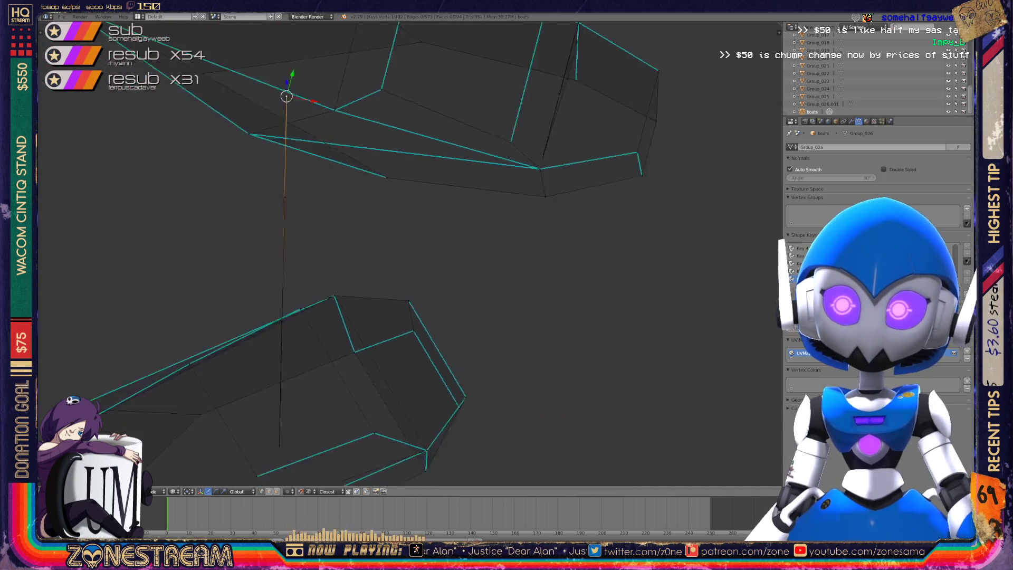
key("KP_4")
key("KP_4")
key("KP_4")
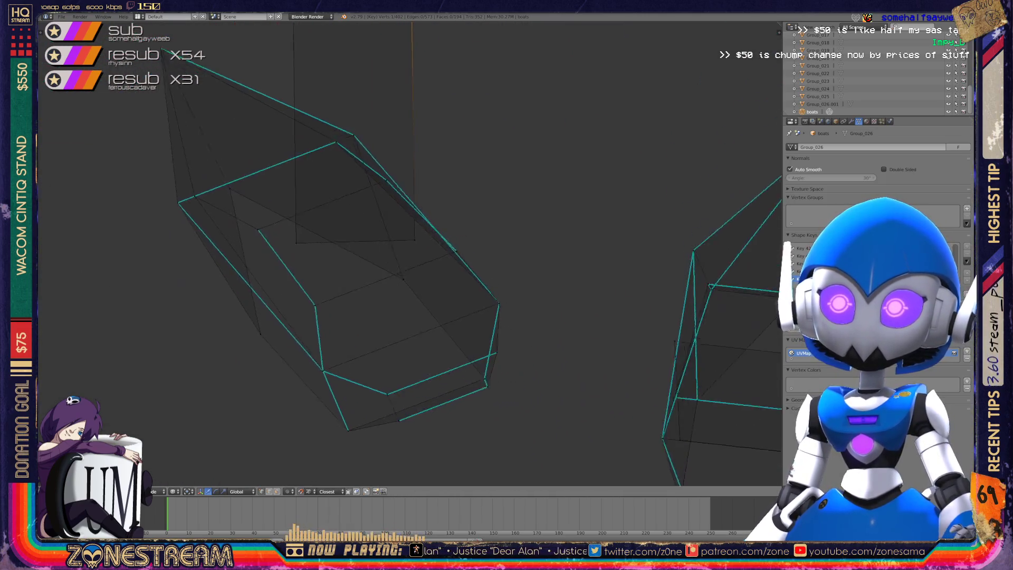
key("KP_4")
key("KP_4")
key("KP_4")
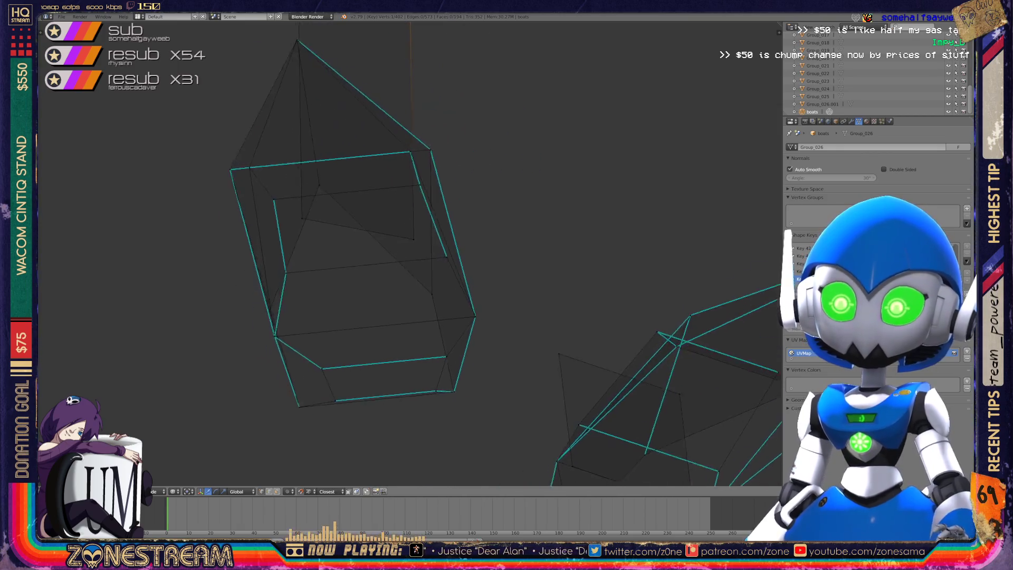
key("Tab")
key("KP_8")
key("KP_8")
key("KP_8")
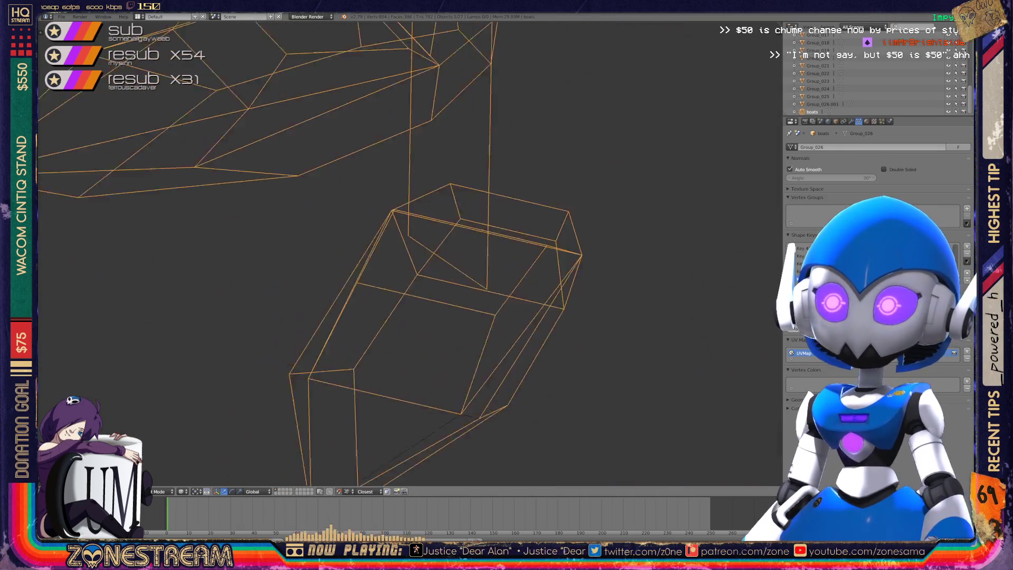
View all four boat wireframes, then re-enter Edit Mode and select the lower corner vertex.
key("KP_4")
key("KP_4")
key("KP_4")
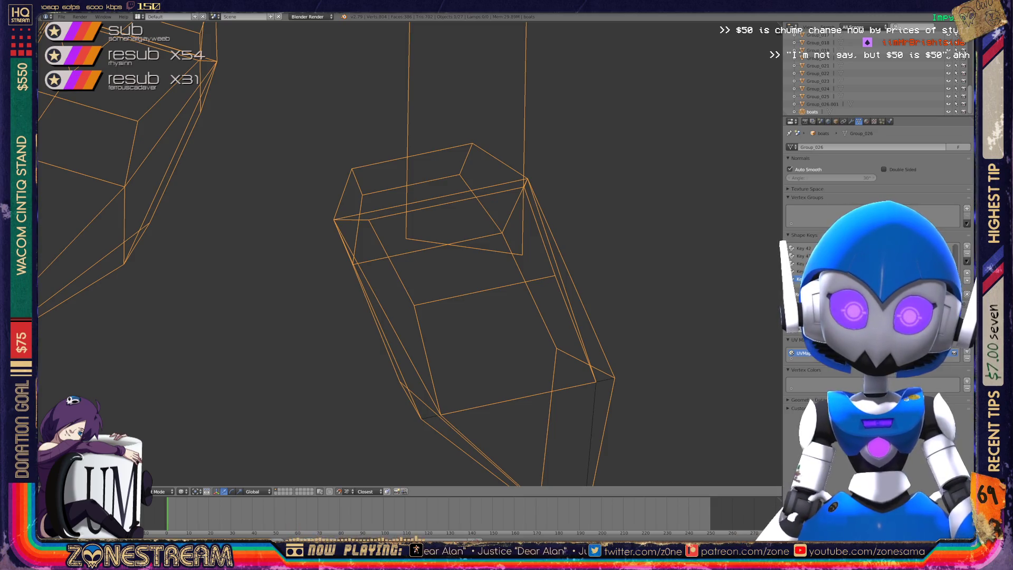
key("Home")
scroll(410, 253, "up", 8)
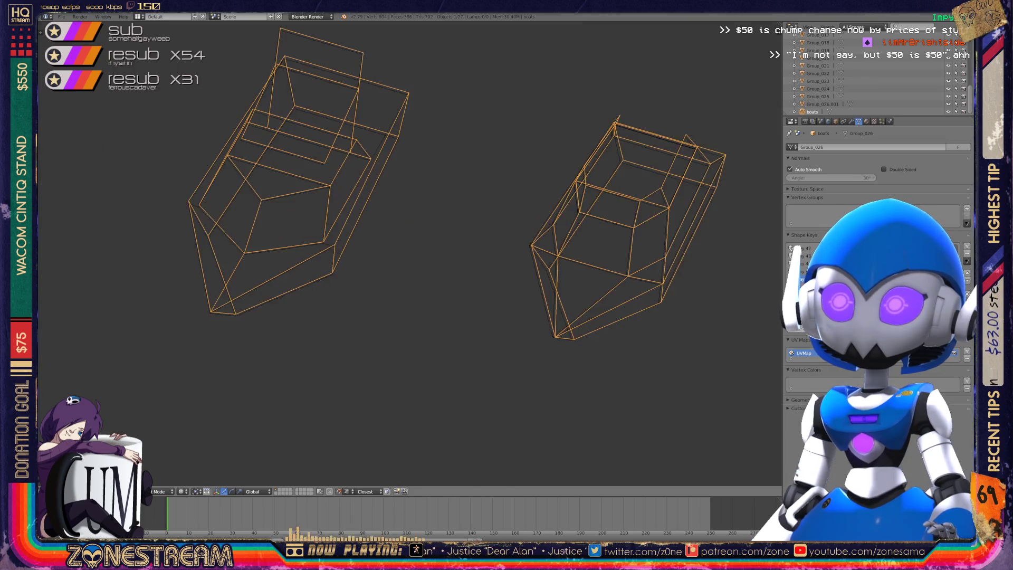
scroll(409, 253, "up", 5)
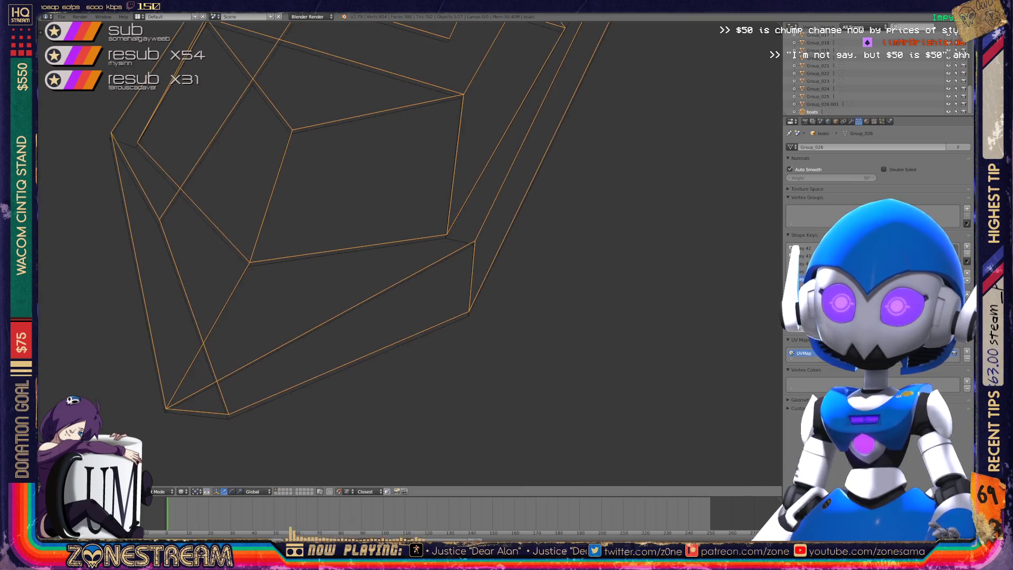
key("Tab")
right_click(228, 413, "shift")
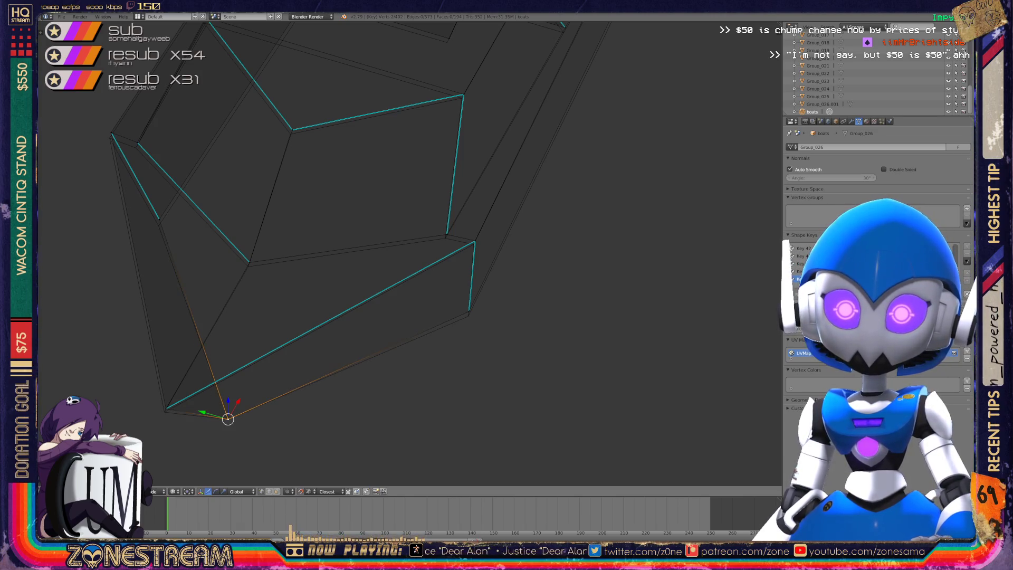
Lower a nearby corner vertex of the hull slightly.
right_click(166, 408)
key("g")
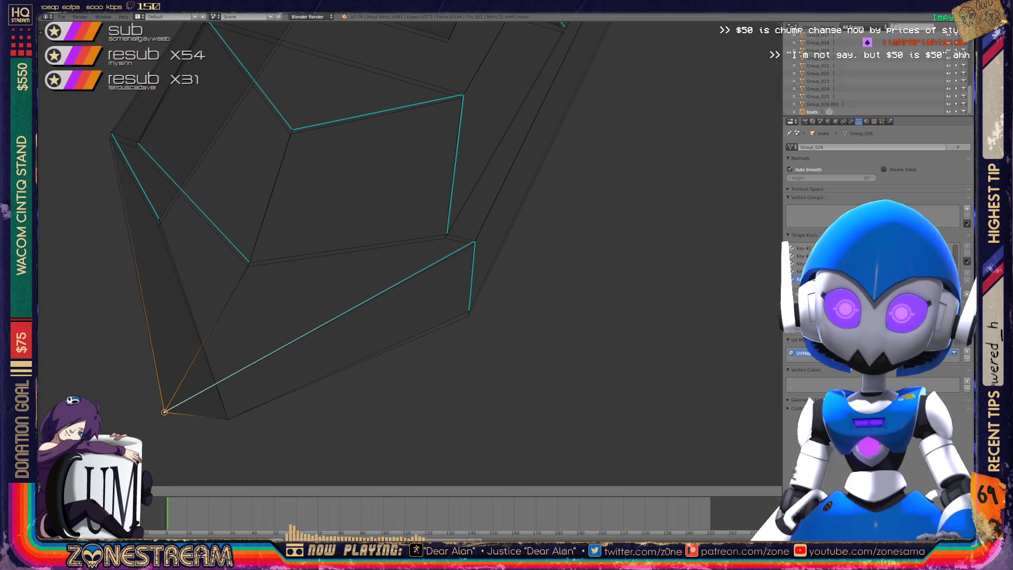
left_click(164, 411)
key("KP_6")
key("KP_6")
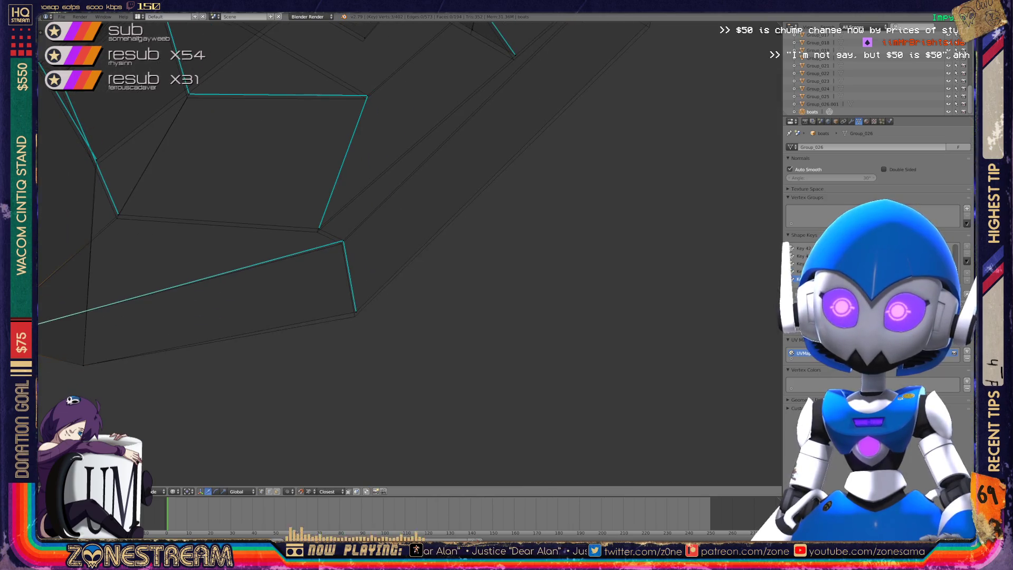
Select the inner-corner and rim vertices, box-selecting the overlapping vertices at that corner.
right_click(379, 344)
right_click(379, 344, "shift")
right_click(379, 344)
right_click(366, 272)
right_click(366, 272, "shift")
right_click(366, 273)
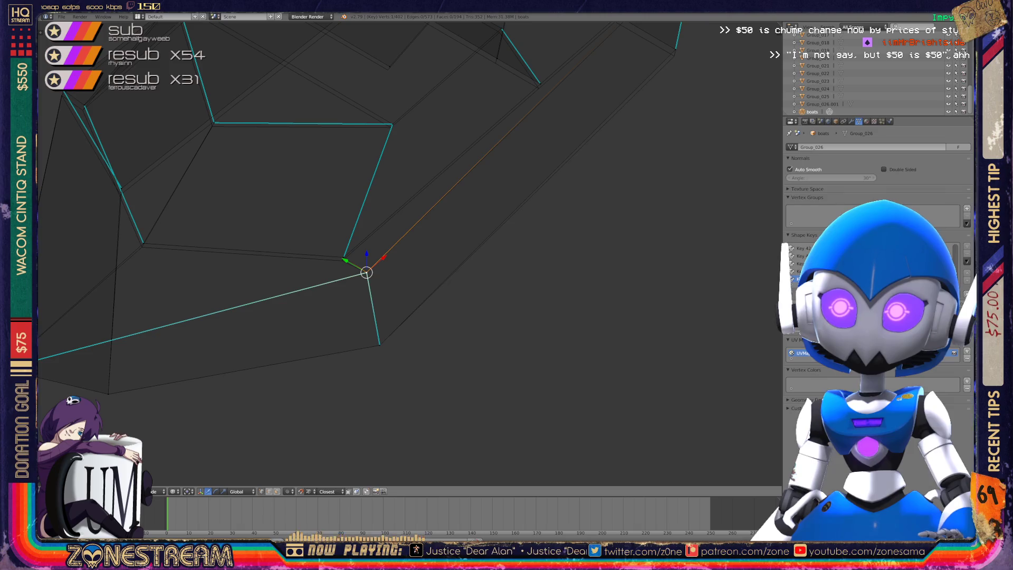
right_click(343, 257)
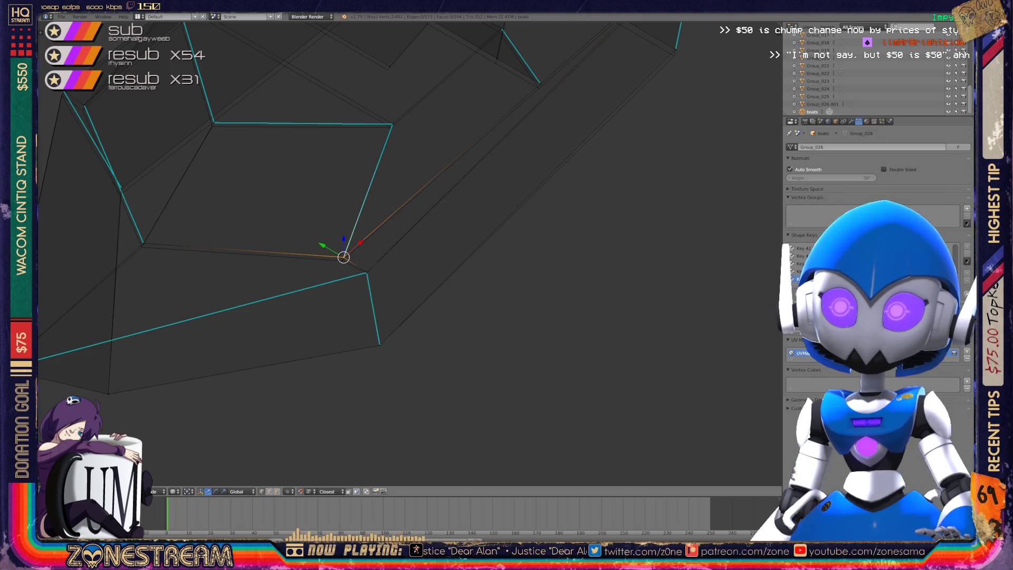
middle_click_drag(344, 257, 422, 267)
key("b")
left_click_drag(301, 254, 337, 293)
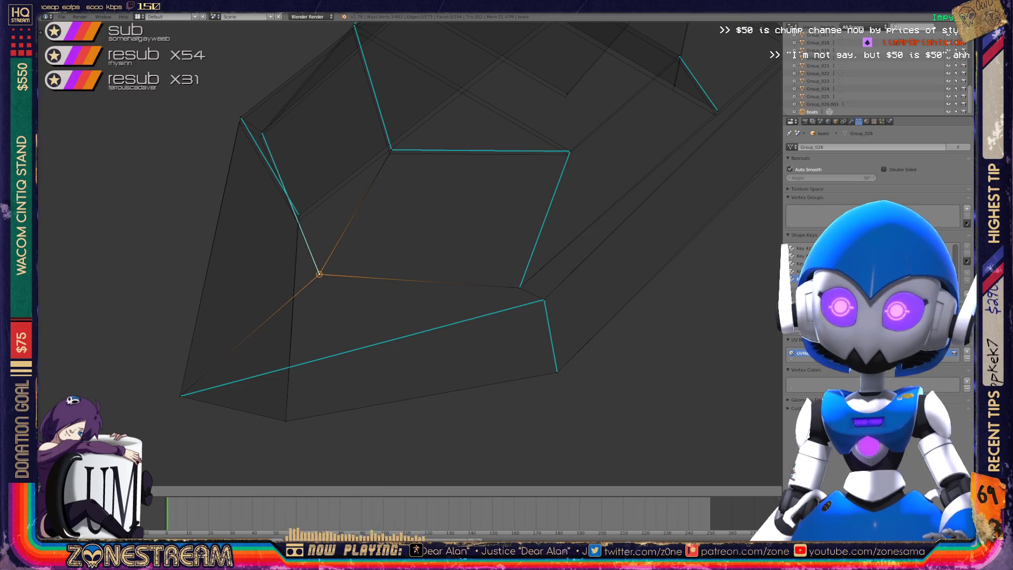
mouse_move(422, 266)
middle_mouse_down()
mouse_move(506, 253)
mouse_move(388, 259)
middle_mouse_up()
Pull the lower-left hull vertex up, then nudge the inner-rim and corner vertices slightly lower.
right_click(271, 302)
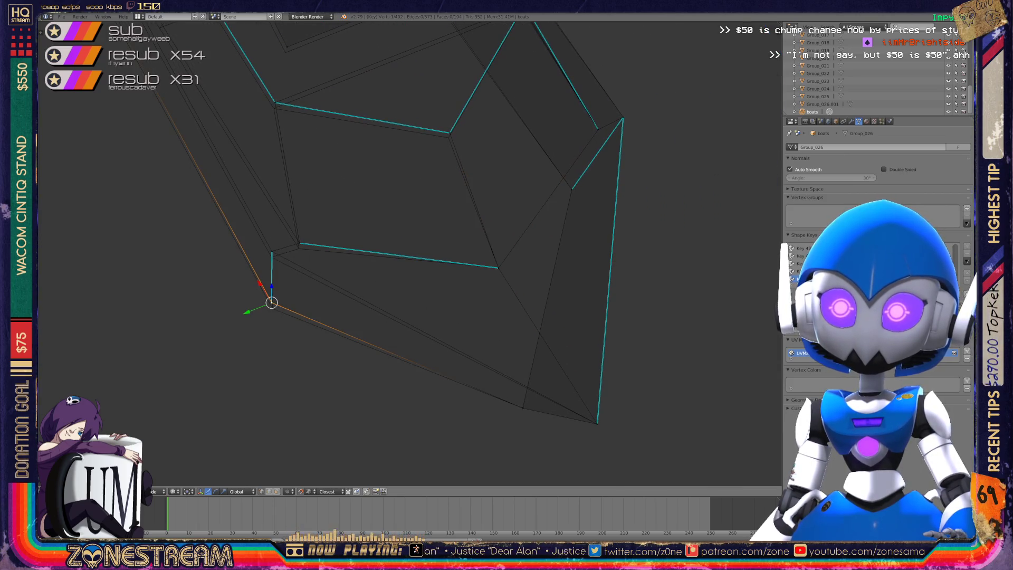
mouse_move(272, 287)
left_mouse_down()
mouse_move(272, 235)
mouse_move(272, 258)
mouse_move(296, 240)
mouse_move(298, 248)
left_mouse_up()
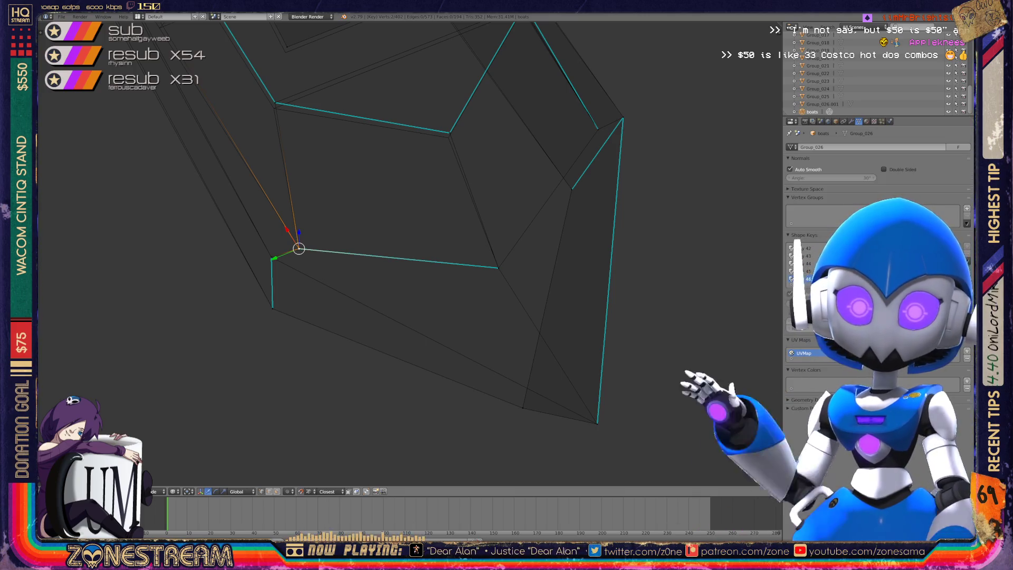
middle_click_drag(299, 248, 234, 366, "shift")
right_click(384, 250)
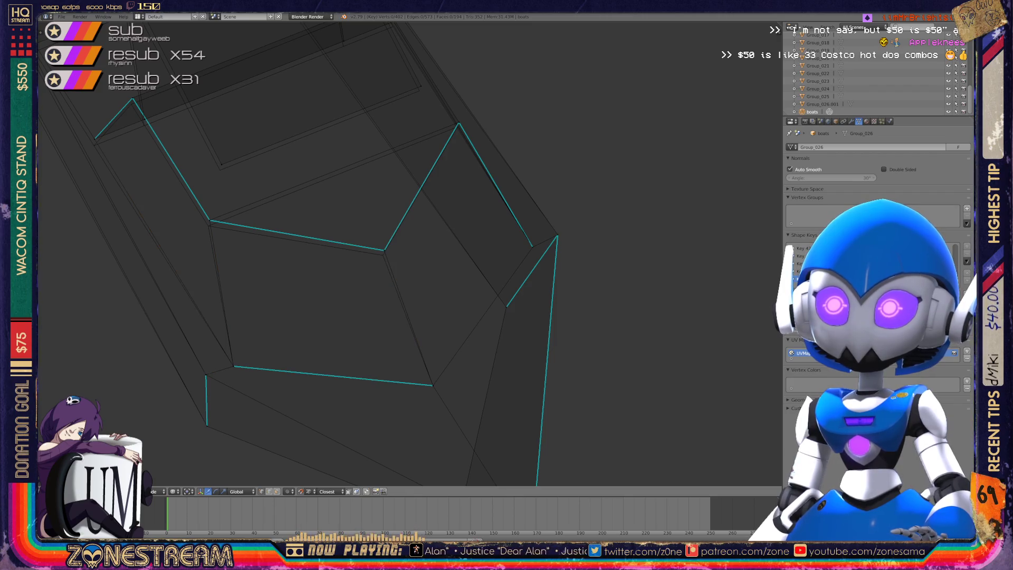
key("g")
right_click(209, 220)
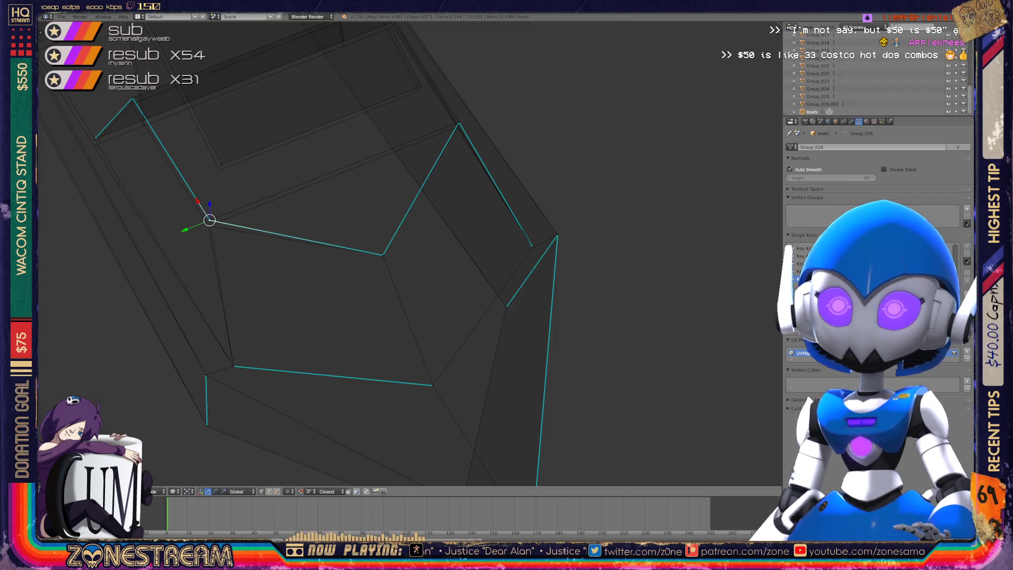
key("g")
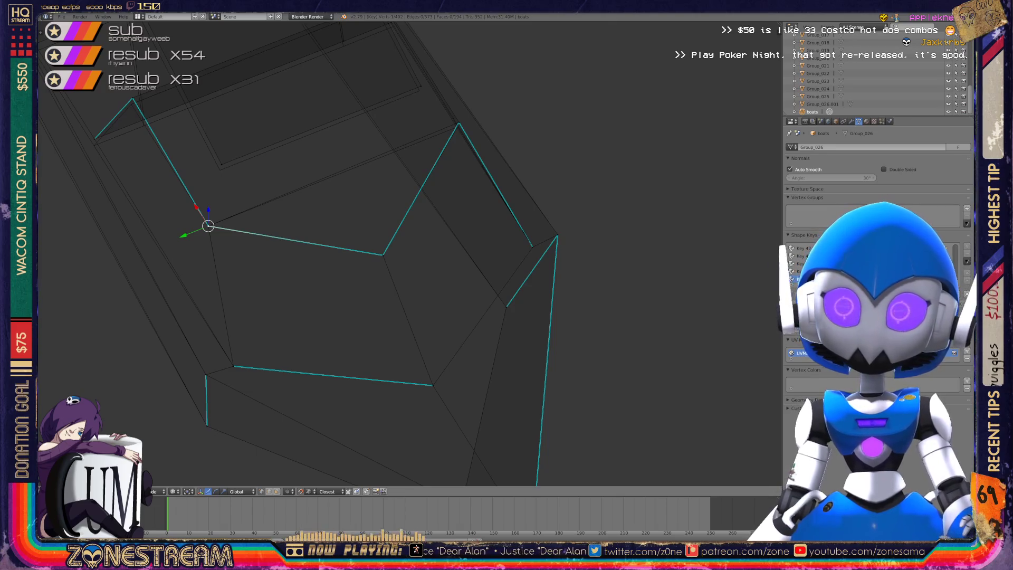
Add a second vertex to the selection and shift the 3D cursor slightly.
mouse_move(369, 263)
middle_mouse_down()
mouse_move(474, 237)
mouse_move(401, 253)
mouse_move(454, 237)
middle_mouse_up()
right_click(234, 148, "shift")
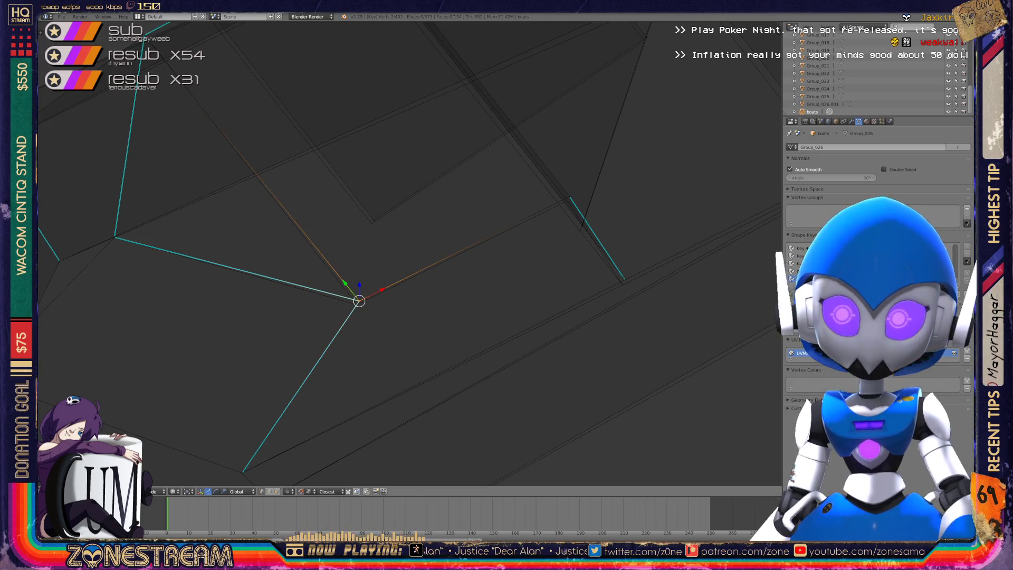
left_click(356, 304)
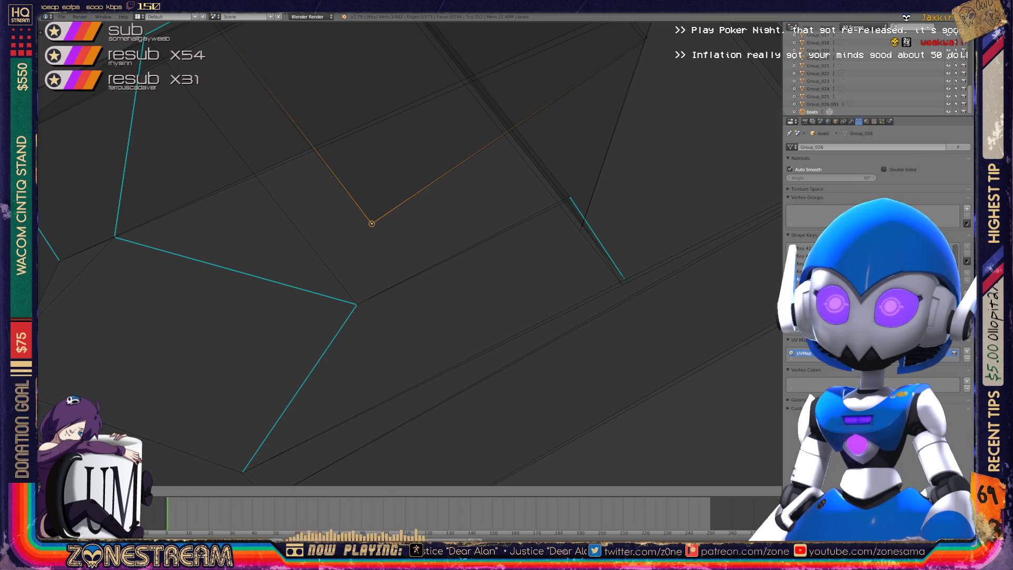
scroll(409, 253, "down", 3)
mouse_move(409, 253)
middle_mouse_down()
mouse_move(459, 219)
mouse_move(475, 227)
middle_mouse_up()
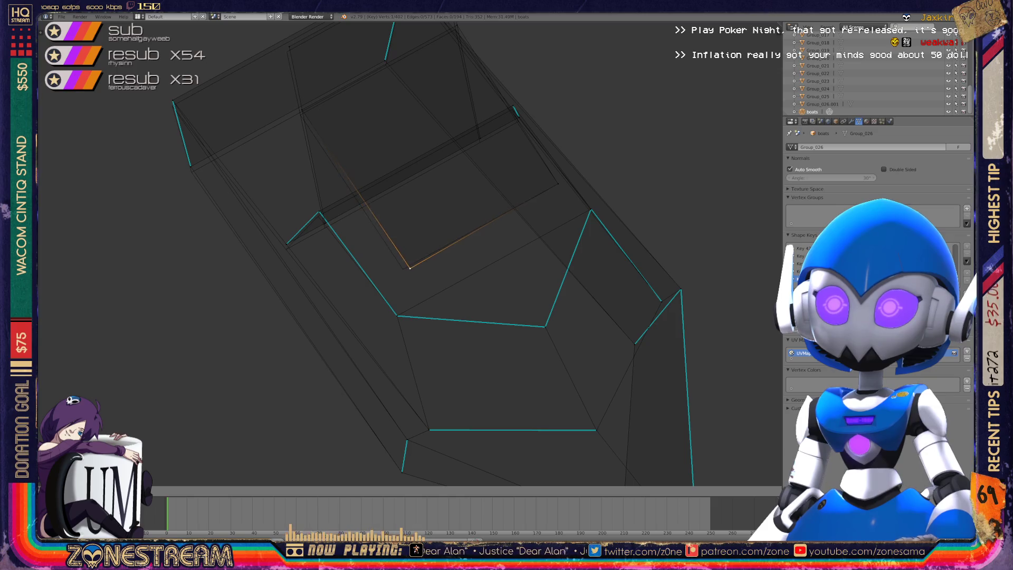
Pull the selected vertex up-left, undo it, and nudge it slightly down instead.
middle_click_drag(409, 253, 435, 338, "shift")
scroll(435, 338, "up", 2)
mouse_move(438, 397)
left_mouse_down()
mouse_move(289, 165)
mouse_move(290, 175)
mouse_move(515, 43)
mouse_move(514, 52)
left_mouse_up()
middle_click_drag(474, 264, 474, 155)
key("ctrl+z")
mouse_move(352, 244)
left_mouse_down()
mouse_move(353, 254)
mouse_move(301, 275)
left_mouse_up()
Lower another hull vertex and snap a far-side vertex onto the upper hull corner.
right_click(303, 265)
middle_click_drag(475, 264, 378, 325, "shift")
right_click(454, 216)
mouse_move(454, 217)
middle_mouse_down("shift")
mouse_move(452, 274)
mouse_move(475, 404)
middle_mouse_up("shift")
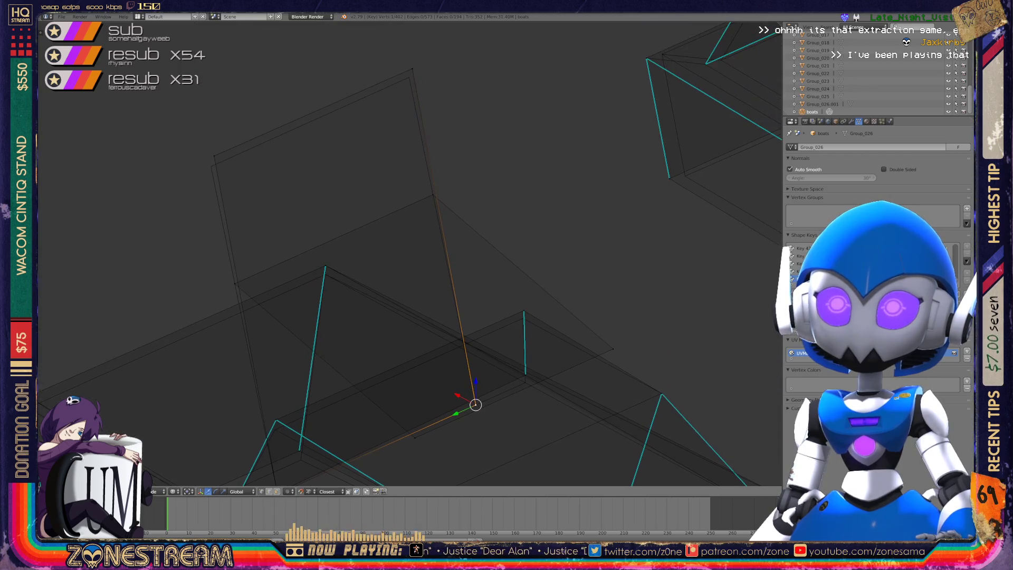
mouse_move(475, 404)
left_mouse_down()
mouse_move(412, 67)
mouse_move(408, 78)
left_mouse_up()
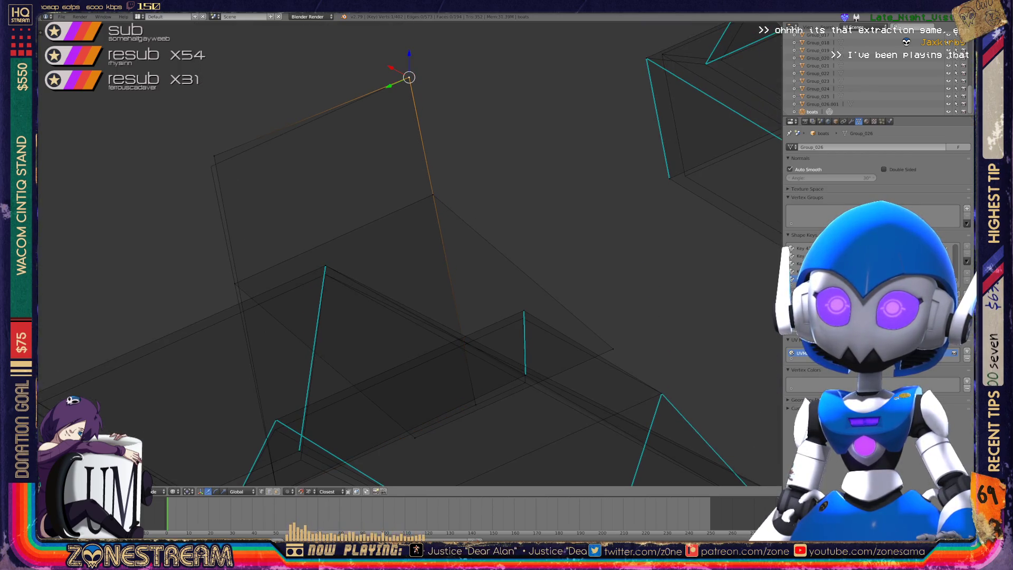
Move the lower corner vertex slightly down and add the top-left corner vertex.
right_click(210, 166)
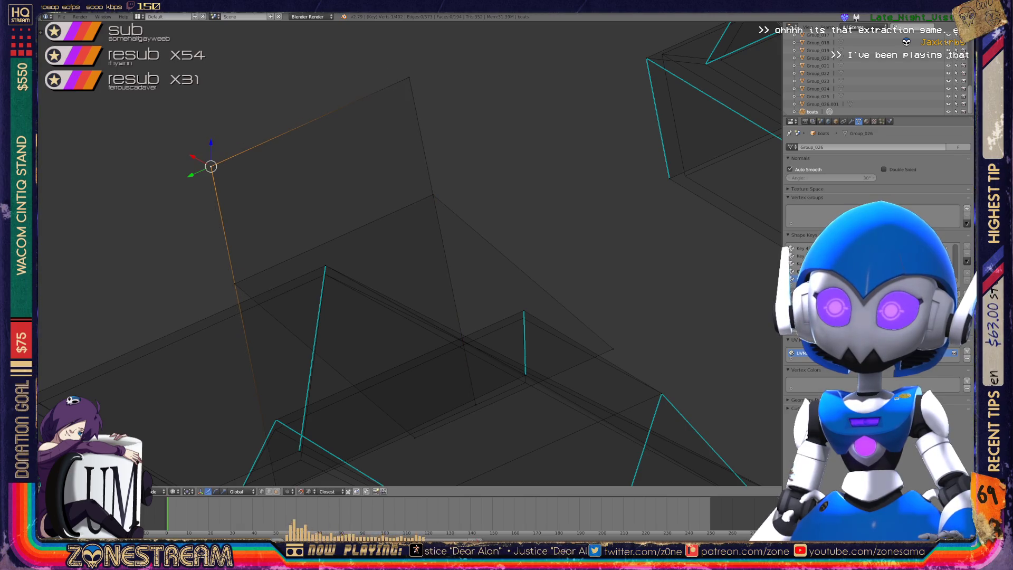
scroll(410, 253, "down", 3)
middle_click_drag(410, 254, 456, 82, "shift")
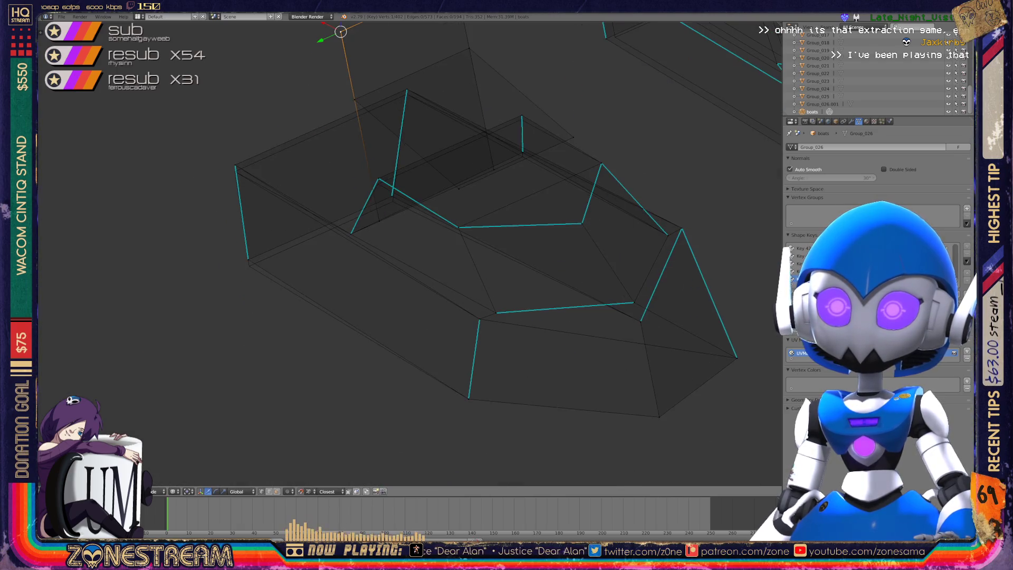
scroll(330, 209, "up", 3)
right_click(187, 298)
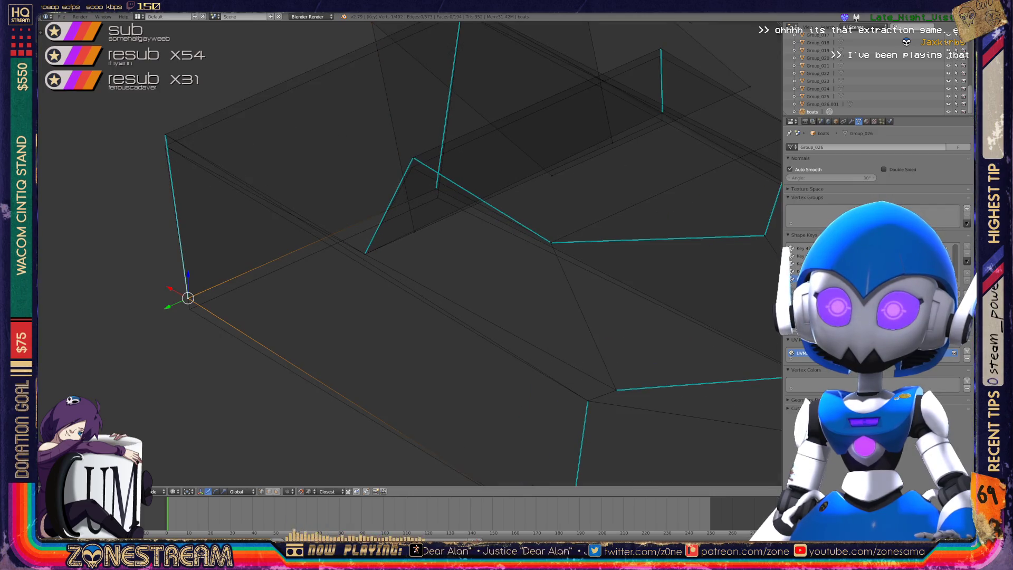
right_click_drag(188, 298, 190, 309)
right_click(165, 134, "shift")
mouse_move(409, 253)
middle_mouse_down("shift")
mouse_move(398, 273)
mouse_move(301, 331)
mouse_move(279, 362)
middle_mouse_up("shift")
Undo the recent moves on the top and right vertices, cancelling a further grab.
right_click(333, 101)
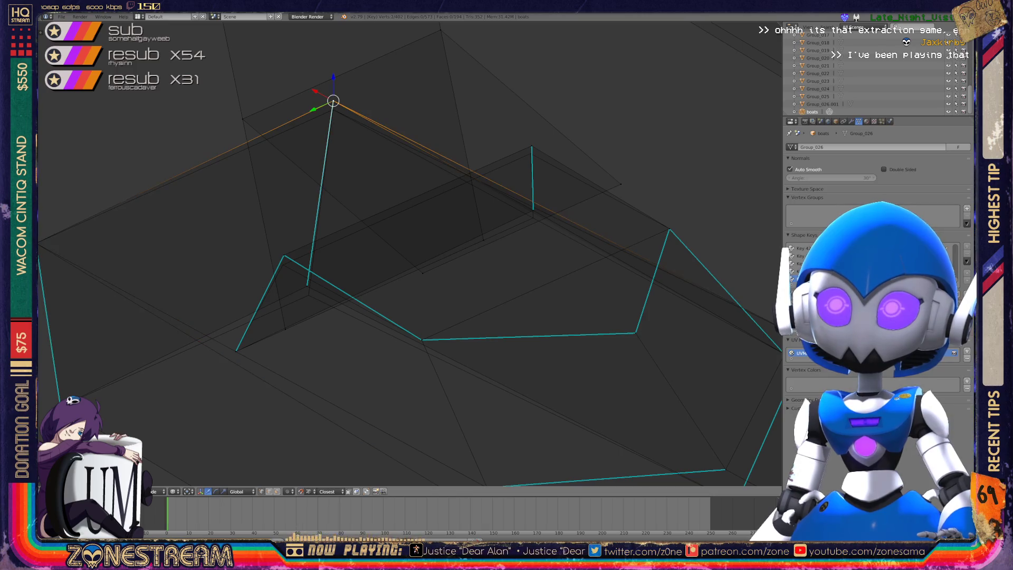
key("ctrl+z")
right_click(531, 146)
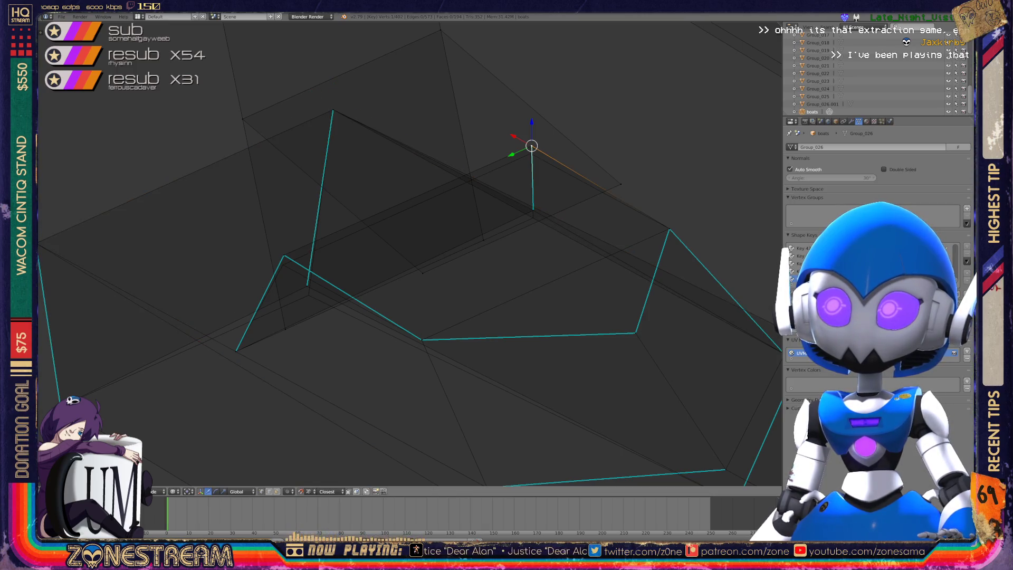
key("ctrl+z")
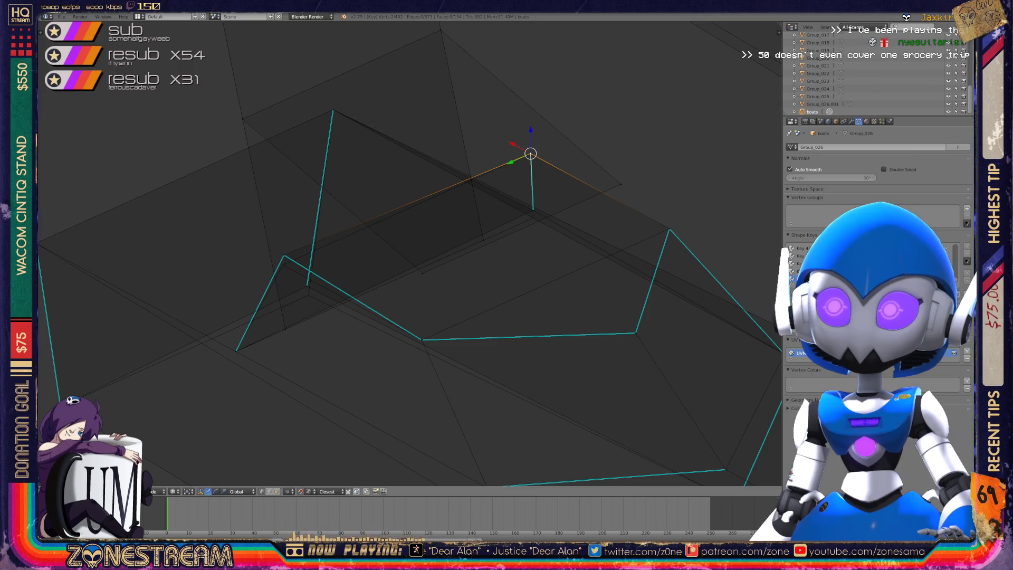
mouse_move(401, 254)
middle_mouse_down()
mouse_move(338, 232)
mouse_move(396, 252)
mouse_move(353, 238)
mouse_move(443, 248)
mouse_move(490, 240)
middle_mouse_up()
key("ctrl+z")
key("g")
key("Escape")
scroll(376, 253, "up", 3)
scroll(410, 254, "down", 1)
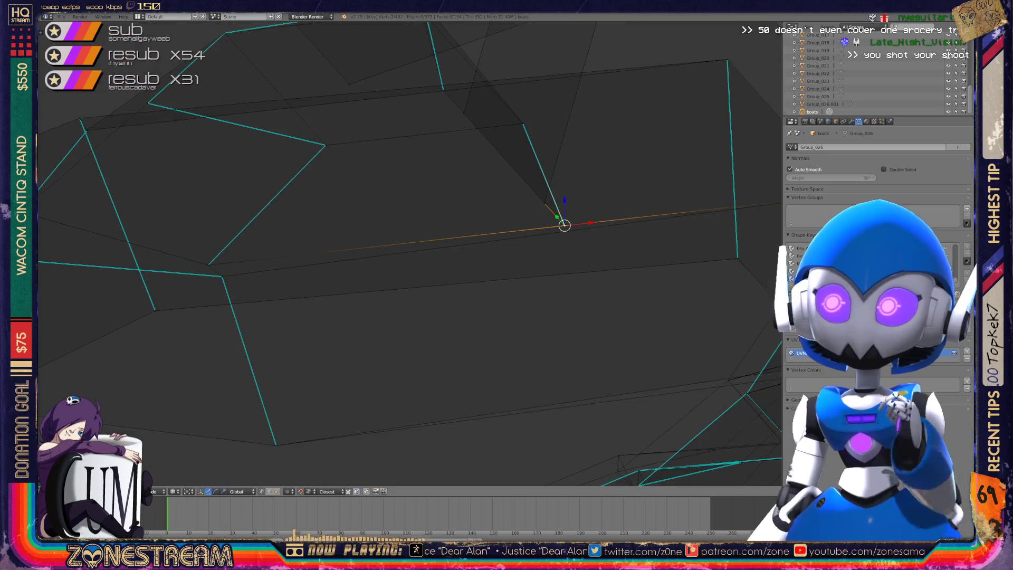
scroll(409, 254, "down", 2)
middle_click_drag(491, 240, 496, 263)
Select the hull's end corner vertex, then return to Object Mode in wireframe display.
key("a")
key("a")
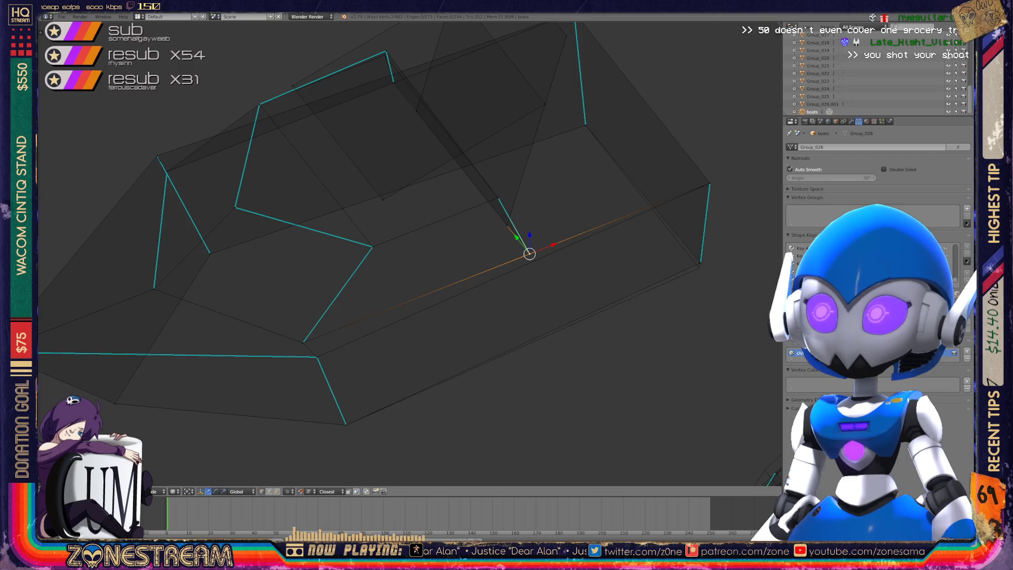
right_click(700, 262)
right_click(700, 262, "shift")
right_click(700, 262)
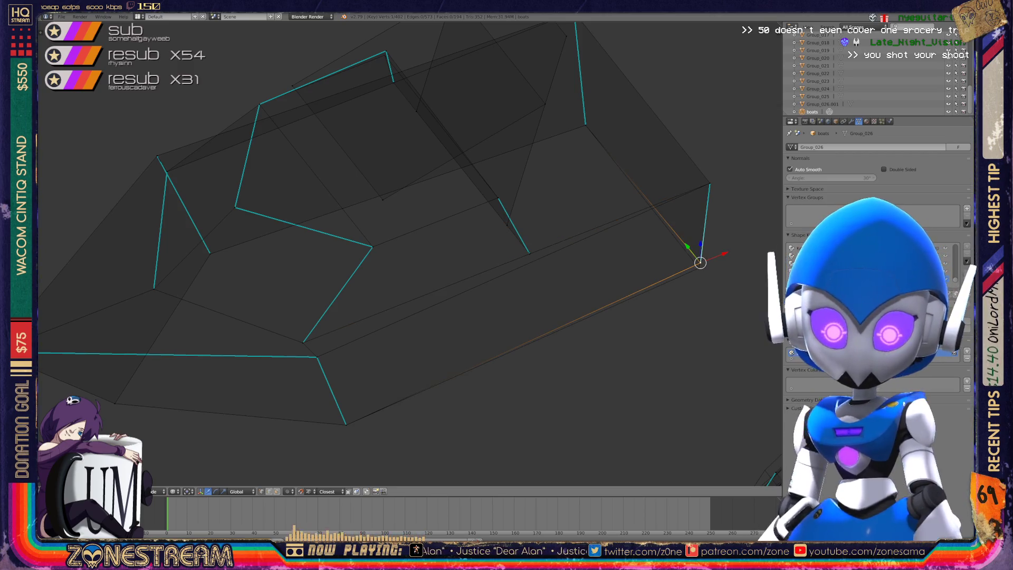
mouse_move(409, 253)
middle_mouse_down()
mouse_move(369, 232)
mouse_move(401, 221)
mouse_move(433, 232)
middle_mouse_up()
key("Tab")
key("z")
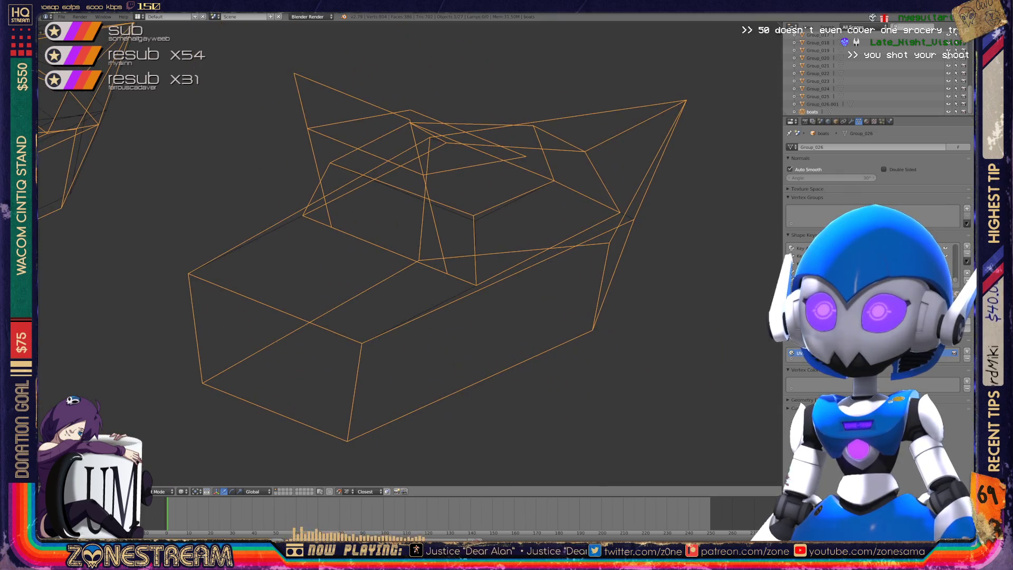
Briefly grab a cabin vertex in Edit Mode, cancel the move, and exit again.
key("Tab")
right_click(473, 215)
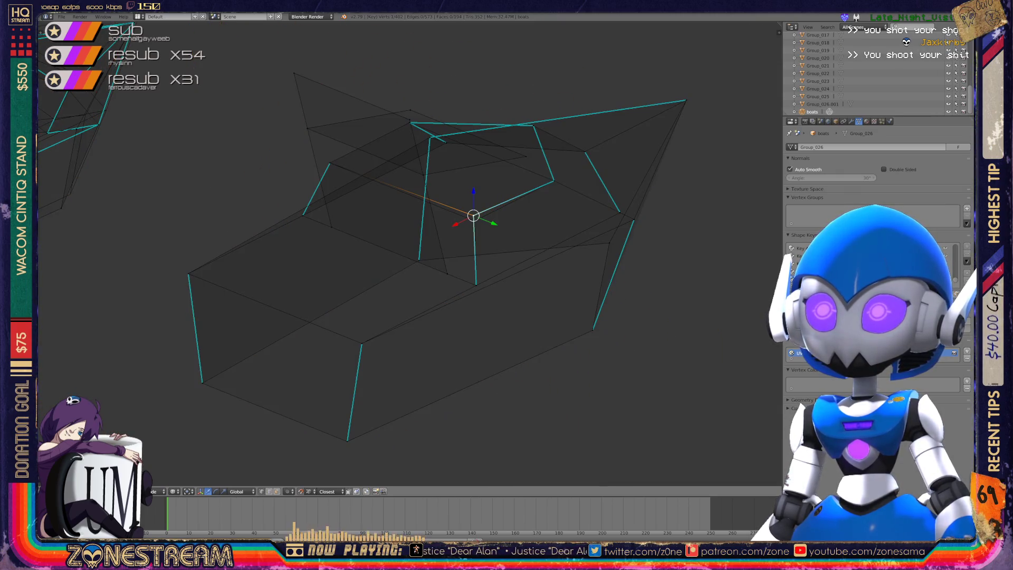
key("g")
key("Return")
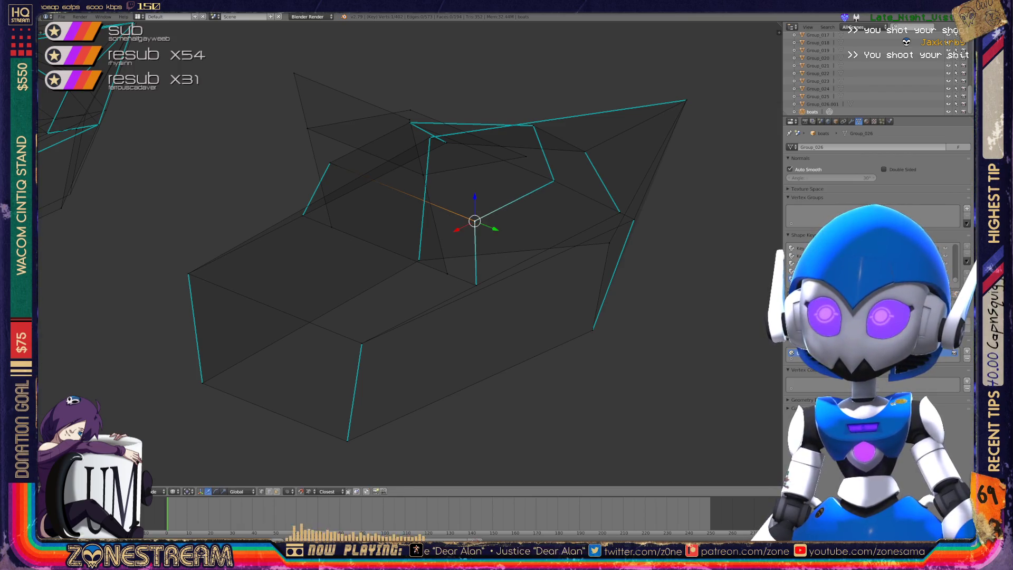
key("Tab")
Frame the right boat piece and enter Edit Mode on it.
key("KP_Decimal")
scroll(411, 253, "down", 5)
mouse_move(412, 253)
middle_mouse_down()
mouse_move(437, 243)
mouse_move(295, 247)
middle_mouse_up()
scroll(412, 254, "down", 4)
scroll(295, 248, "down", 2)
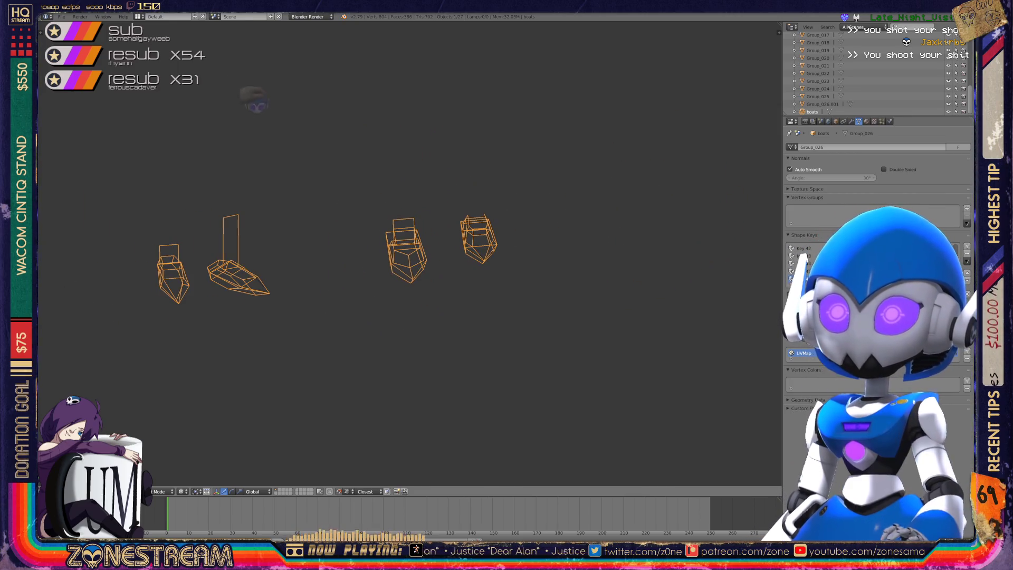
scroll(299, 146, "up", 4)
middle_click_drag(339, 198, 384, 267, "shift")
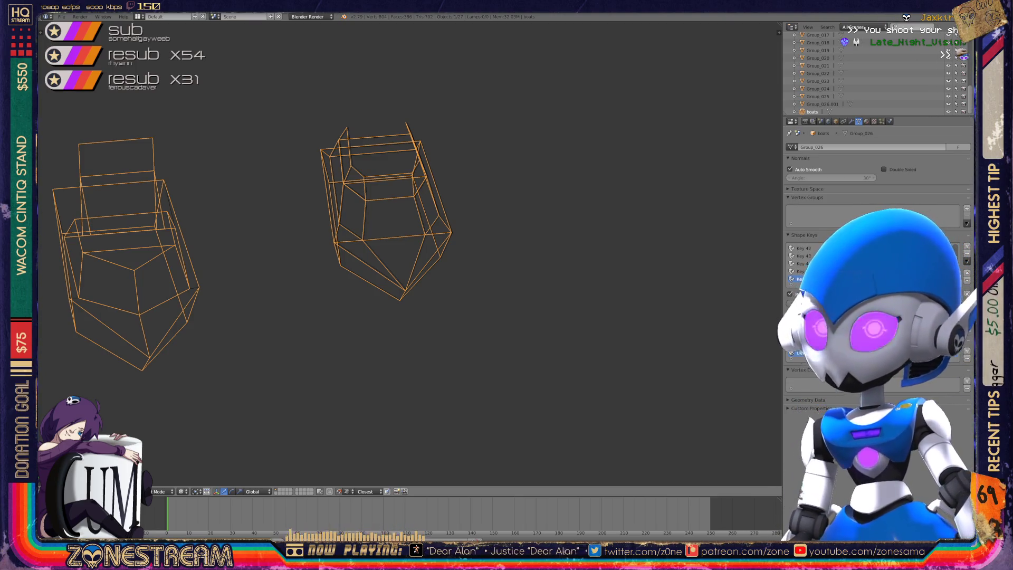
key("KP_Decimal")
key("Tab")
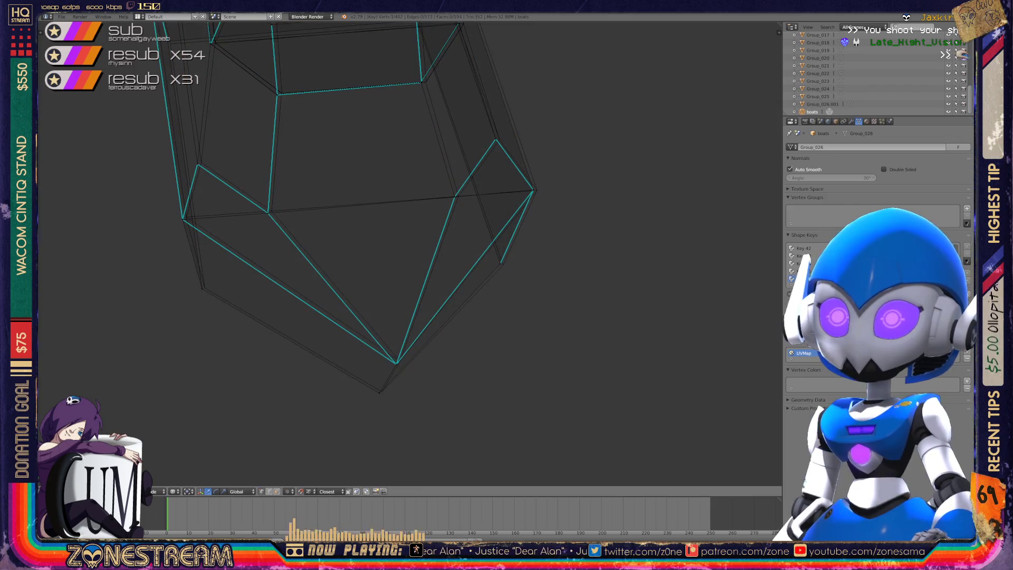
Nudge the bottom hull vertex up-right and move the bottom-left vertex inward.
right_click(396, 364)
key("g")
left_click(400, 361)
right_click(381, 392, "shift")
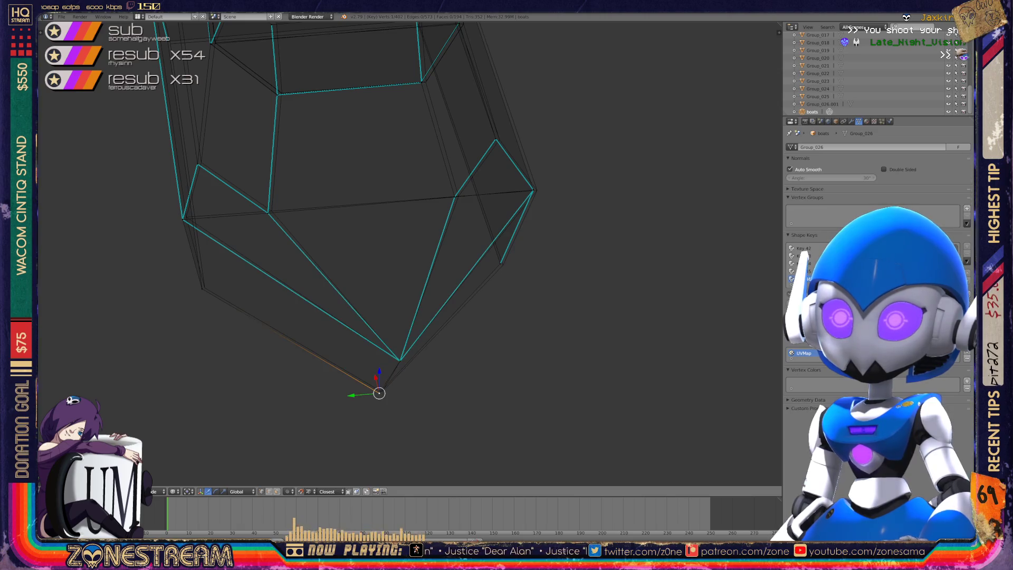
key("KP_8")
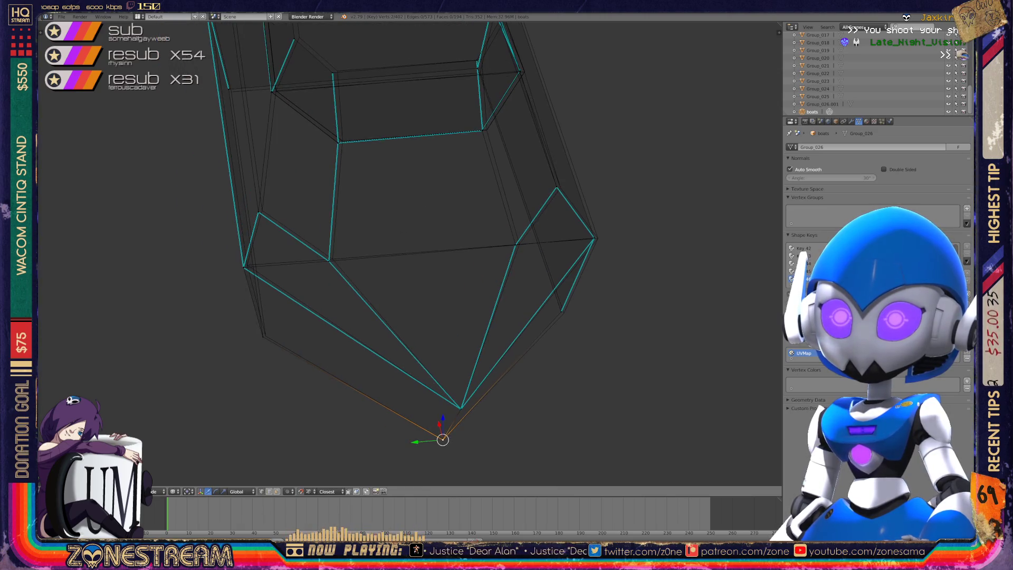
key("KP_4")
scroll(409, 253, "up", 2)
right_click(284, 379)
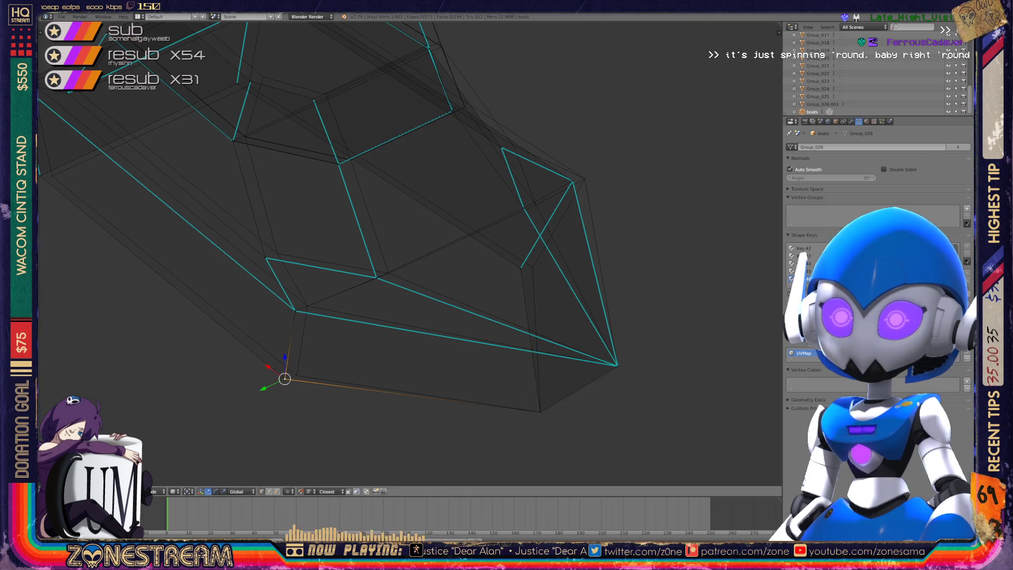
key("g")
left_click(297, 375)
Move two more hull vertices up and to the right.
right_click(296, 310)
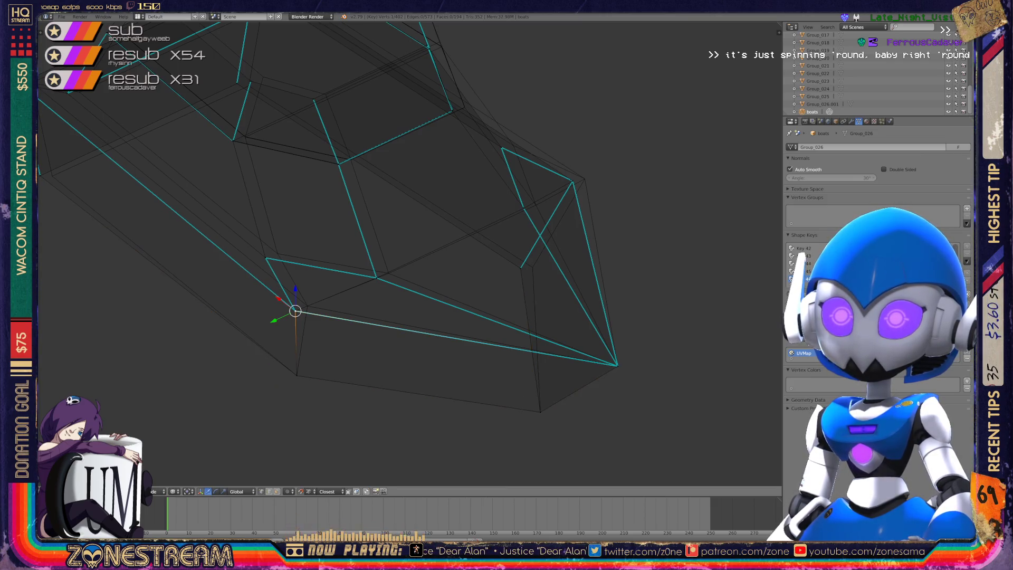
key("g")
left_click(308, 306)
right_click(265, 258)
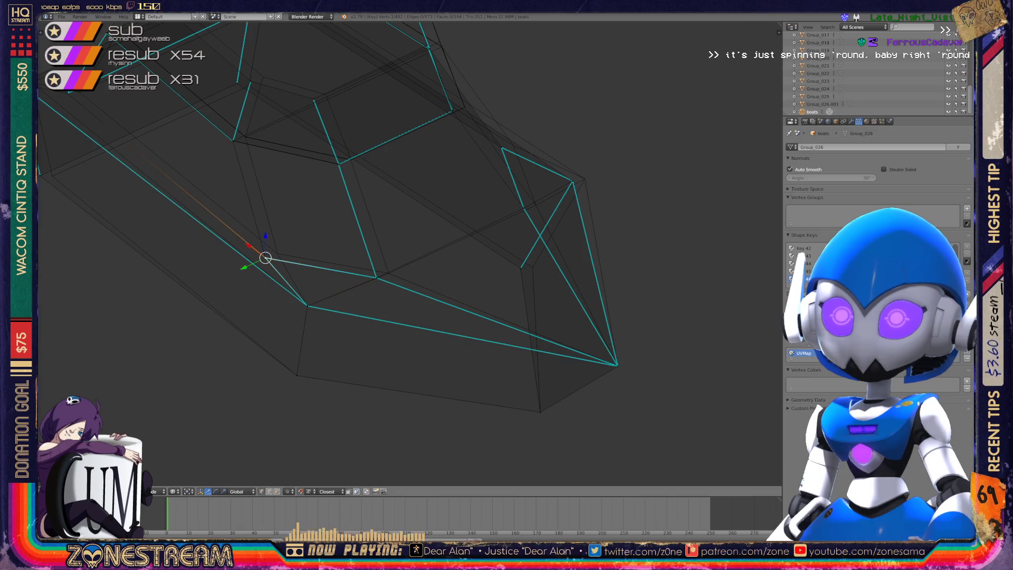
key("g")
left_click(278, 251)
mouse_move(278, 251)
middle_mouse_down("shift")
mouse_move(195, 295)
mouse_move(214, 203)
mouse_move(197, 265)
middle_mouse_up("shift")
Slide a lower-edge vertex along its edge with Shift+V.
right_click(290, 306)
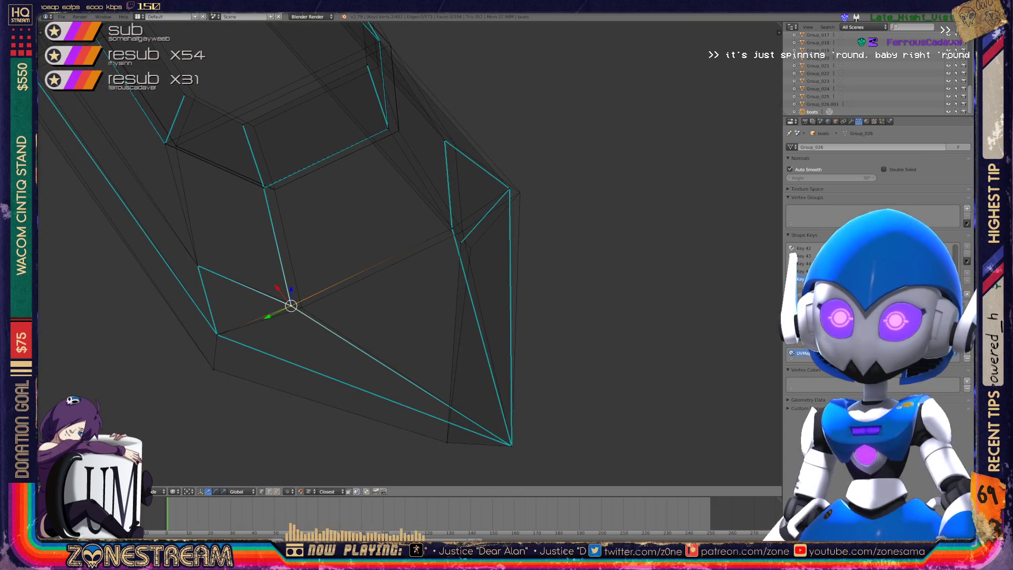
key("shift+v")
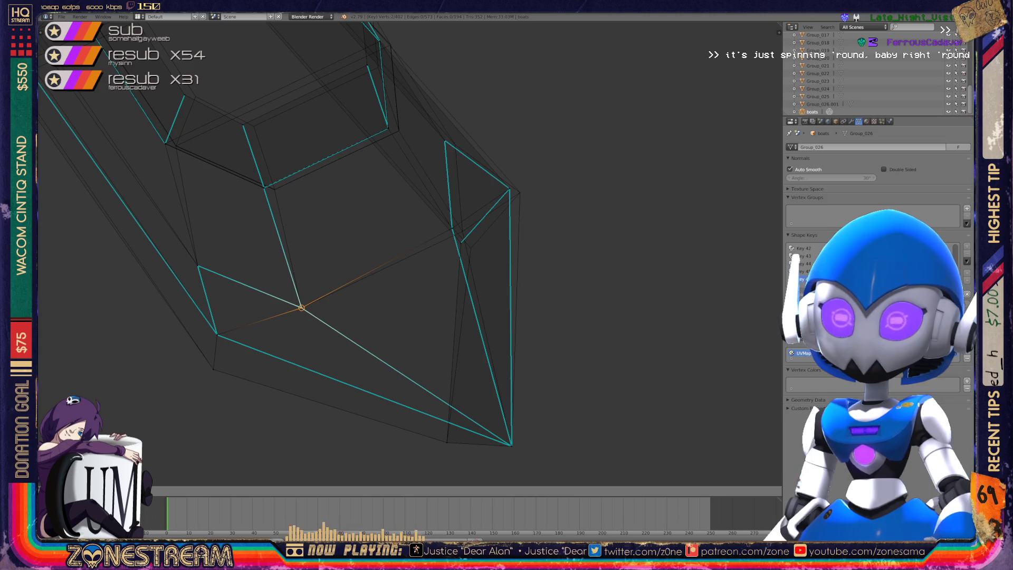
key("Return")
middle_click_drag(369, 263, 422, 248)
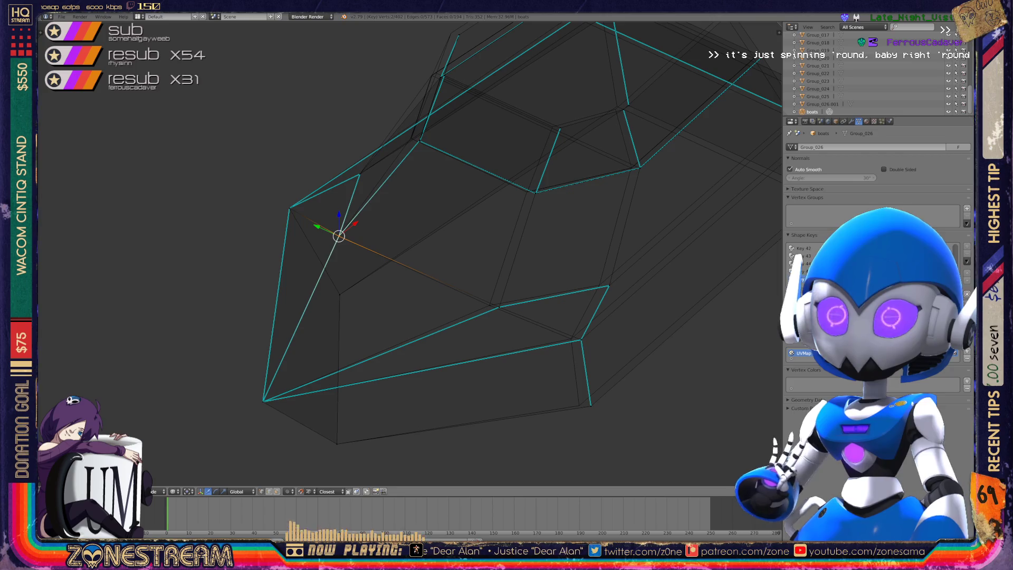
middle_click_drag(411, 253, 454, 249)
Snap a hull-edge vertex down onto its neighbouring lower vertex.
right_click(410, 299)
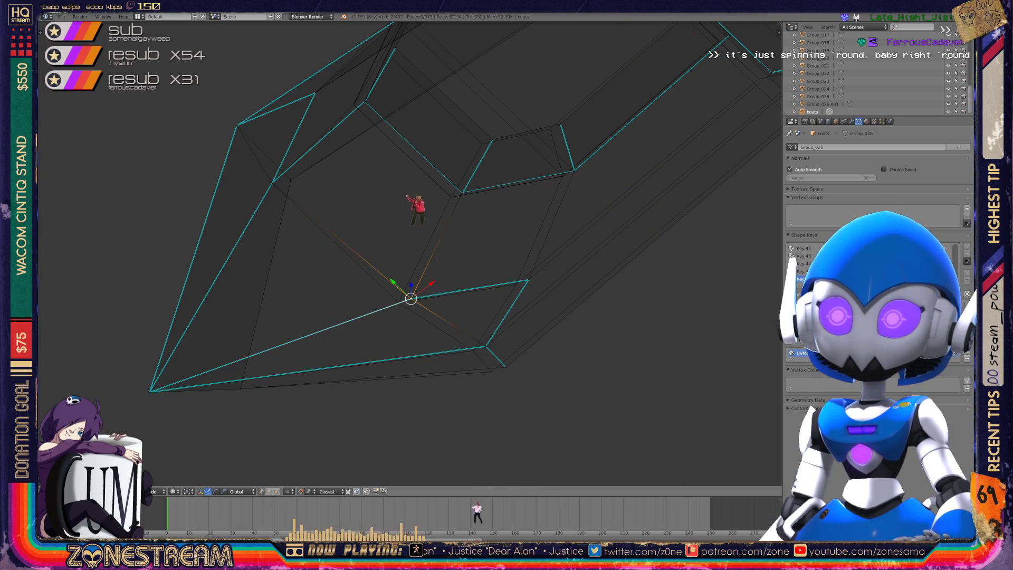
right_click(373, 311, "shift")
mouse_move(525, 111)
middle_mouse_down()
mouse_move(580, 237)
mouse_move(694, 402)
mouse_move(580, 499)
middle_mouse_up()
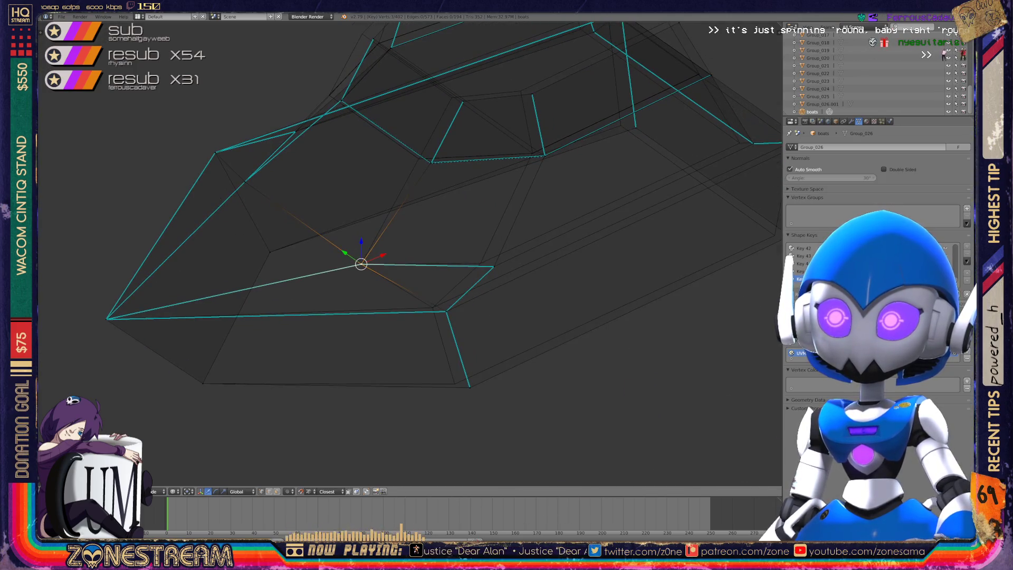
scroll(464, 289, "up", 2)
right_click(464, 289)
mouse_move(463, 289)
left_mouse_down()
mouse_move(441, 283)
mouse_move(504, 419)
mouse_move(479, 413)
left_mouse_up()
middle_click_drag(479, 414, 447, 508, "shift")
key("g")
left_click(496, 301)
left_click(491, 300)
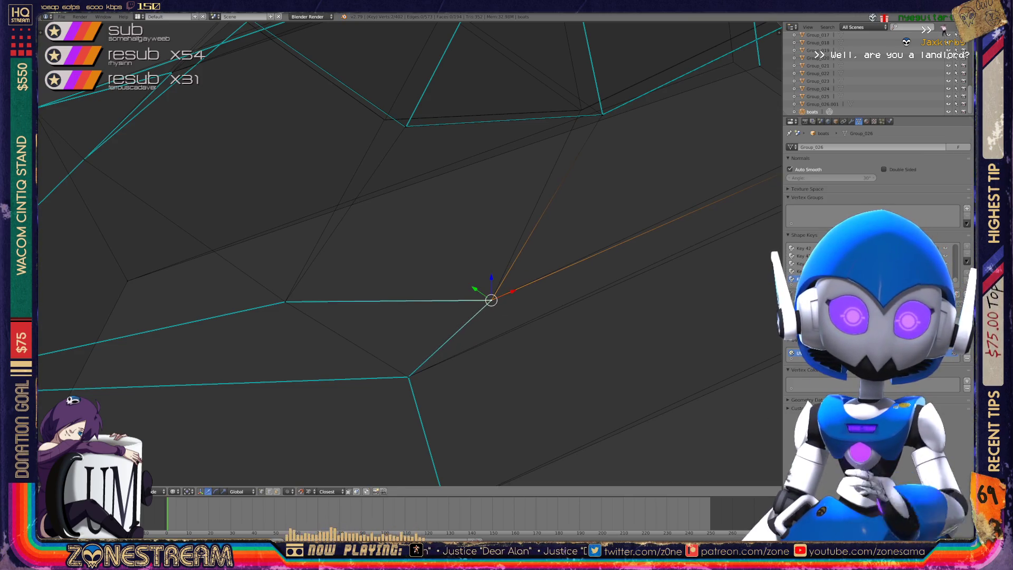
Nudge one hull vertex right and the two upper corner vertices up and right.
scroll(409, 254, "down", 2)
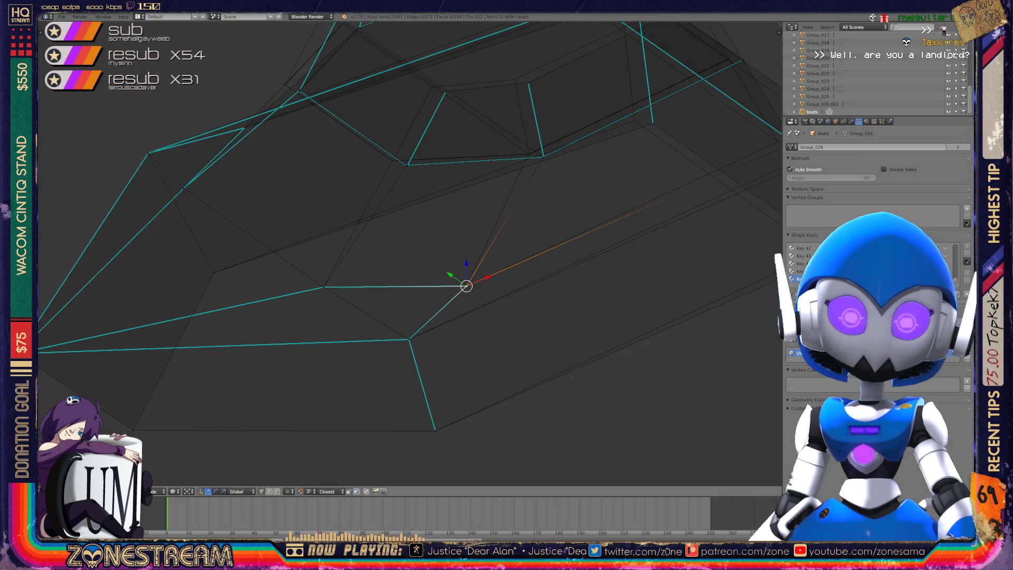
mouse_move(409, 253)
middle_mouse_down()
mouse_move(285, 227)
mouse_move(339, 287)
middle_mouse_up()
key("a")
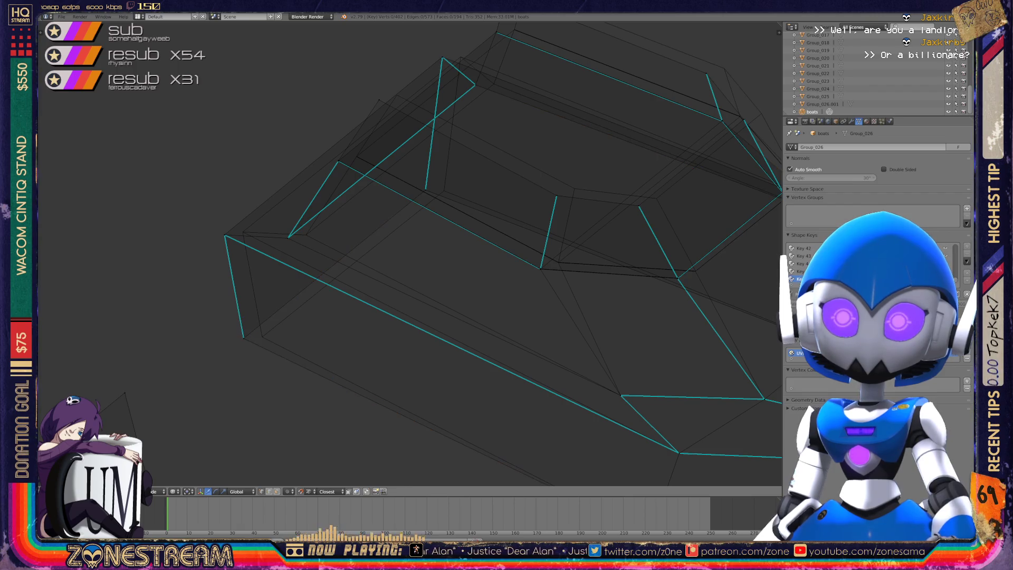
right_click_drag(242, 337, 262, 336)
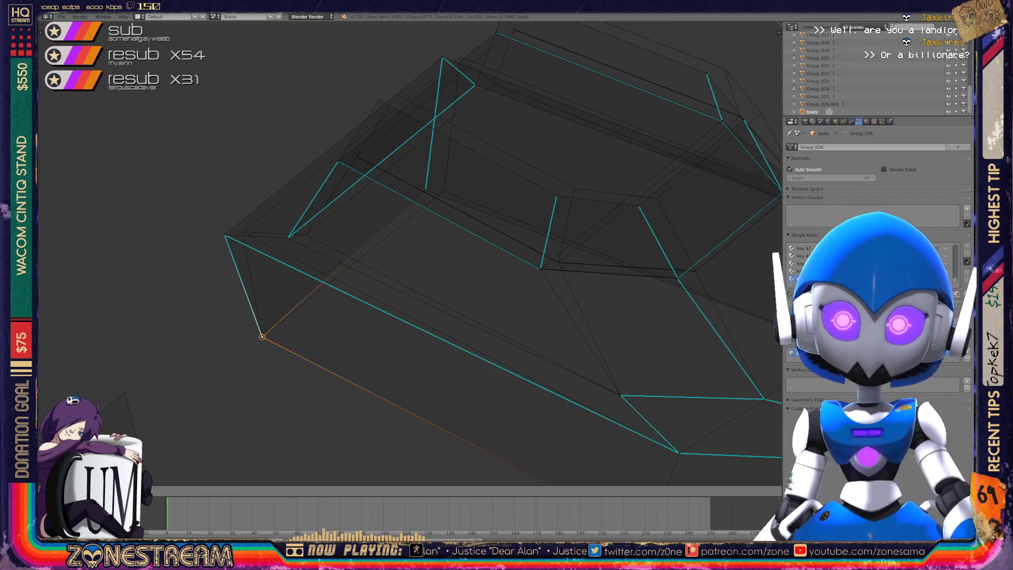
right_click(224, 235, "shift")
right_click_drag(224, 234, 242, 232)
right_click(287, 237)
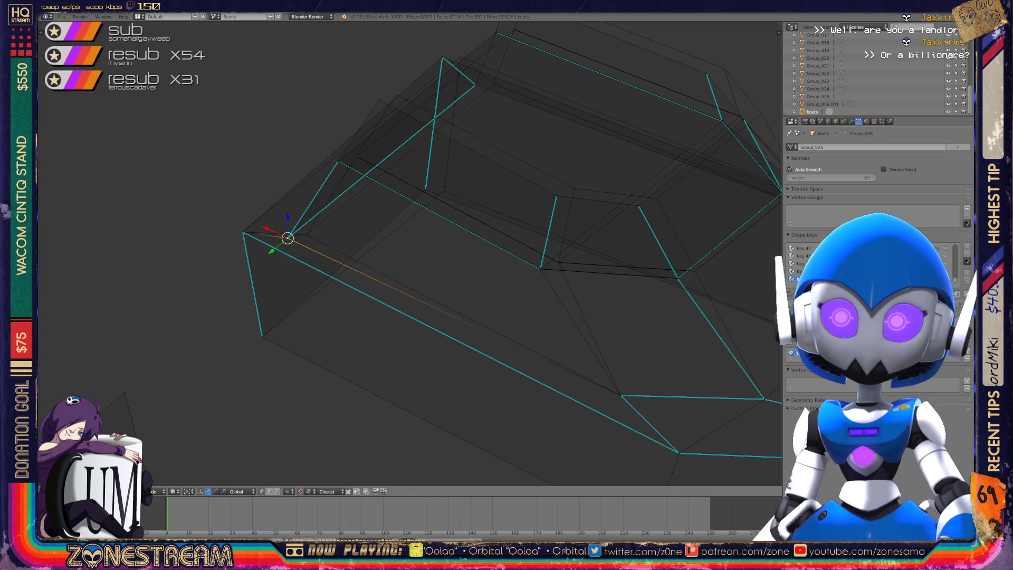
right_click_drag(287, 237, 306, 233)
mouse_move(306, 234)
middle_mouse_down()
mouse_move(295, 248)
mouse_move(295, 311)
middle_mouse_up()
Reposition the bottom-left corner vertex up and to the left.
mouse_move(328, 353)
middle_mouse_down()
mouse_move(411, 352)
mouse_move(519, 312)
middle_mouse_up()
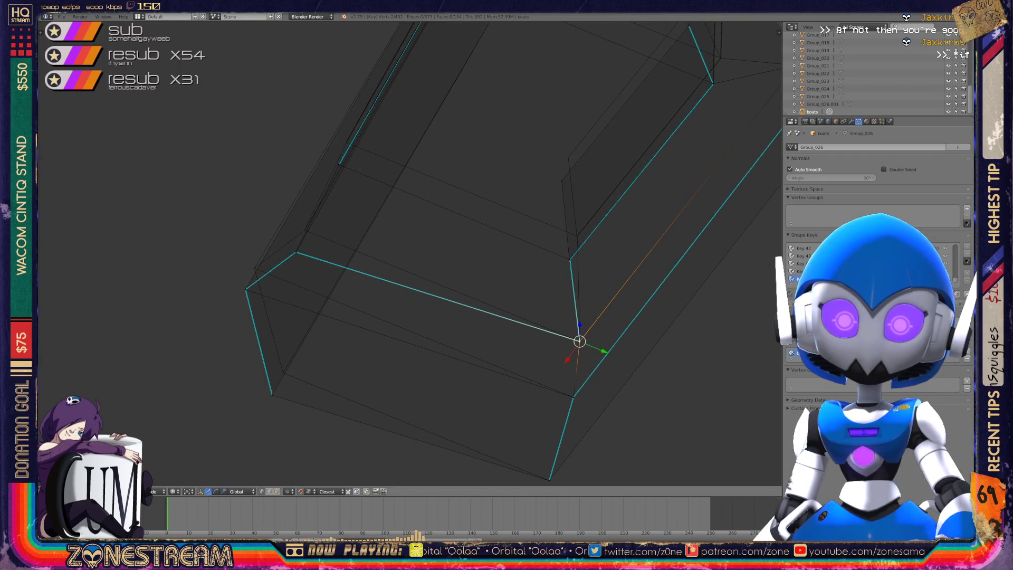
right_click(271, 394)
key("g")
left_click(283, 372)
mouse_move(283, 372)
right_mouse_down()
mouse_move(245, 289)
mouse_move(255, 269)
right_mouse_up()
middle_click_drag(255, 269, 348, 236)
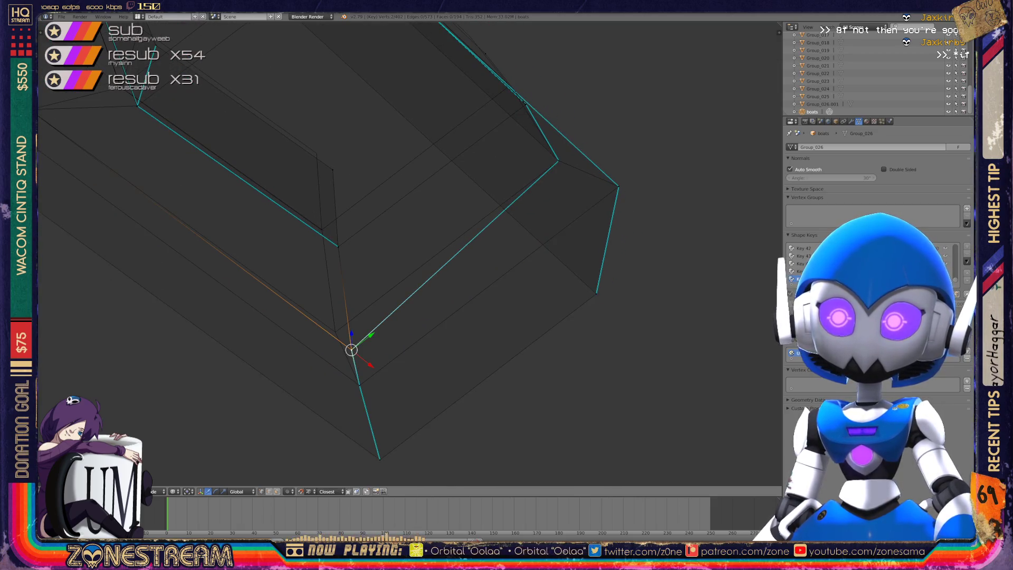
right_click_drag(351, 349, 336, 331)
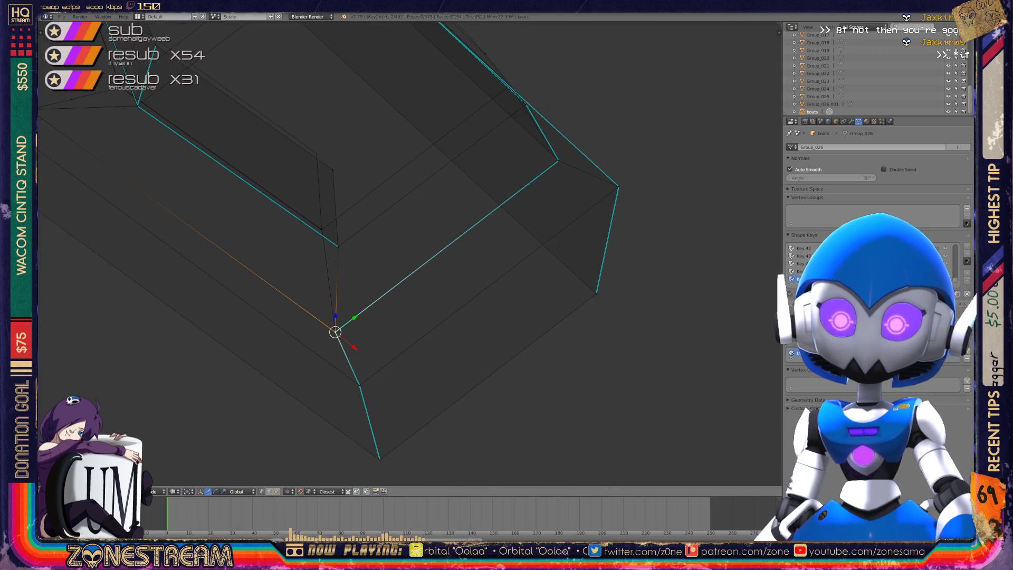
mouse_move(348, 236)
middle_mouse_down()
mouse_move(380, 232)
mouse_move(443, 250)
middle_mouse_up()
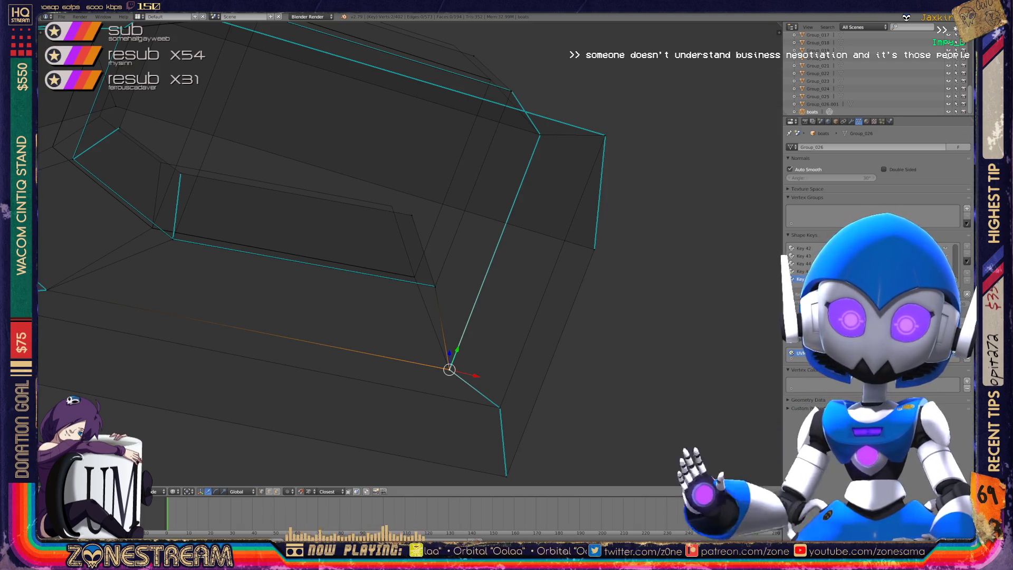
Move a single upper hull vertex to a new position.
scroll(410, 253, "up", 3)
scroll(409, 253, "up", 1)
right_click(409, 168)
key("g")
left_click(361, 146)
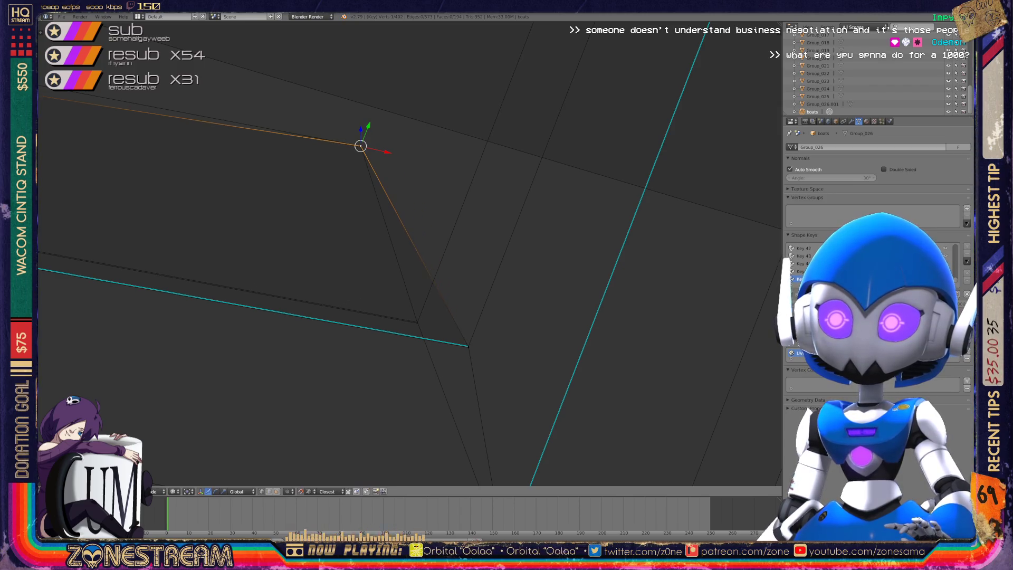
mouse_move(360, 146)
middle_mouse_down()
mouse_move(366, 85)
mouse_move(366, 195)
middle_mouse_up()
Move the vertex at the cyan edge's end onto the edge junction.
right_click(476, 325)
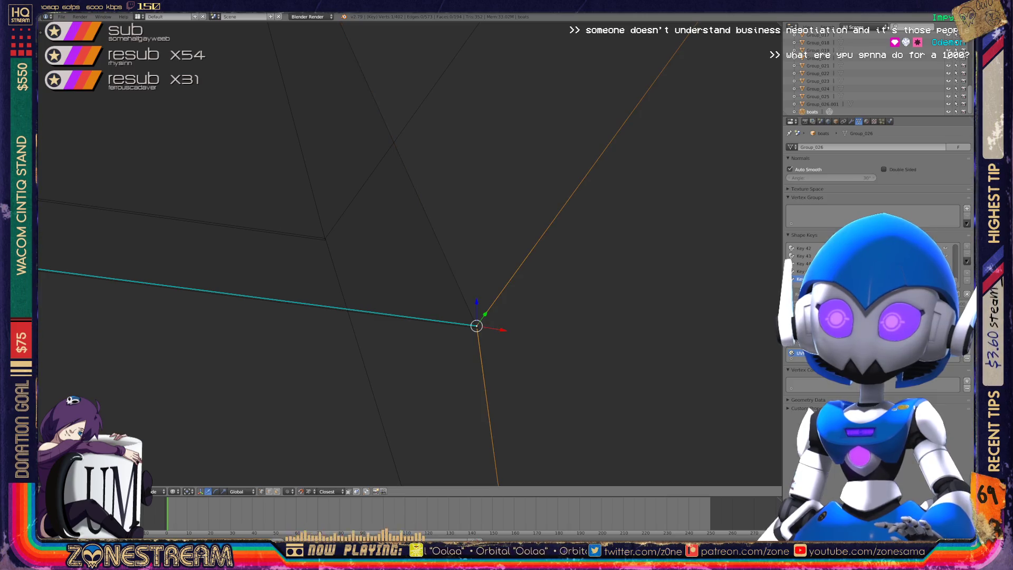
key("g")
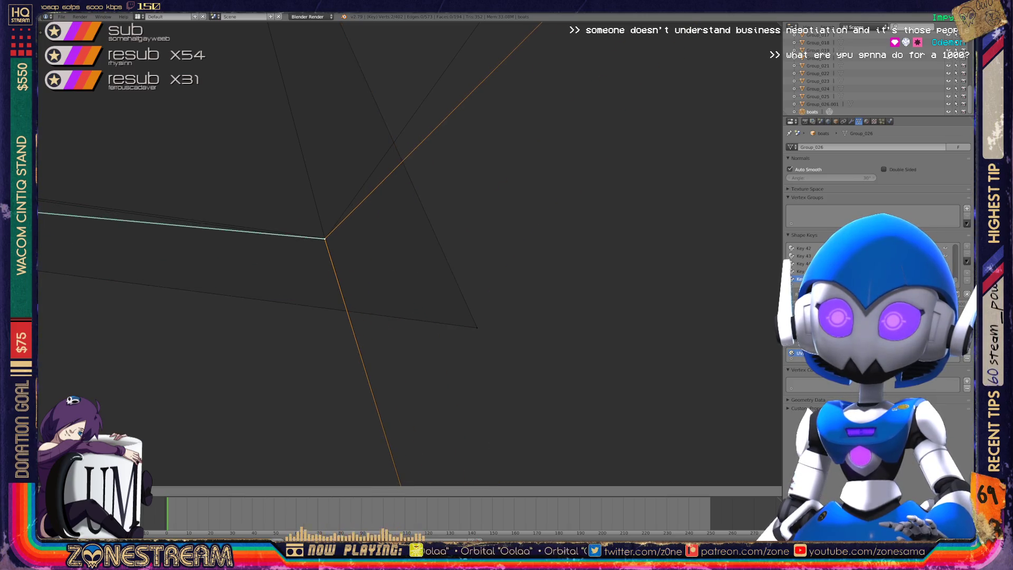
left_click(325, 238)
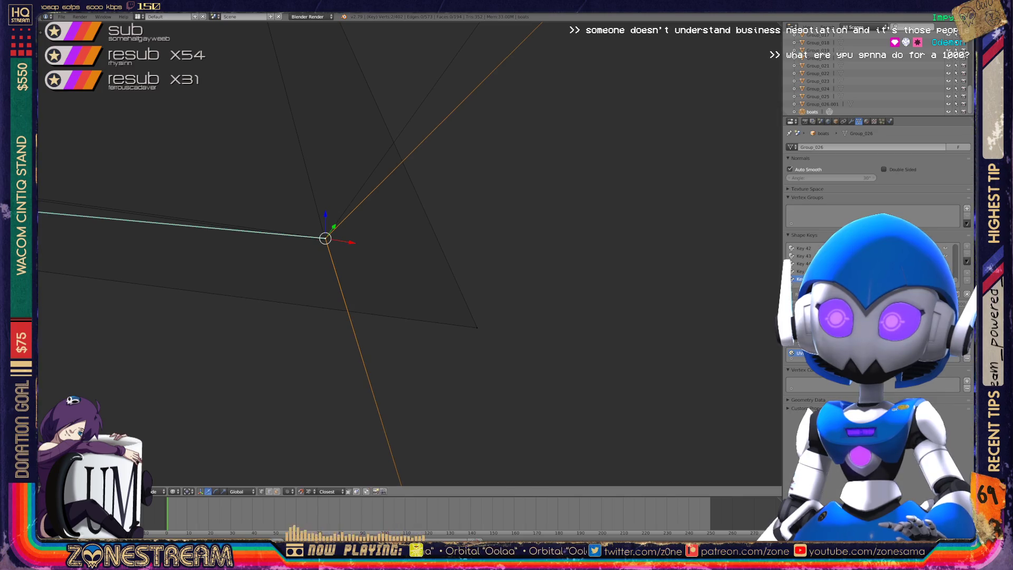
right_click(326, 237)
scroll(409, 253, "down", 5)
mouse_move(409, 253)
middle_mouse_down()
mouse_move(459, 237)
mouse_move(443, 221)
mouse_move(477, 242)
mouse_move(459, 230)
middle_mouse_up()
Try moving the corner vertex where the cyan edges meet, then undo it.
right_click(538, 321)
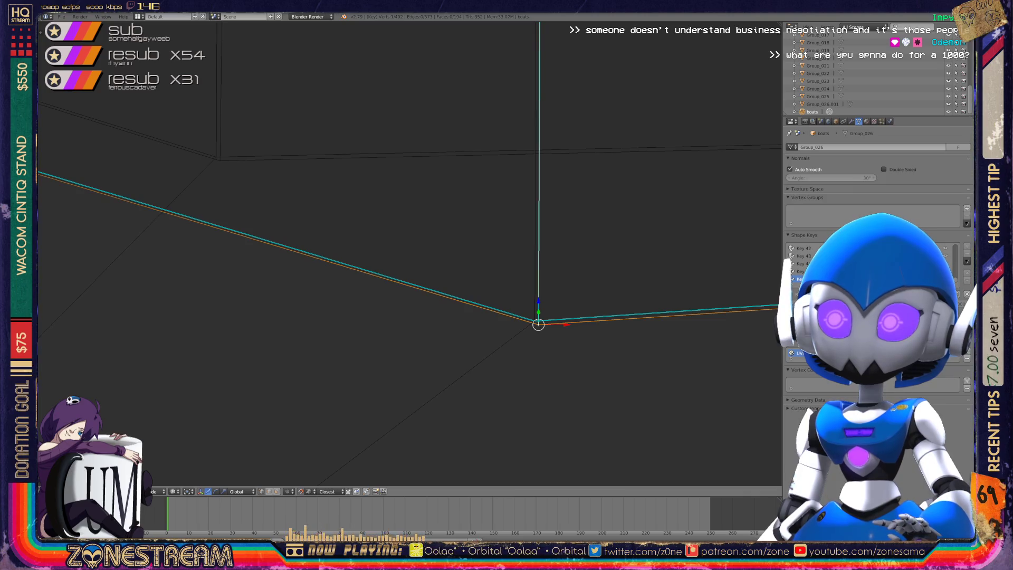
left_click_drag(538, 323, 220, 160)
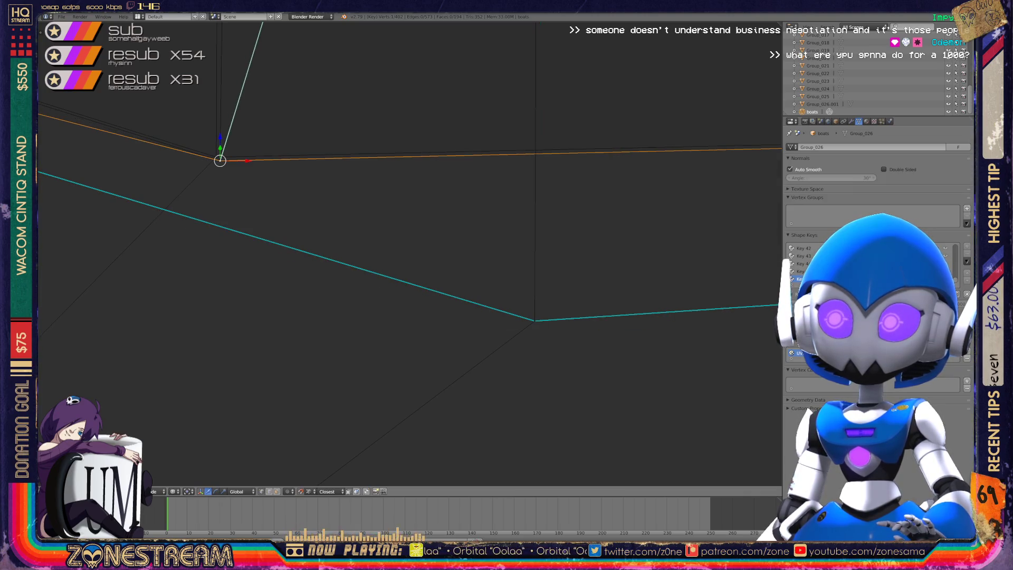
key("ctrl+z")
key("ctrl+z")
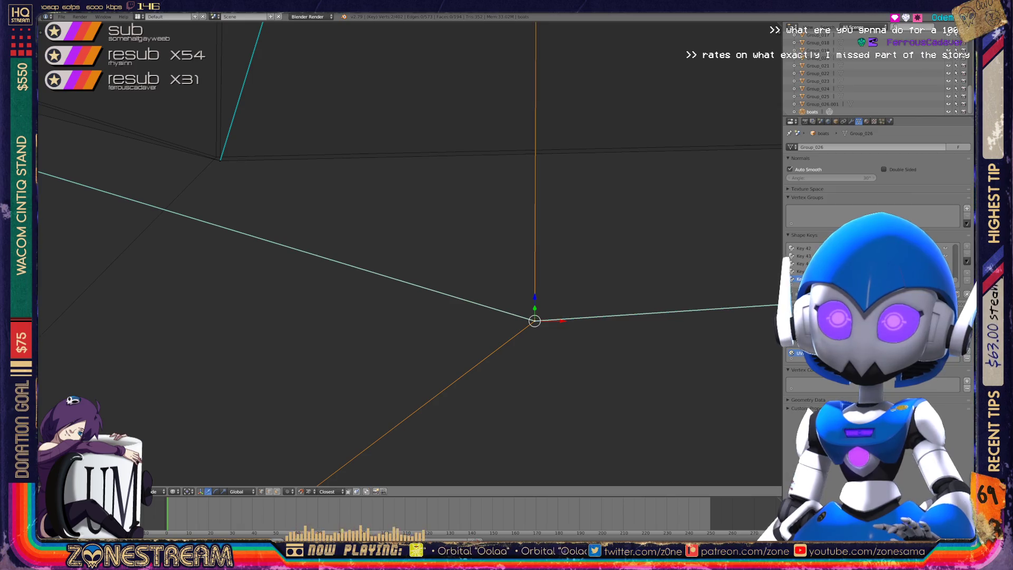
mouse_move(400, 253)
middle_mouse_down()
mouse_move(369, 232)
mouse_move(422, 253)
middle_mouse_up()
middle_click_drag(411, 253, 353, 233)
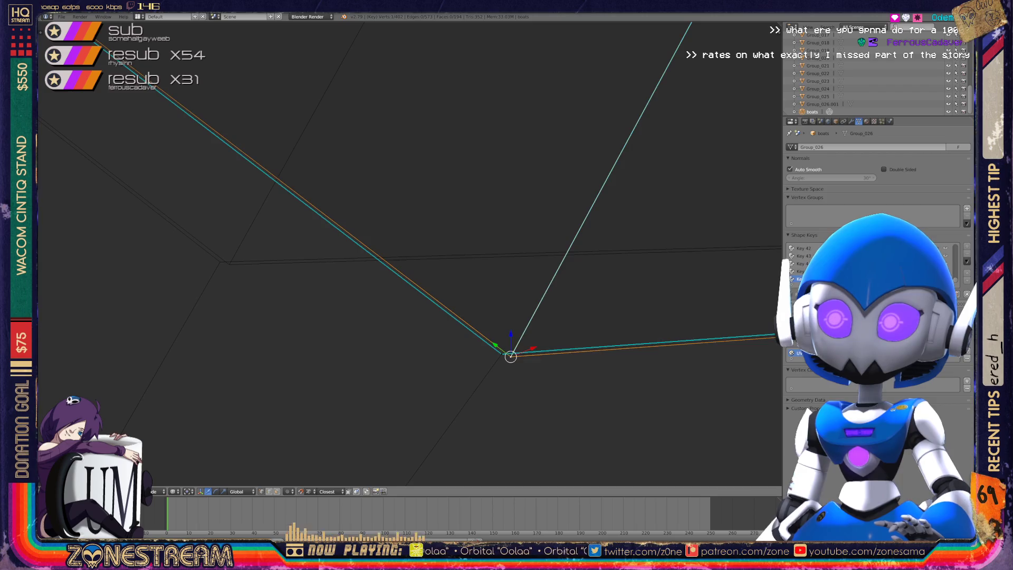
Snap the stray hull vertex onto its neighbouring corner vertex, then deselect it.
right_click(510, 354)
key("g")
left_click(229, 264)
key("ctrl+z")
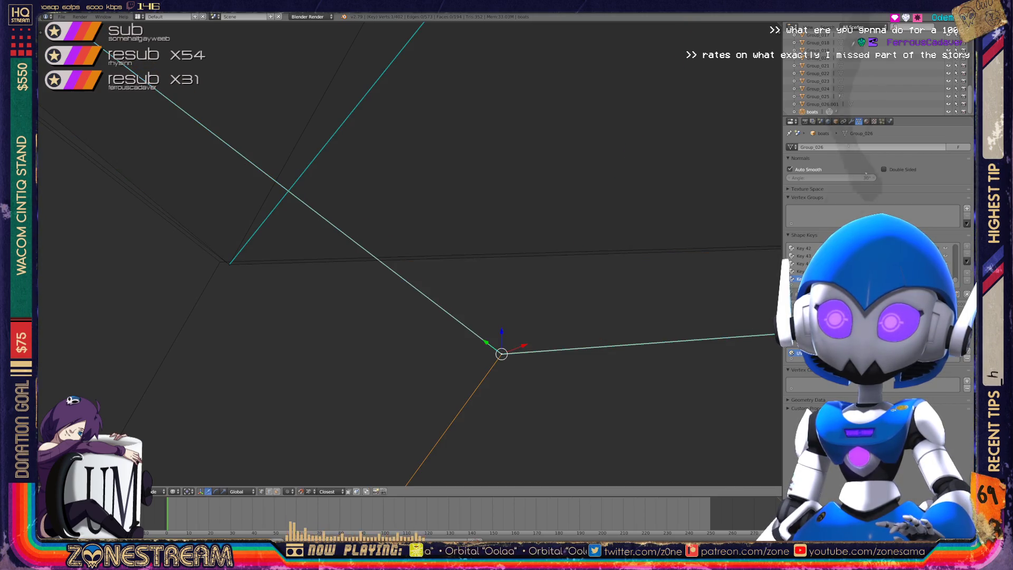
middle_click_drag(353, 233, 332, 227)
left_click(220, 261)
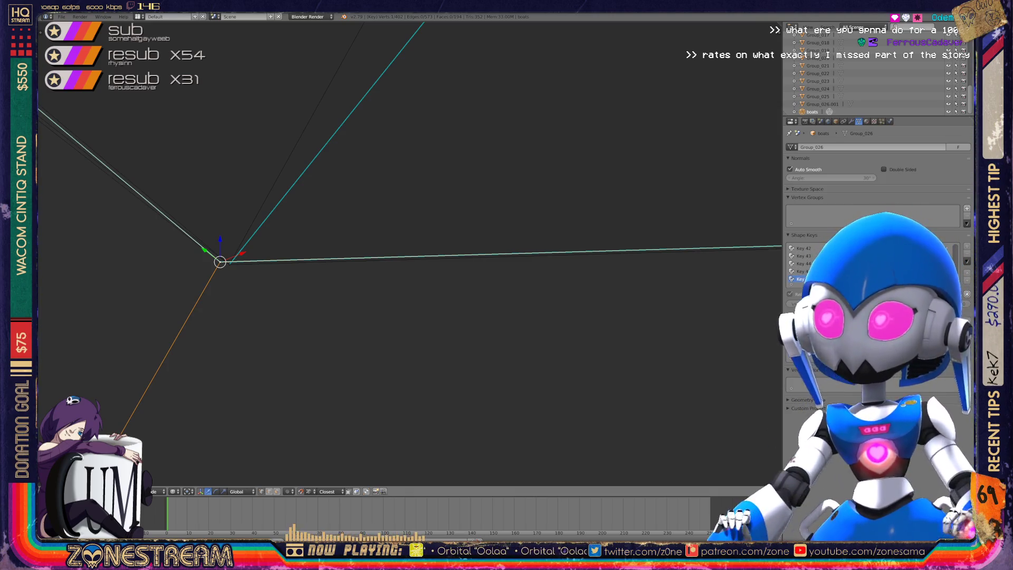
key("KP_Decimal")
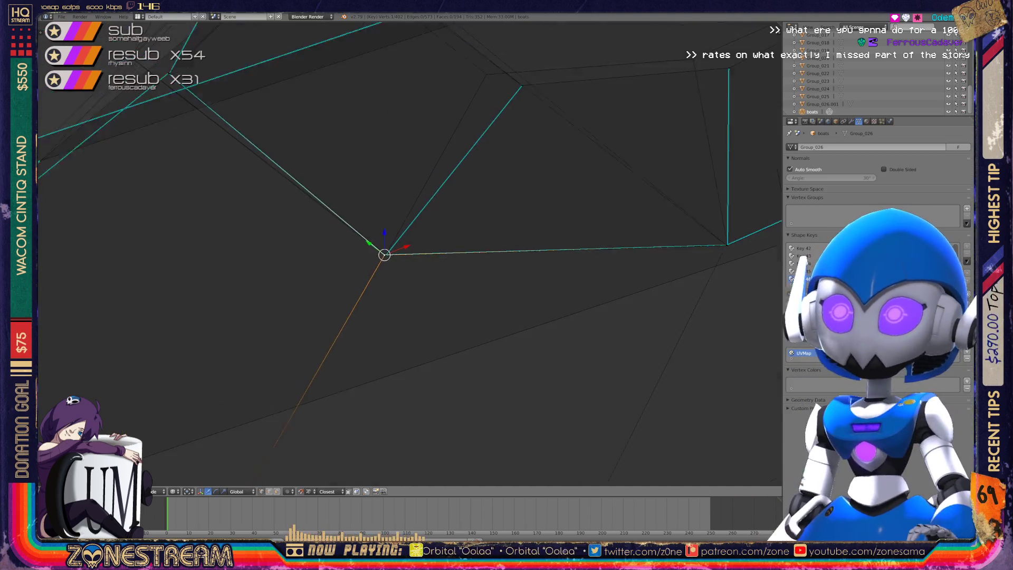
scroll(409, 253, "up", 5)
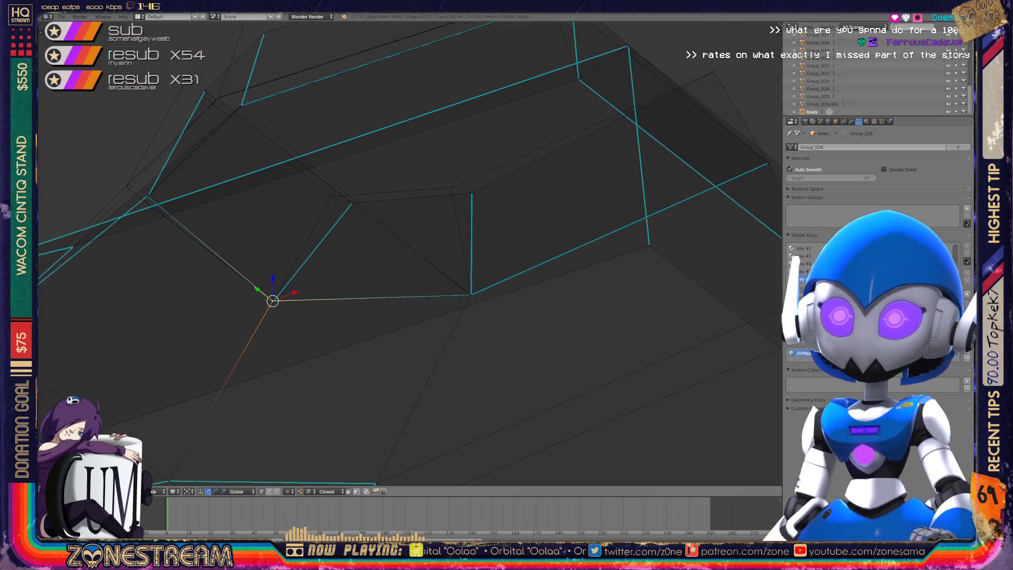
key("a")
Move another hull-edge vertex into a new corner position.
mouse_move(409, 254)
middle_mouse_down()
mouse_move(433, 247)
mouse_move(475, 269)
mouse_move(464, 264)
middle_mouse_up()
right_click(340, 203)
key("g")
right_click(478, 180)
key("g")
left_click(457, 172)
mouse_move(457, 172)
middle_mouse_down()
mouse_move(401, 221)
mouse_move(317, 258)
middle_mouse_up()
Place the selected hull vertex up and to the left.
key("g")
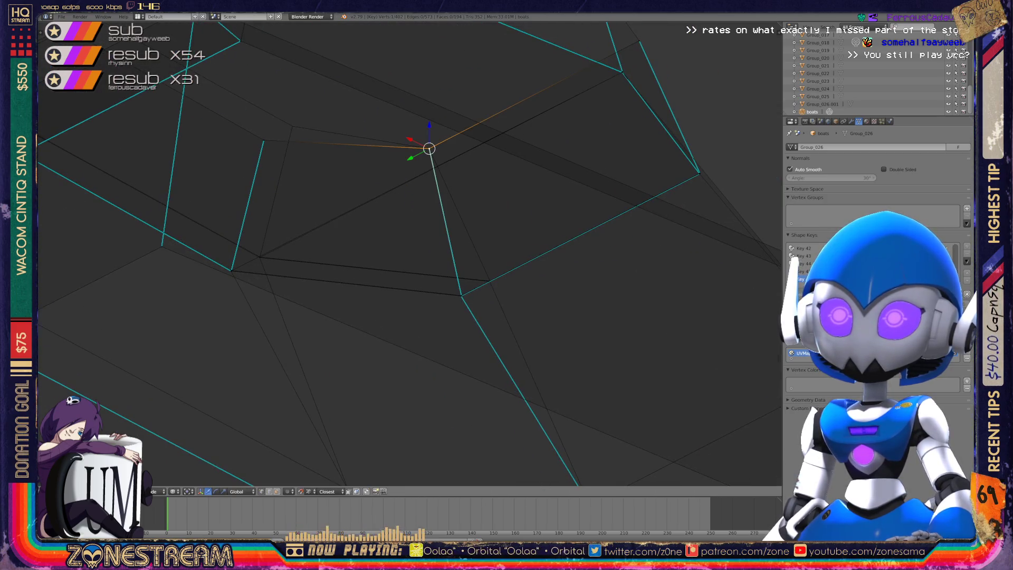
left_click(292, 126)
mouse_move(293, 126)
middle_mouse_down()
mouse_move(345, 147)
mouse_move(401, 197)
middle_mouse_up()
mouse_move(278, 183)
middle_mouse_down()
mouse_move(318, 215)
mouse_move(387, 307)
mouse_move(452, 440)
mouse_move(476, 527)
mouse_move(517, 522)
mouse_move(535, 504)
middle_mouse_up()
Restore the previous vertex selection and centre a close view on it.
right_click(184, 315)
key("ctrl+z")
key("KP_Decimal")
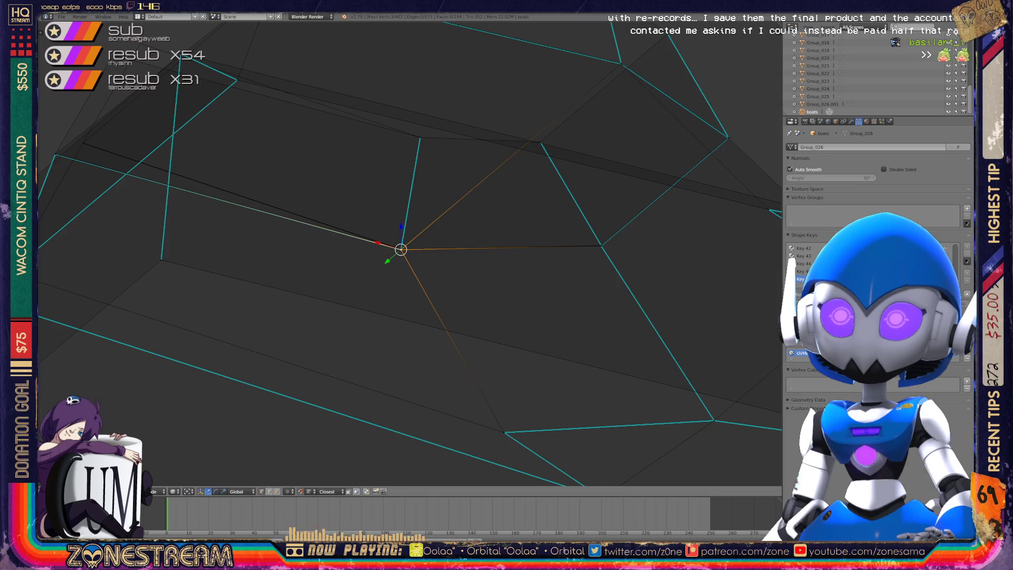
mouse_move(401, 249)
middle_mouse_down()
mouse_move(533, 300)
mouse_move(540, 293)
mouse_move(520, 312)
mouse_move(545, 445)
middle_mouse_up()
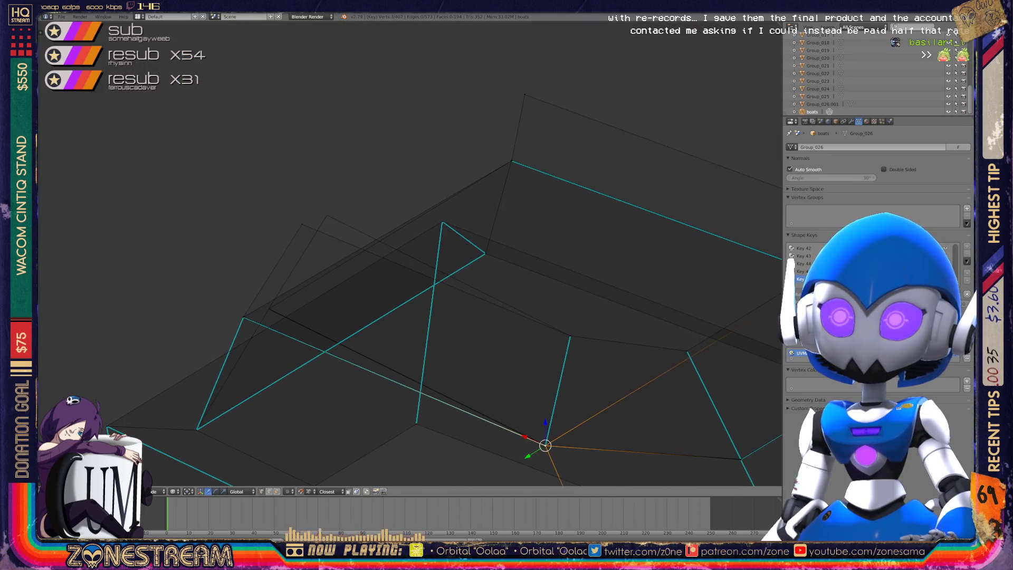
scroll(350, 191, "up", 4)
key("ctrl+KP_4")
key("g")
Snap the cyan vertex onto its neighbouring existing vertex.
mouse_move(257, 235)
middle_mouse_down()
mouse_move(362, 118)
mouse_move(264, 211)
mouse_move(285, 253)
middle_mouse_up()
middle_click_drag(375, 257, 284, 253, "shift")
left_click(193, 253)
key("g")
left_click(515, 150)
key("ctrl+z")
key("ctrl+z")
key("ctrl+shift+z")
key("g")
left_click(514, 153)
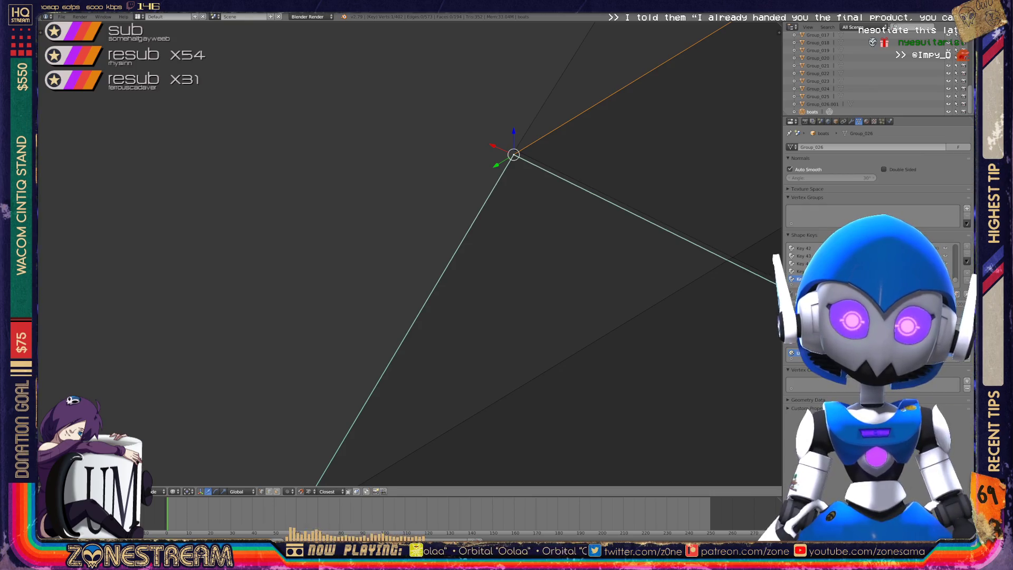
Zoom out and return to Object Mode.
scroll(409, 253, "down", 10)
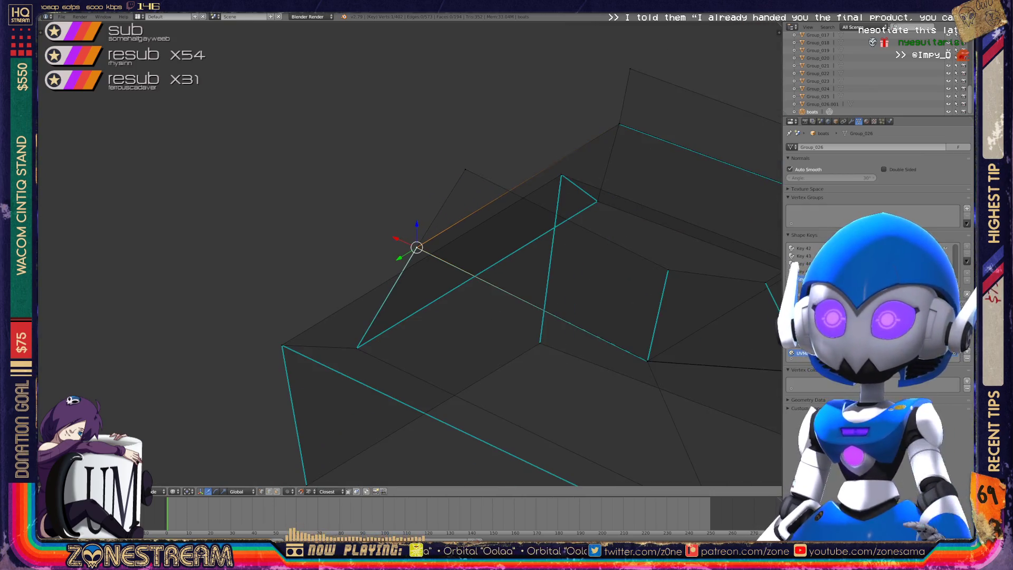
scroll(410, 253, "down", 5)
key("Tab")
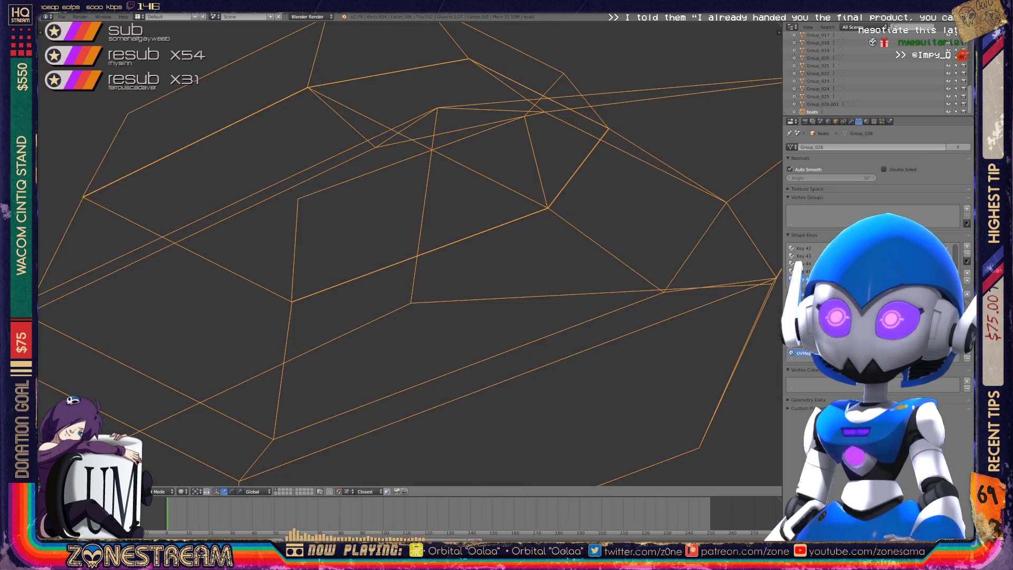
Survey all four boat wireframes, then zoom in and enter Edit Mode on one hull.
scroll(409, 253, "down", 3)
mouse_move(410, 253)
middle_mouse_down()
mouse_move(295, 226)
mouse_move(274, 232)
middle_mouse_up()
scroll(410, 253, "down", 6)
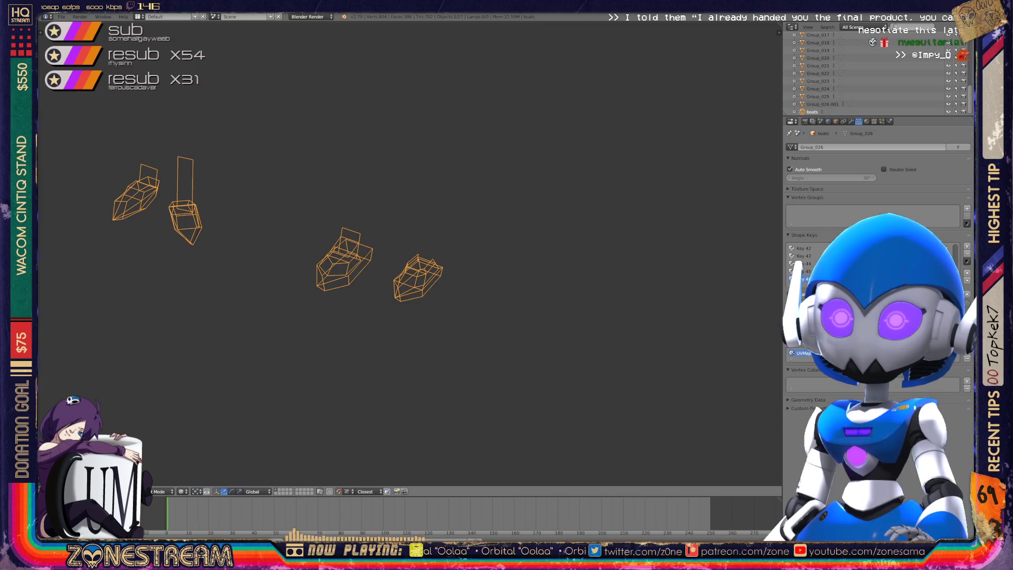
mouse_move(274, 232)
middle_mouse_down()
mouse_move(169, 232)
mouse_move(222, 233)
mouse_move(254, 161)
mouse_move(142, 226)
middle_mouse_up()
scroll(410, 253, "up", 5)
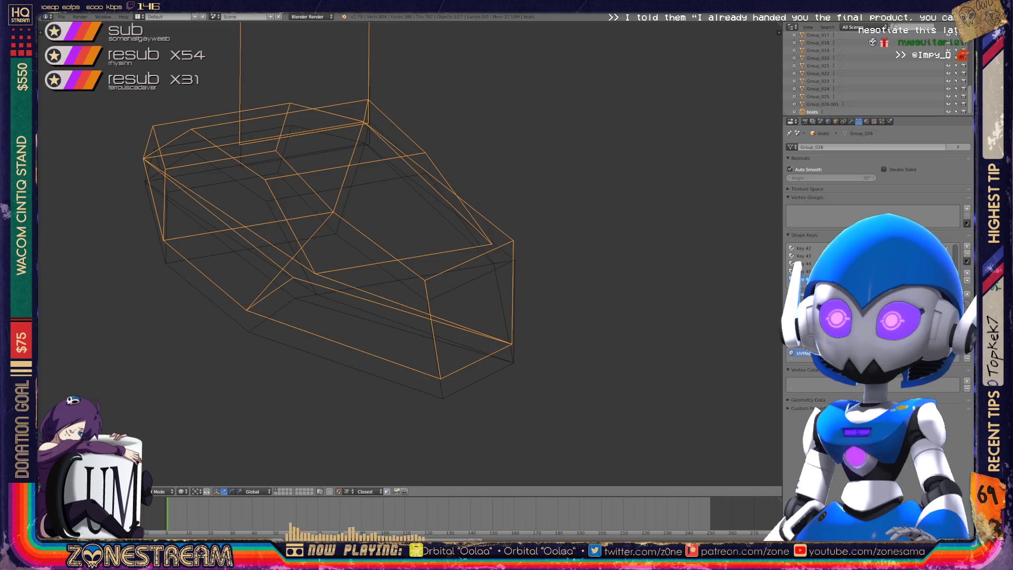
key("Tab")
scroll(468, 368, "up", 2)
Pull a bottom hull vertex slightly down and reposition the right corner vertex.
right_click(429, 385)
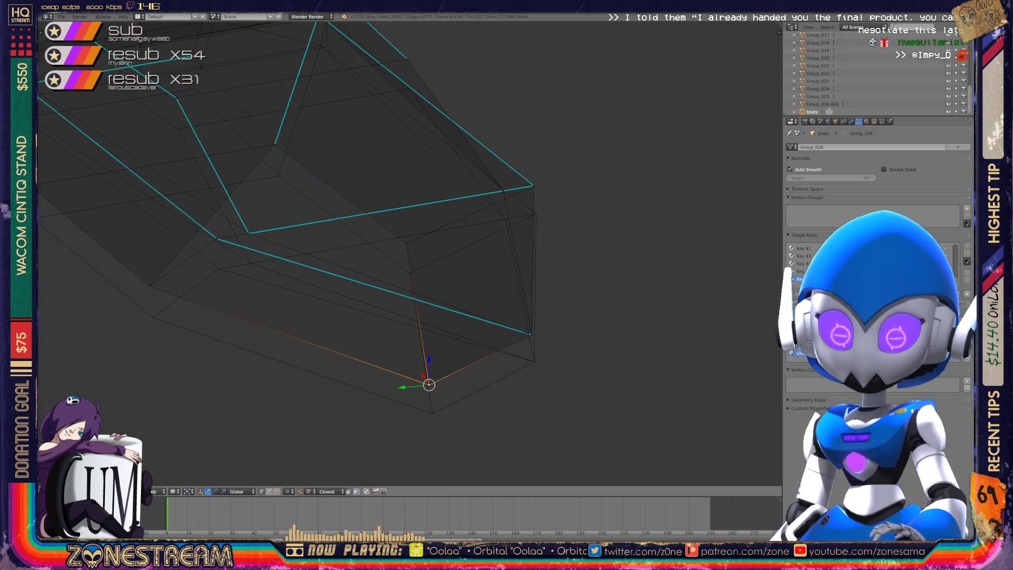
left_click_drag(428, 385, 432, 413)
right_click(531, 334)
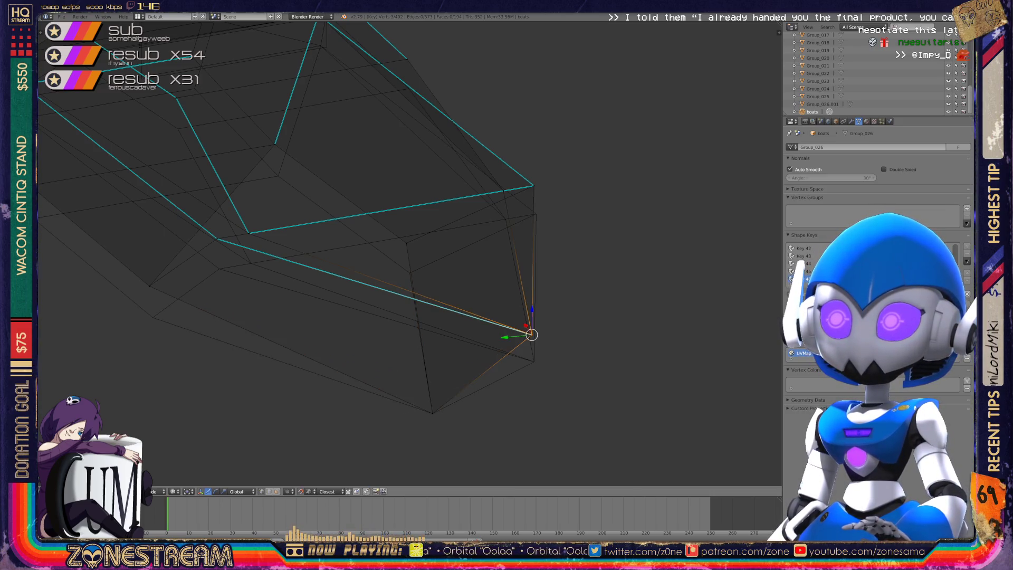
left_click(498, 301)
key("g")
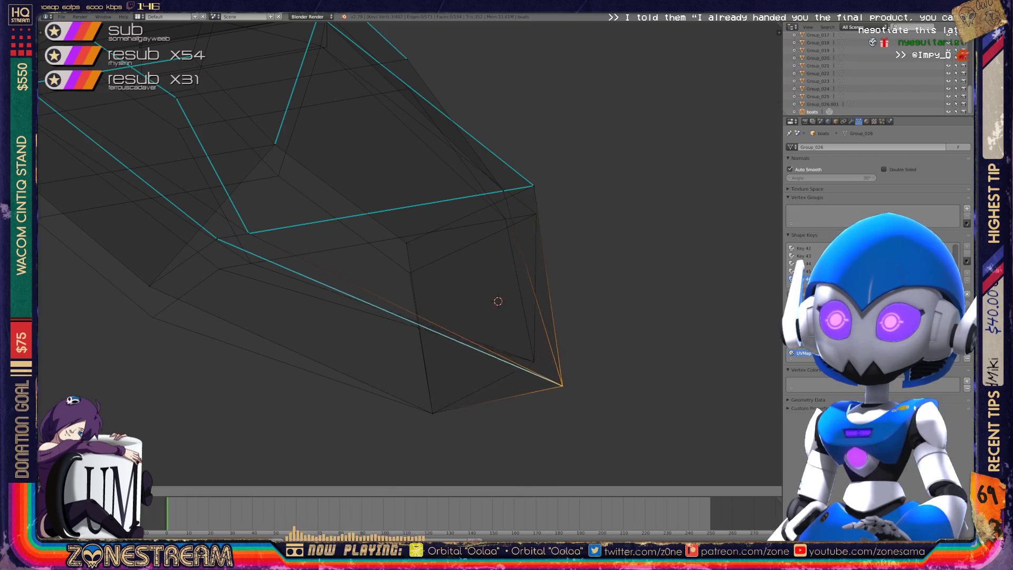
left_click(533, 359)
middle_click_drag(401, 264, 364, 246)
Drop another hull vertex onto its neighbouring corner on the cyan edge.
right_click(209, 335)
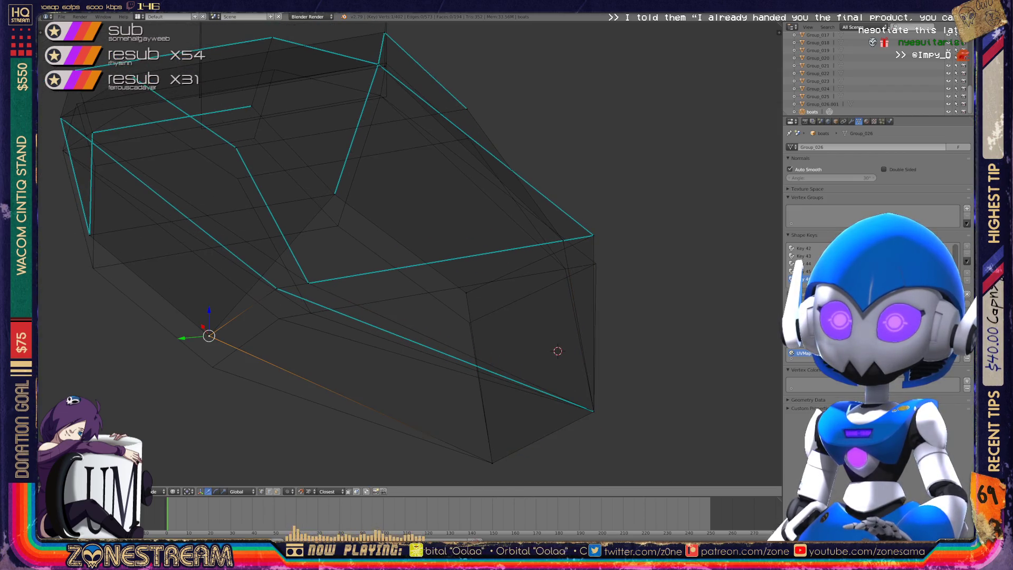
key("g")
key("Return")
key("g")
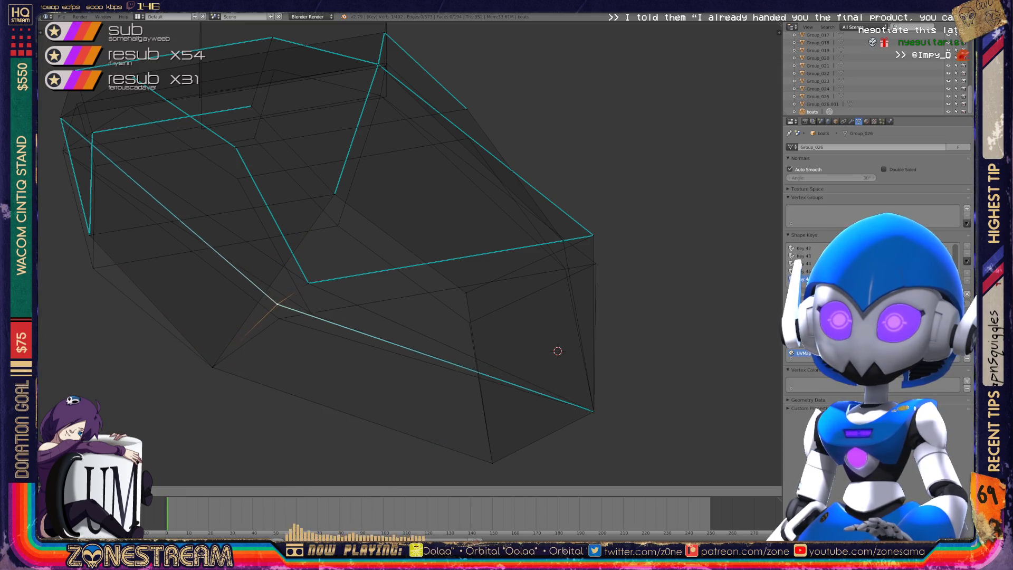
key("Return")
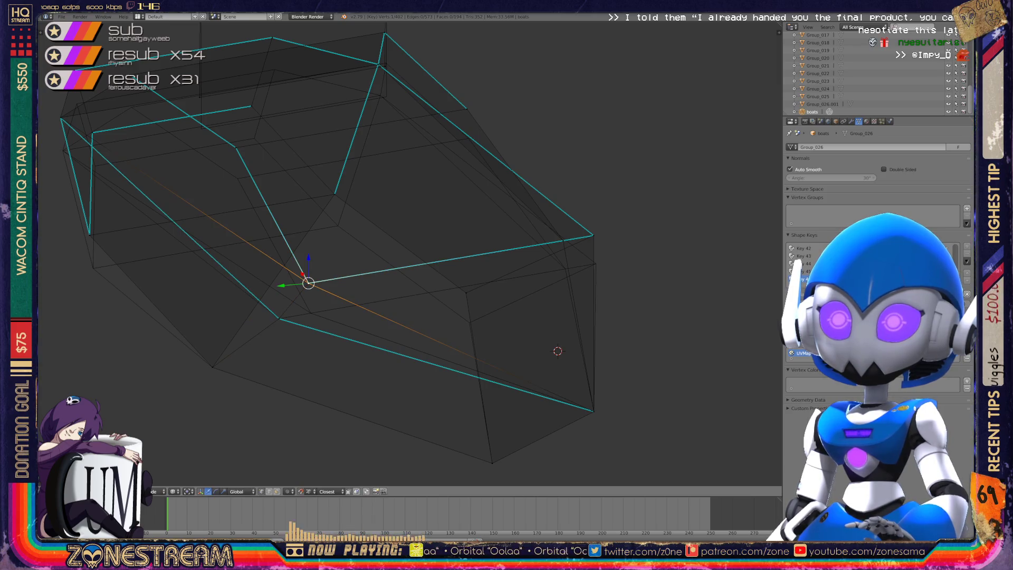
mouse_move(557, 350)
middle_mouse_down()
mouse_move(532, 360)
mouse_move(566, 352)
mouse_move(511, 343)
middle_mouse_up()
Move the right corner vertex down onto the lower corner, then select the next corner.
right_click(361, 314)
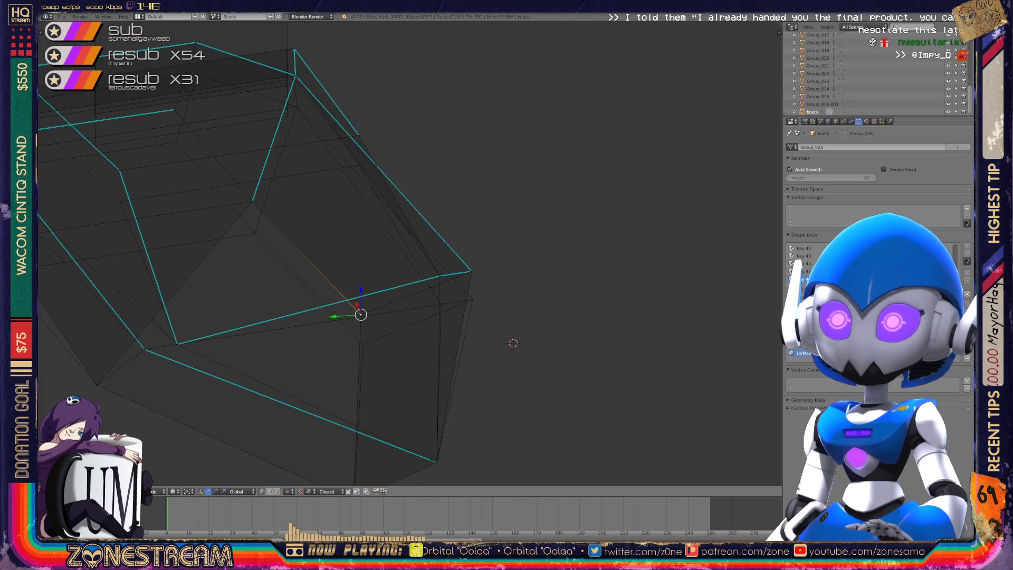
mouse_move(513, 343)
middle_mouse_down()
mouse_move(638, 313)
mouse_move(622, 294)
mouse_move(533, 305)
middle_mouse_up()
key("ctrl+z")
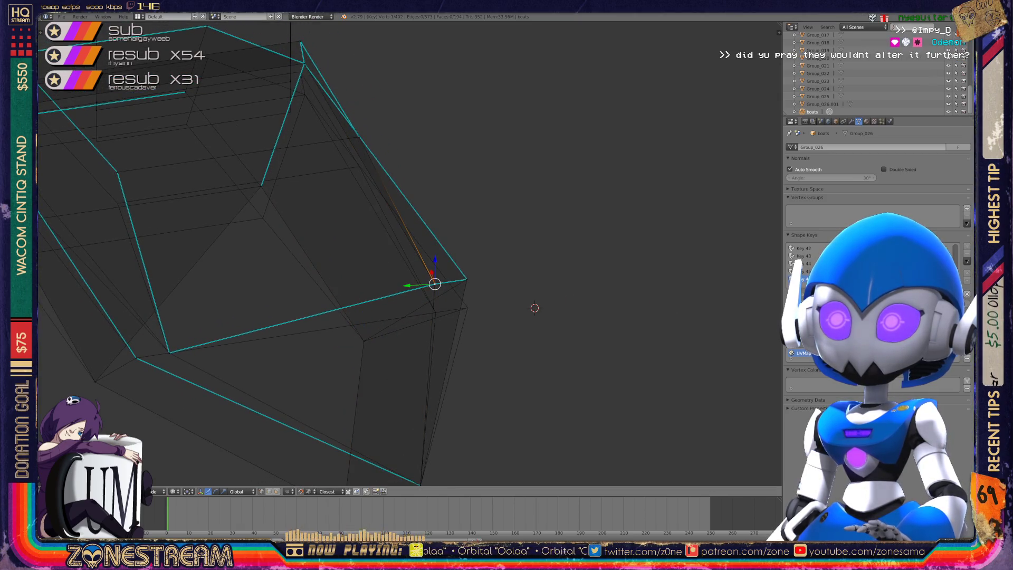
key("g")
left_click(435, 311)
right_click(466, 279)
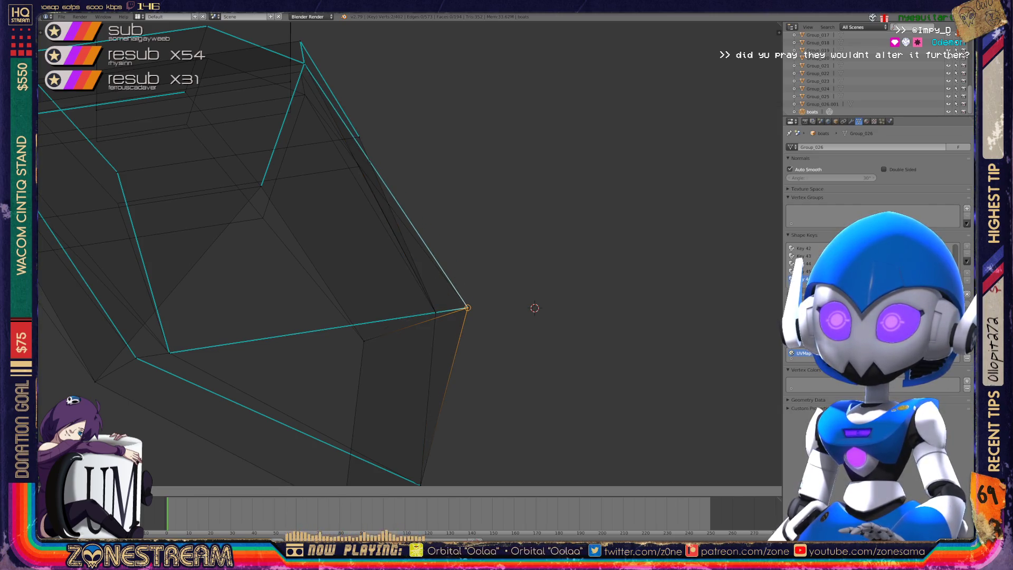
scroll(409, 254, "down", 5)
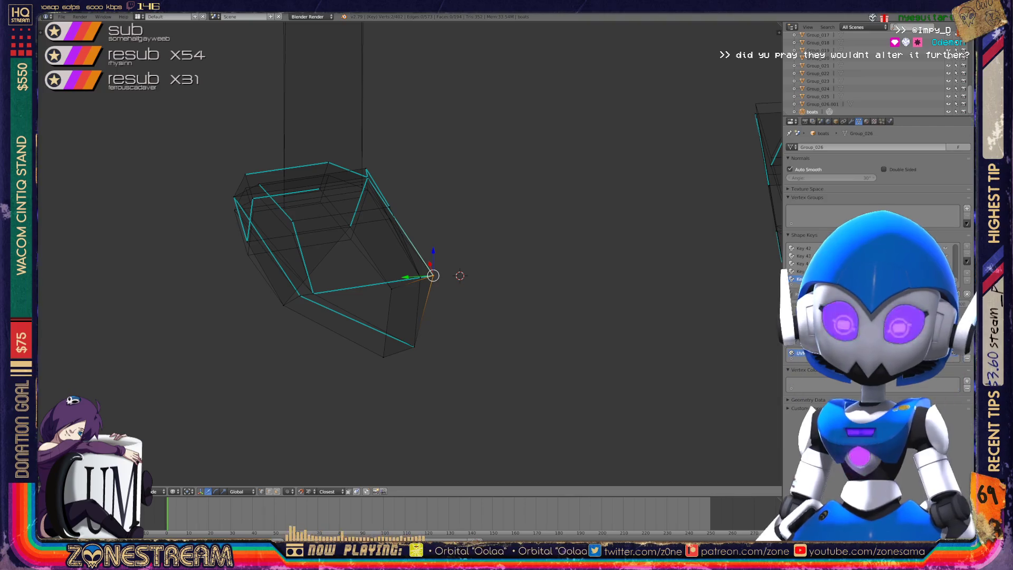
Lower the selected vertex, then move two more vertices down.
scroll(410, 254, "up", 3)
middle_click_drag(410, 253, 330, 231)
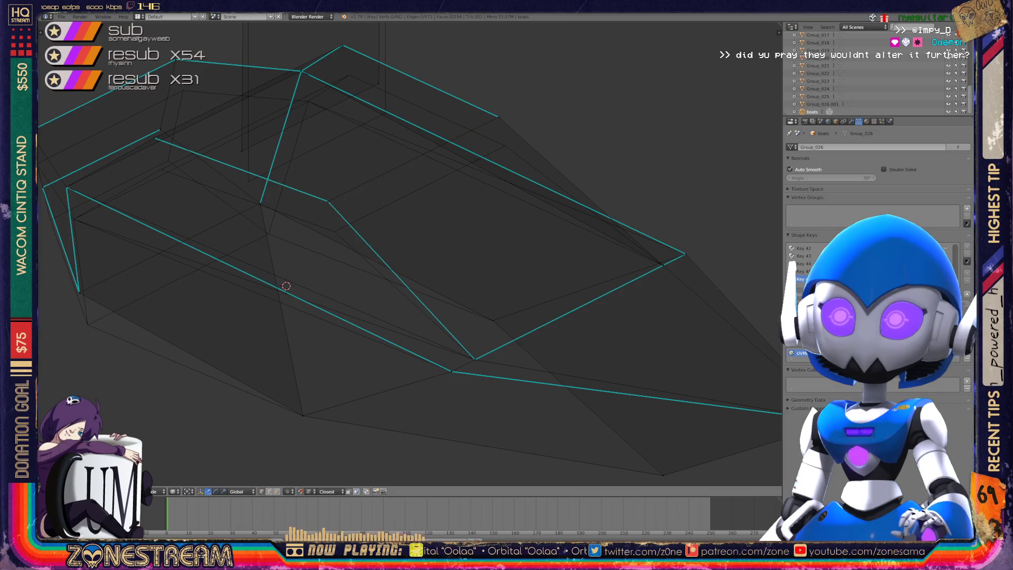
key("g")
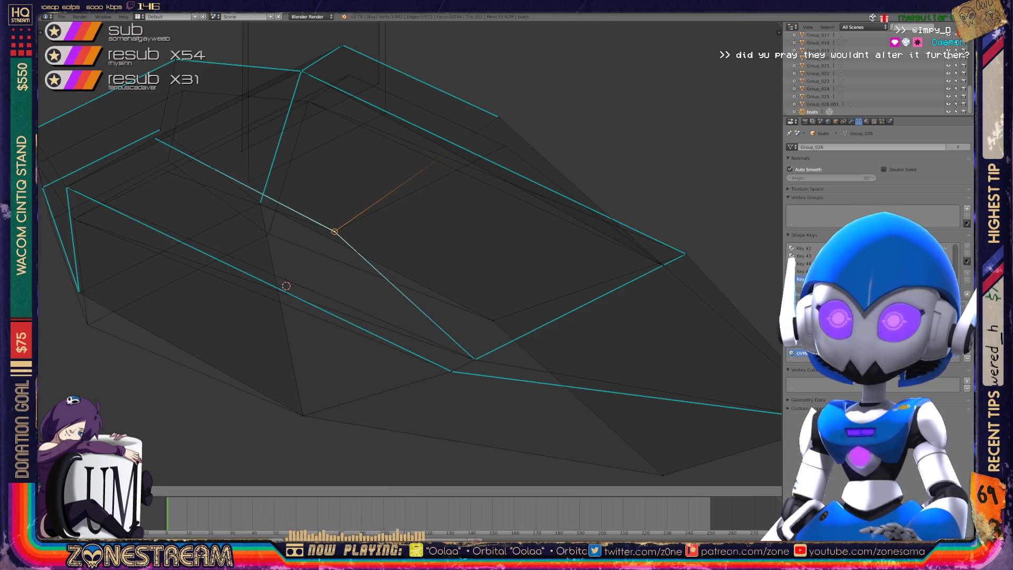
left_click(335, 228)
middle_click_drag(334, 228, 297, 279, "shift")
right_click(461, 168)
right_click(462, 168, "shift")
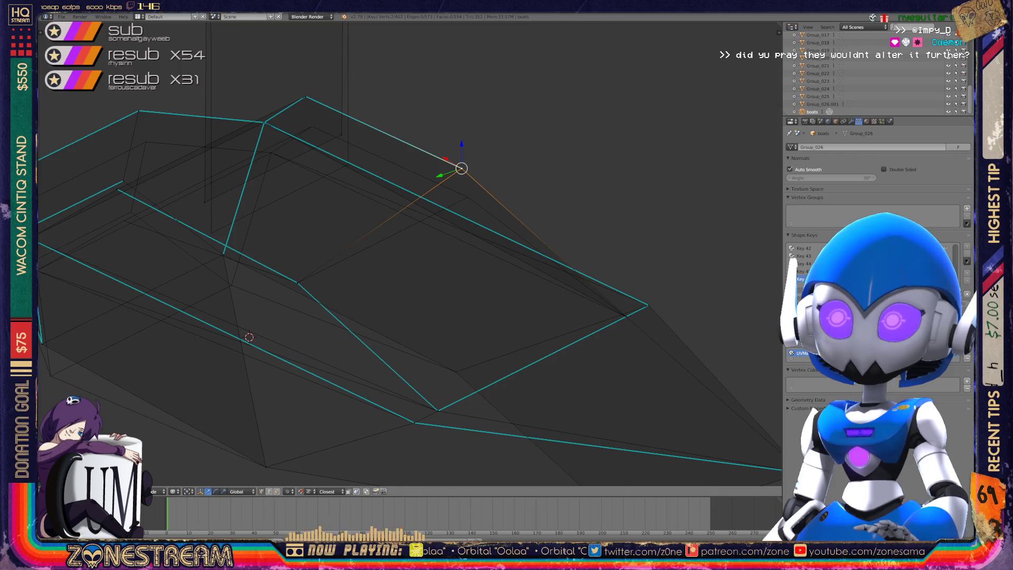
key("g")
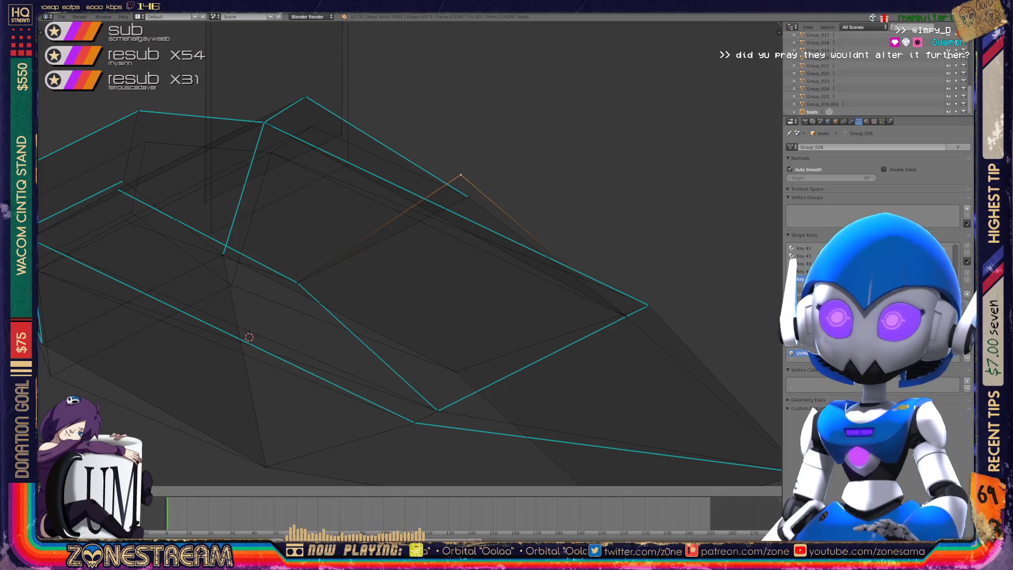
left_click(467, 196)
Push a vertex further down and pull another single vertex up and left.
middle_click_drag(468, 197, 619, 186, "shift")
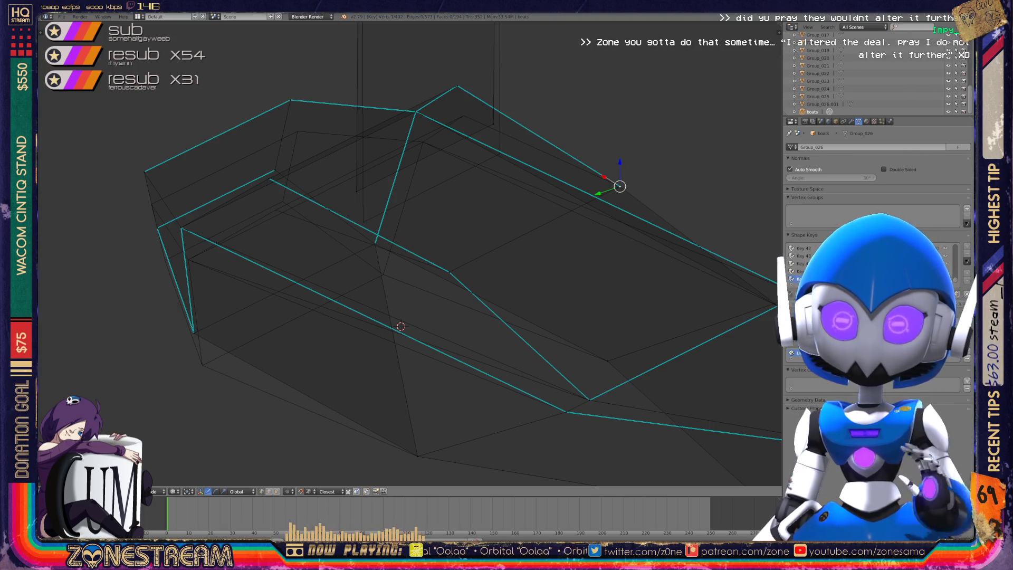
middle_click_drag(422, 237, 559, 211)
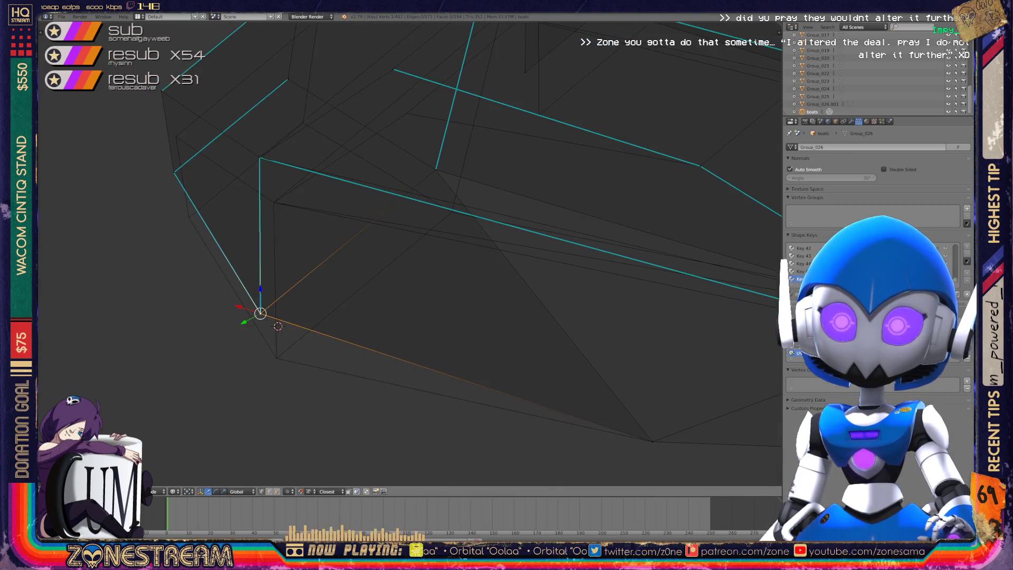
left_click_drag(260, 312, 276, 358)
right_click(259, 157)
right_click(776, 274, "shift")
middle_click_drag(278, 326, 321, 388, "shift")
right_click(218, 236)
mouse_move(218, 236)
left_mouse_down()
mouse_move(233, 280)
mouse_move(206, 154)
mouse_move(221, 200)
left_mouse_up()
Move the next vertex and the top vertex down and right, then shift a lower vertex inward.
right_click(332, 141)
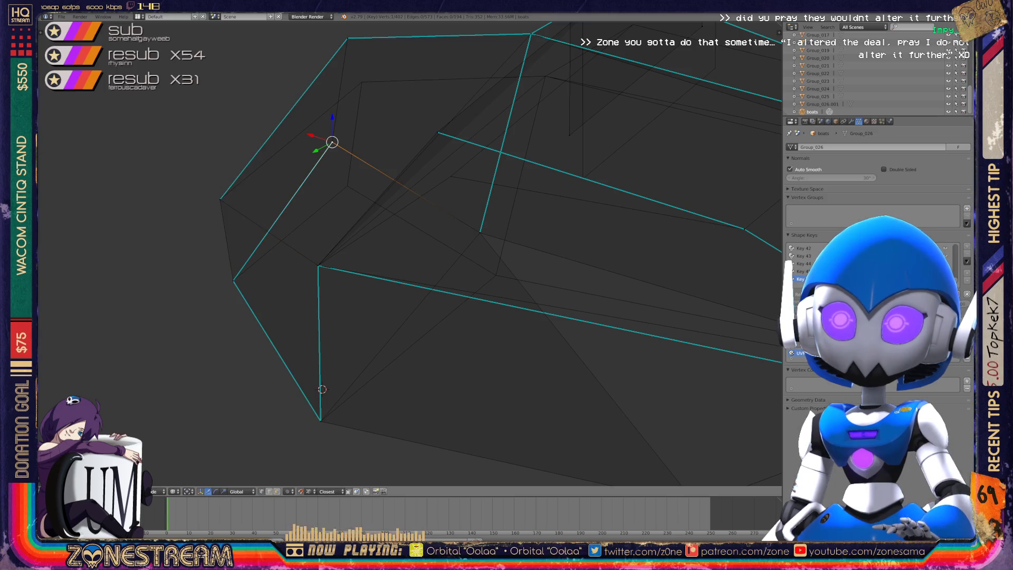
left_click_drag(332, 141, 347, 186)
right_click(347, 38)
left_click_drag(347, 38, 361, 82)
mouse_move(323, 389)
middle_mouse_down()
mouse_move(475, 342)
mouse_move(685, 312)
mouse_move(719, 474)
mouse_move(606, 369)
mouse_move(437, 245)
middle_mouse_up()
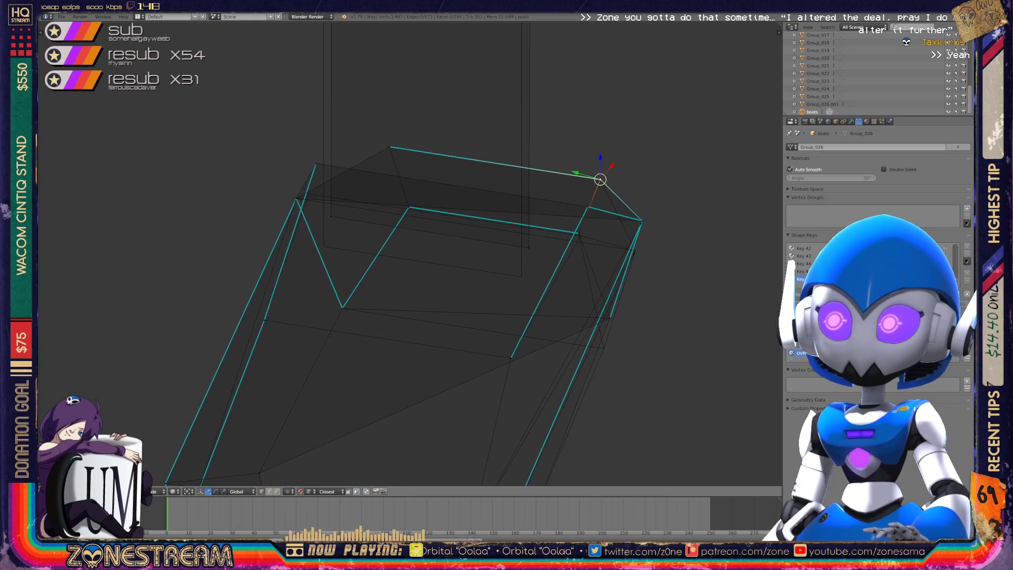
right_click(610, 318)
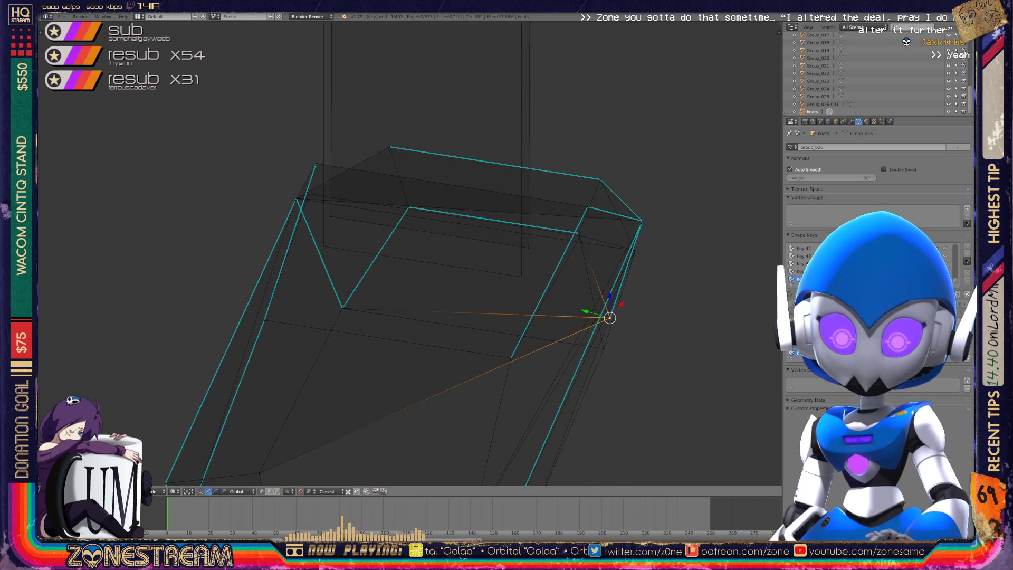
key("g")
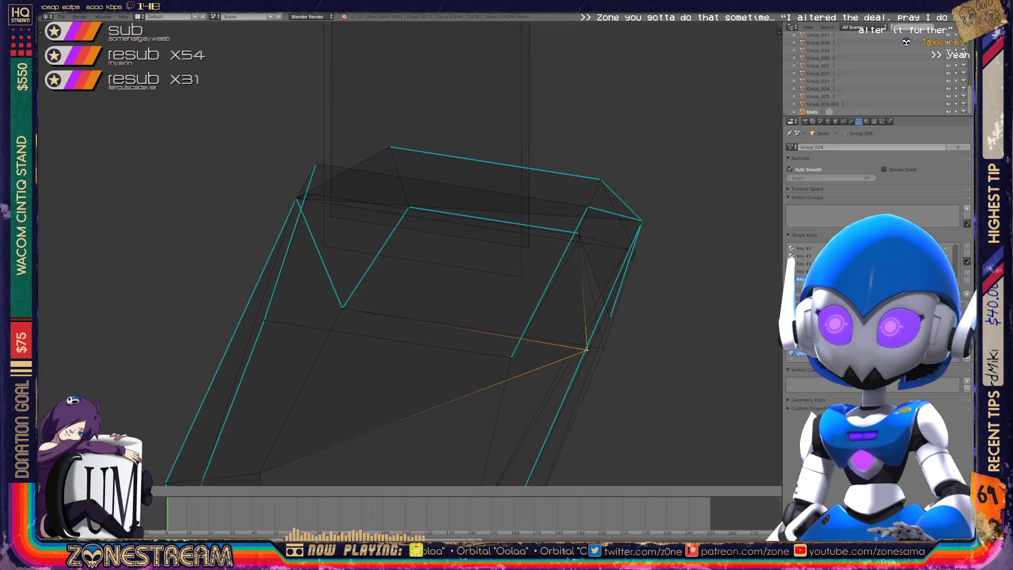
mouse_move(411, 317)
middle_mouse_down()
mouse_move(411, 237)
mouse_move(438, 188)
mouse_move(480, 145)
mouse_move(66, 276)
mouse_move(94, 247)
middle_mouse_up()
key("Tab")
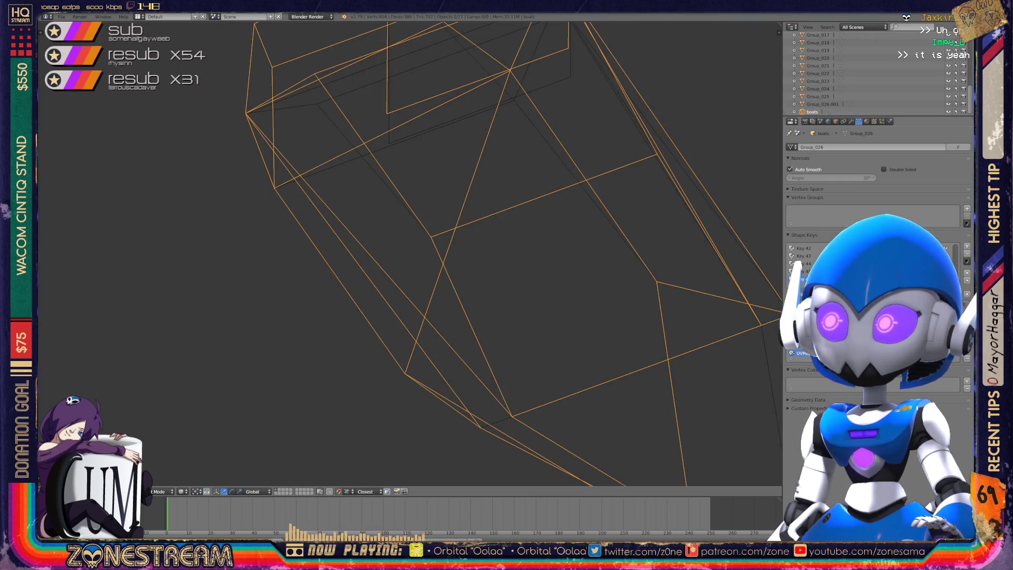
key("Tab")
key("Tab")
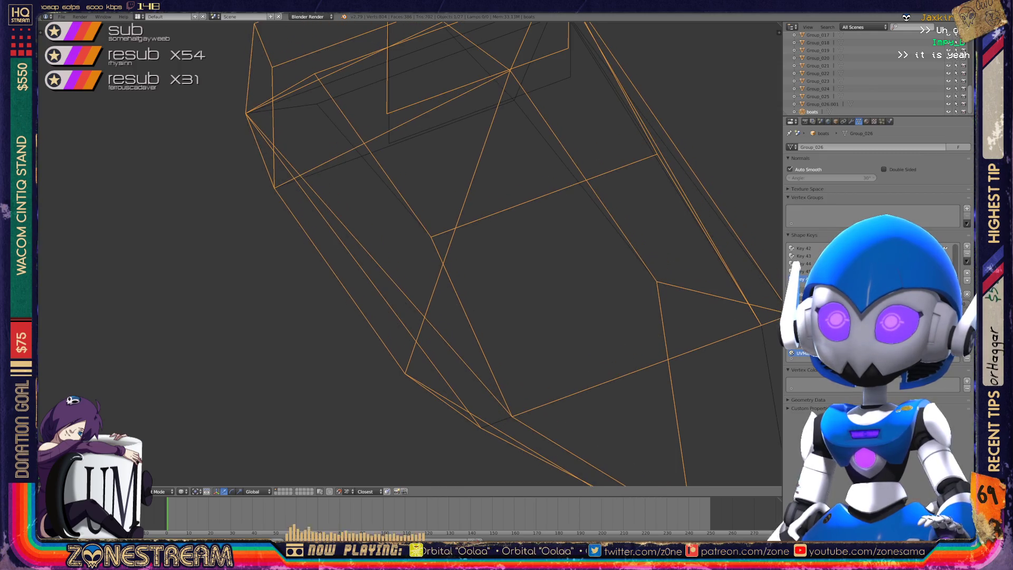
scroll(409, 253, "down", 5)
mouse_move(409, 253)
middle_mouse_down()
mouse_move(338, 253)
mouse_move(373, 249)
middle_mouse_up()
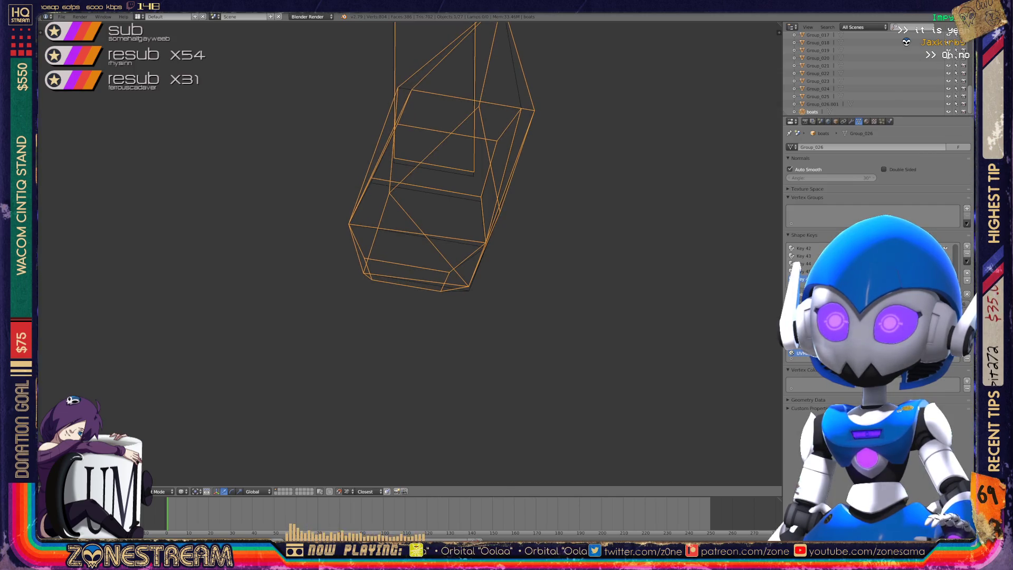
mouse_move(372, 249)
middle_mouse_down()
mouse_move(204, 153)
mouse_move(195, 261)
mouse_move(355, 395)
mouse_move(605, 234)
mouse_move(673, 255)
mouse_move(662, 229)
middle_mouse_up()
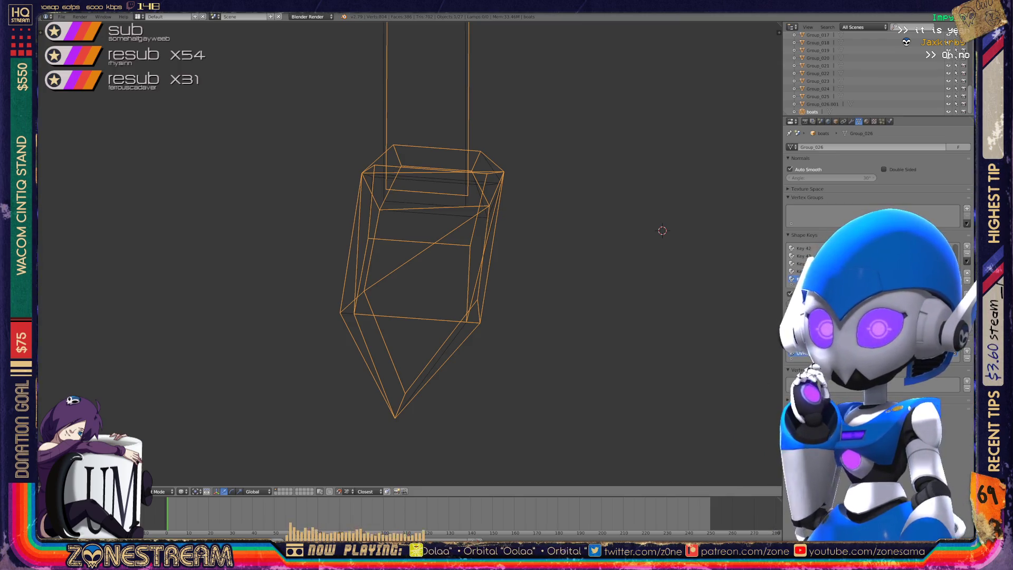
mouse_move(662, 228)
middle_mouse_down()
mouse_move(577, 260)
mouse_move(646, 292)
mouse_move(660, 275)
mouse_move(666, 177)
mouse_move(653, 167)
mouse_move(615, 181)
mouse_move(647, 203)
mouse_move(642, 158)
mouse_move(599, 244)
mouse_move(622, 248)
middle_mouse_up()
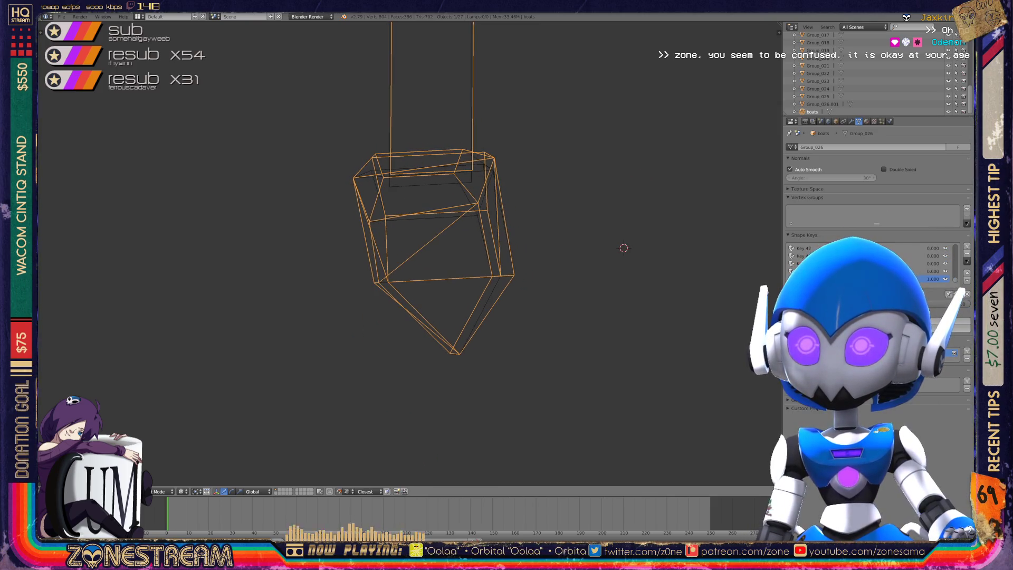
key("Tab")
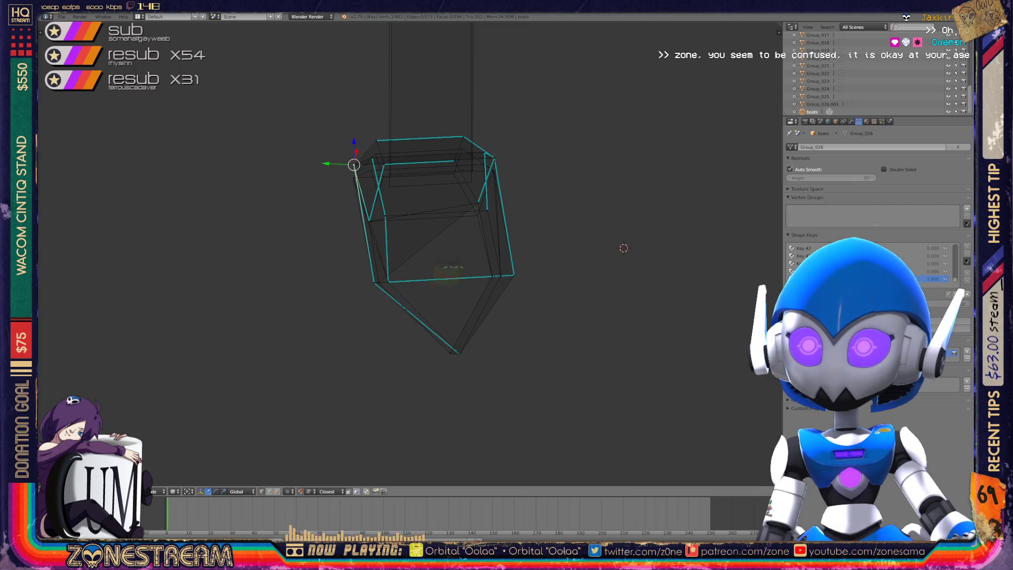
Select a single vertex near the hull's left side.
right_click(486, 210)
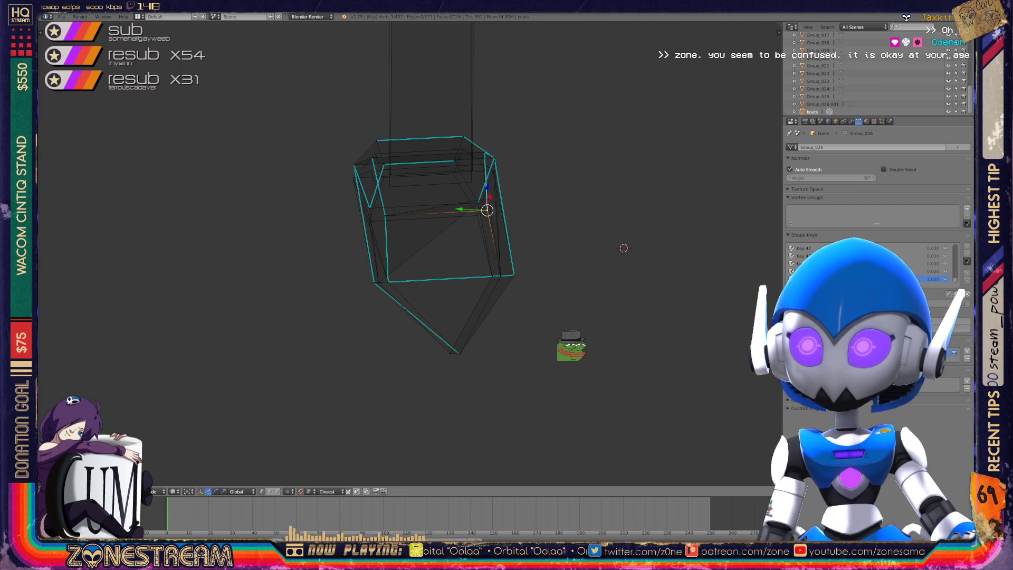
right_click(384, 211)
key("a")
right_click(386, 203)
scroll(410, 253, "down", 12)
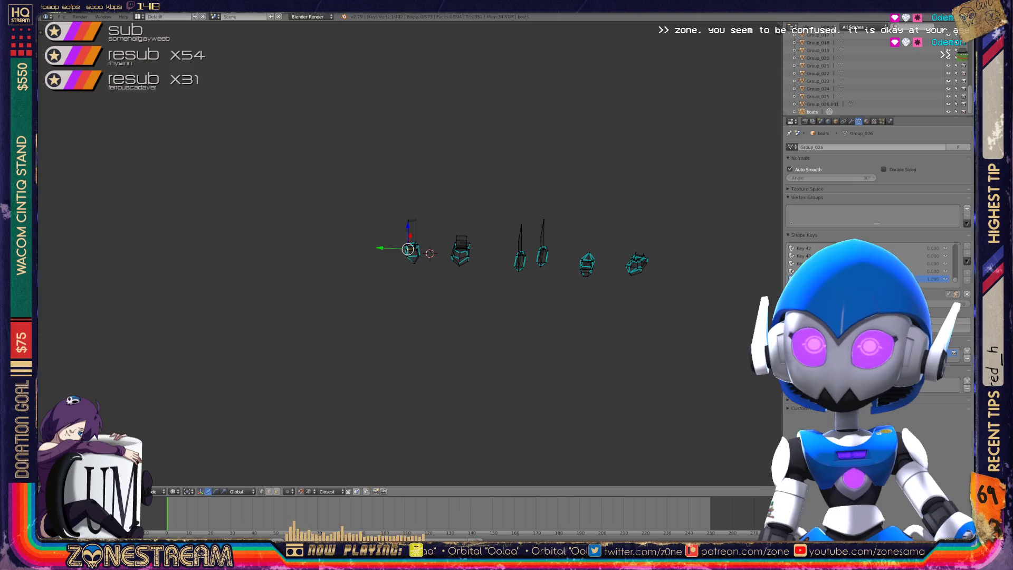
Open the mesh Tool Shelf, frame the selection, and return to Object Mode.
key("t")
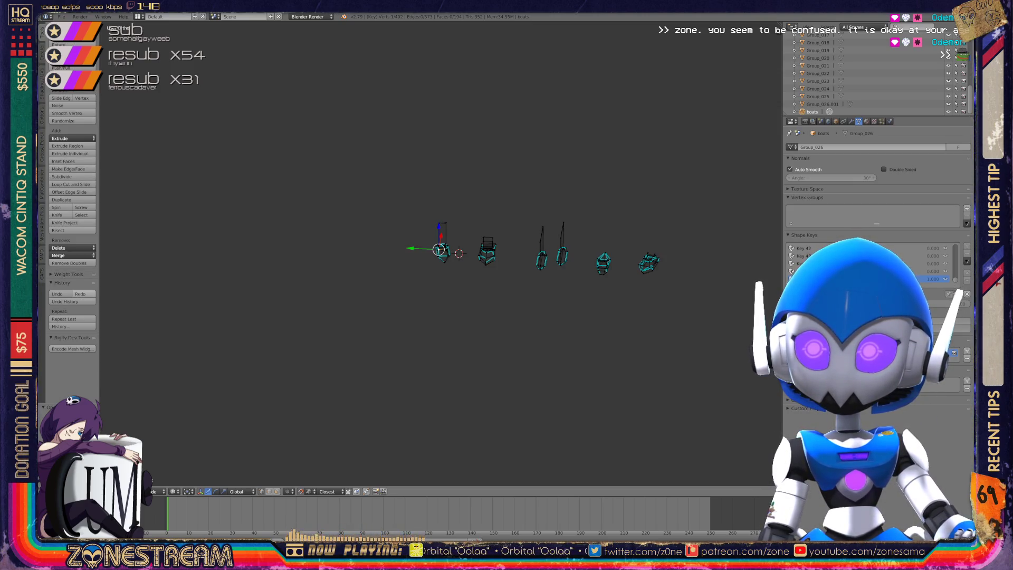
key("KP_Decimal")
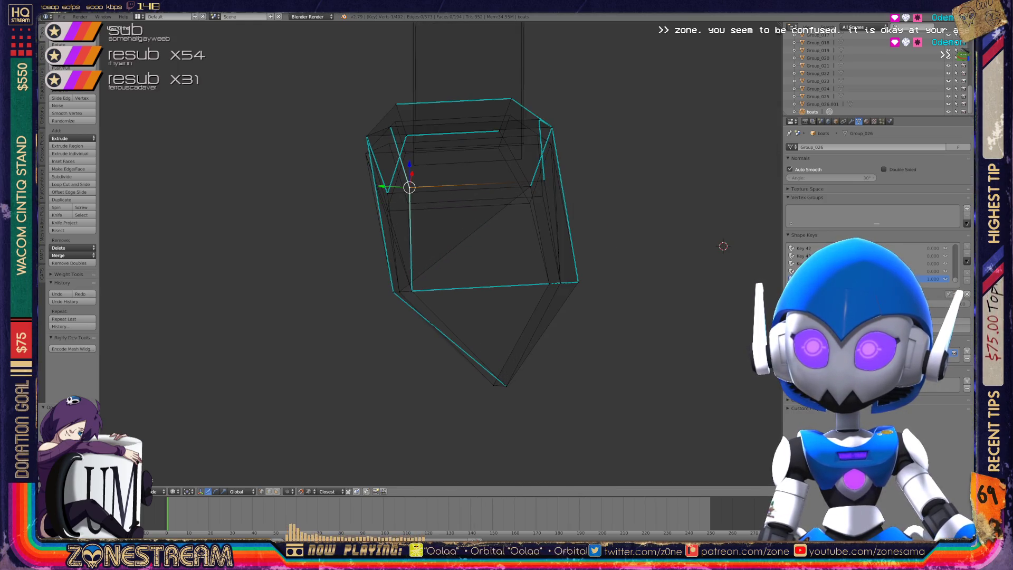
mouse_move(438, 237)
middle_mouse_down()
mouse_move(507, 205)
mouse_move(485, 169)
middle_mouse_up()
mouse_move(487, 368)
middle_mouse_down()
mouse_move(508, 420)
mouse_move(432, 369)
mouse_move(385, 311)
middle_mouse_up()
scroll(508, 420, "up", 4)
key("Tab")
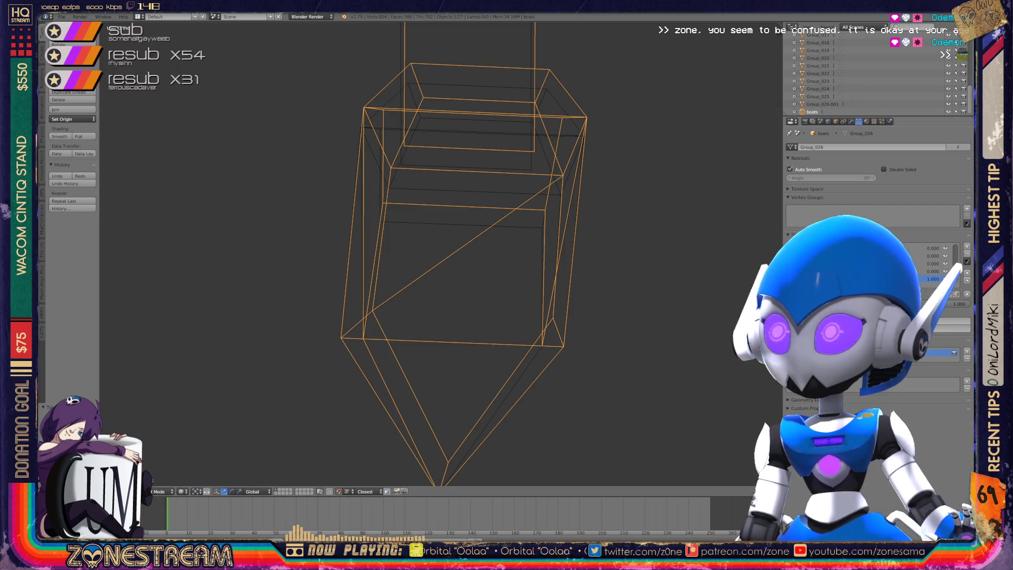
left_click_drag(958, 304, 928, 304)
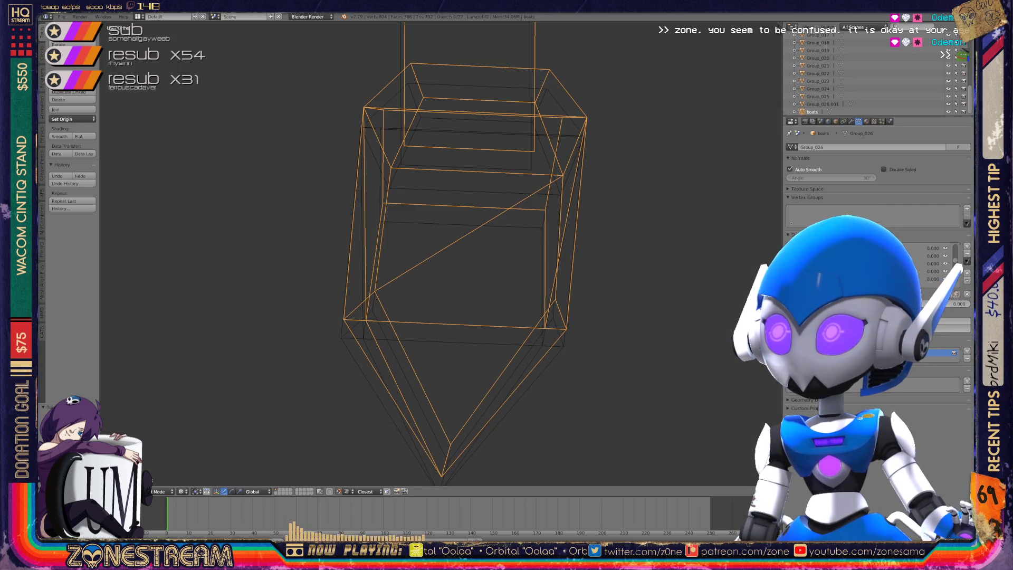
left_click_drag(936, 256, 925, 256)
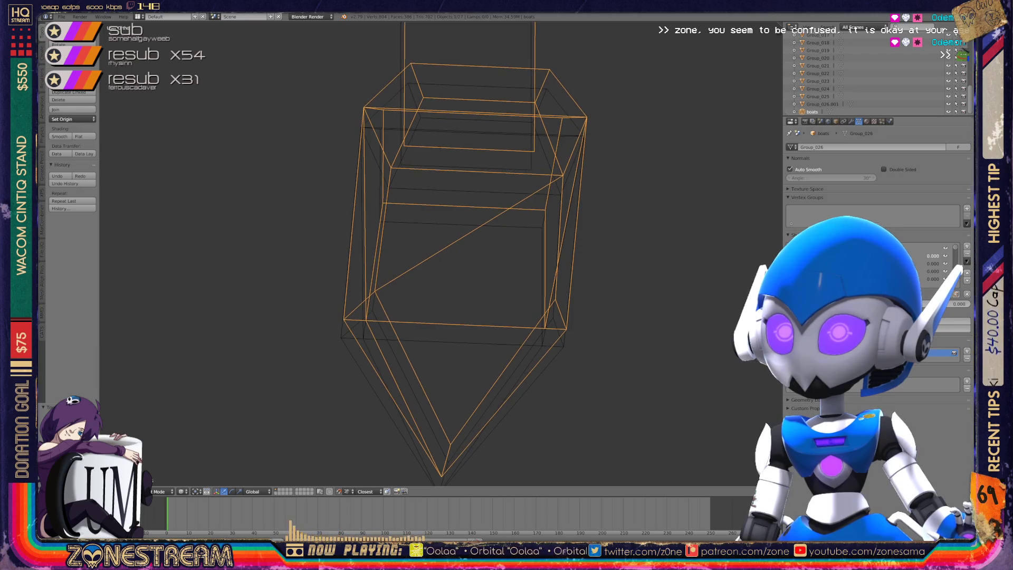
left_click_drag(928, 303, 965, 304)
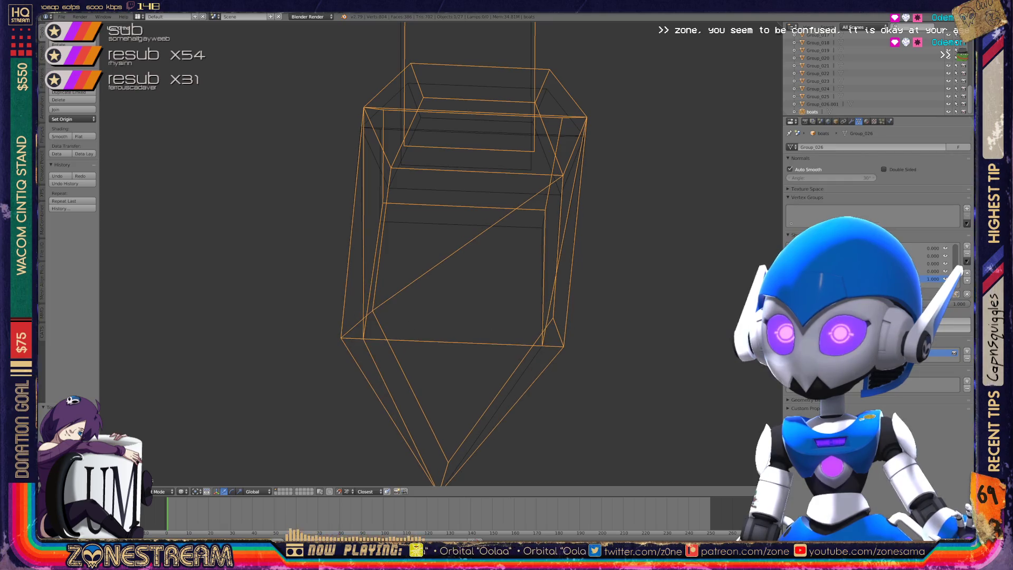
mouse_move(527, 263)
middle_mouse_down()
mouse_move(535, 342)
mouse_move(599, 138)
middle_mouse_up()
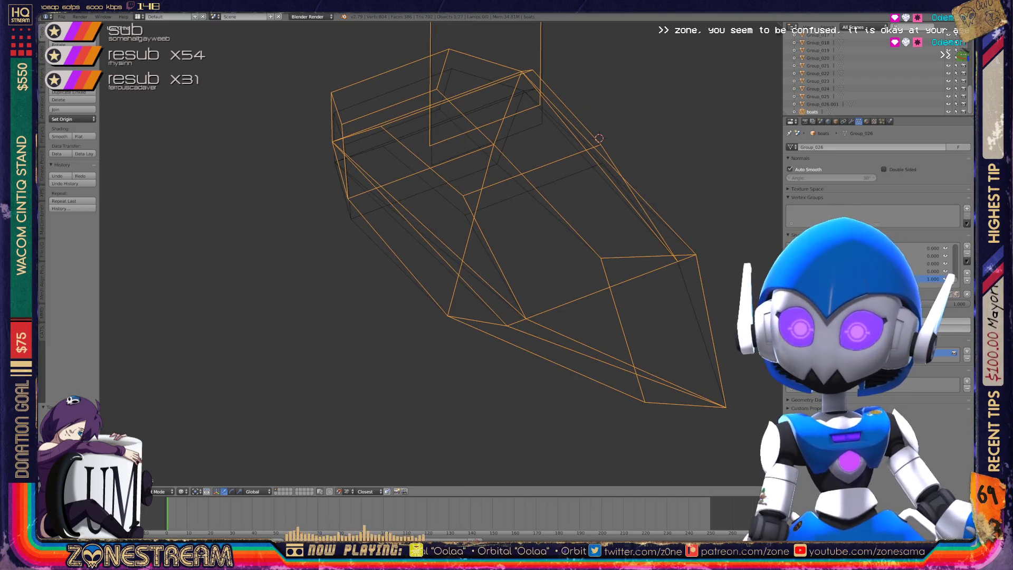
left_click(182, 491)
left_click(197, 448)
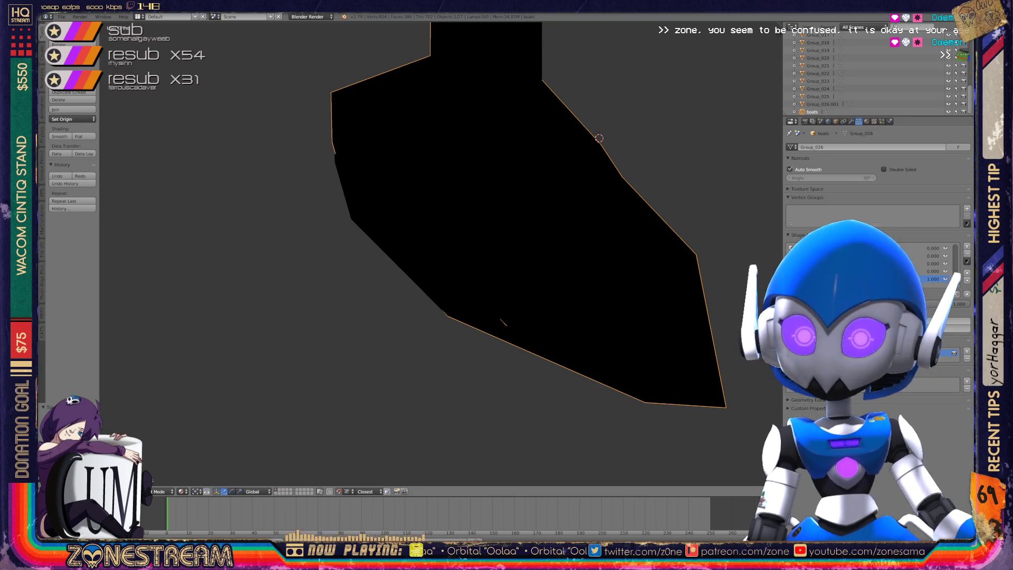
key("shift+a")
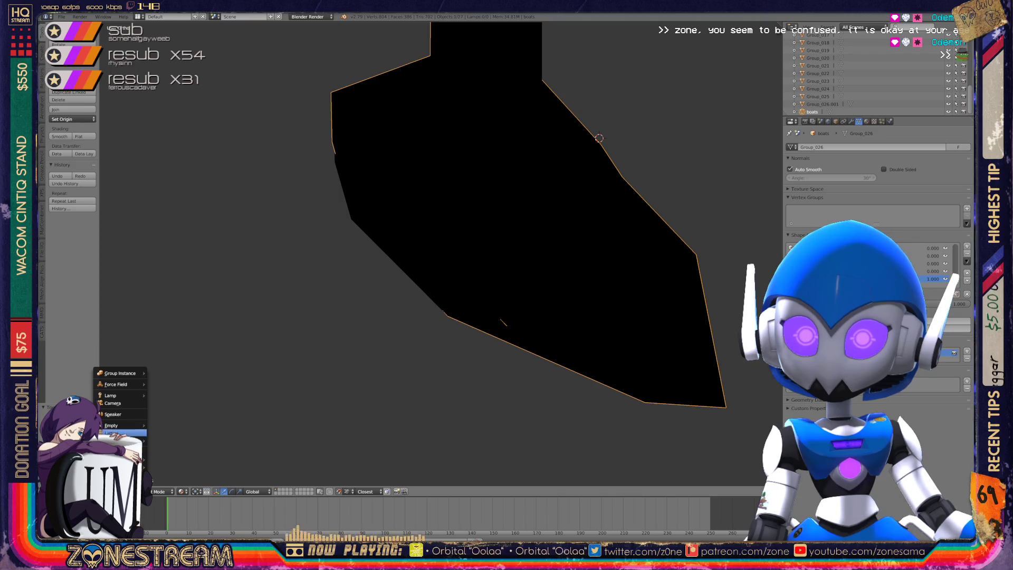
Add a Hemi lamp and orbit around the boat's FOSSIL and ENGEL EYE decals.
mouse_move(113, 395)
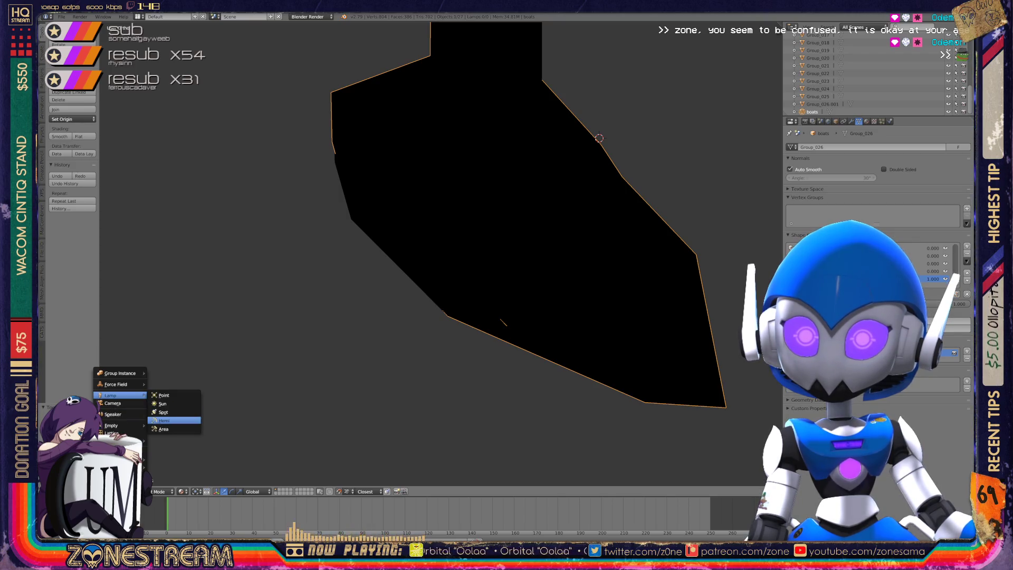
left_click(174, 419)
mouse_move(421, 211)
middle_mouse_down()
mouse_move(691, 306)
mouse_move(881, 401)
middle_mouse_up()
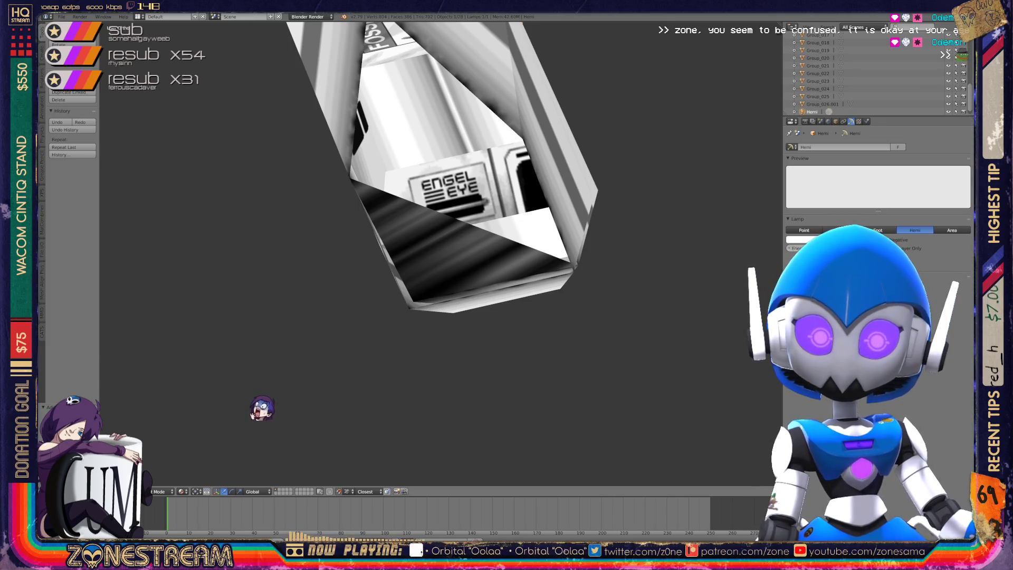
middle_click_drag(262, 393, 262, 319)
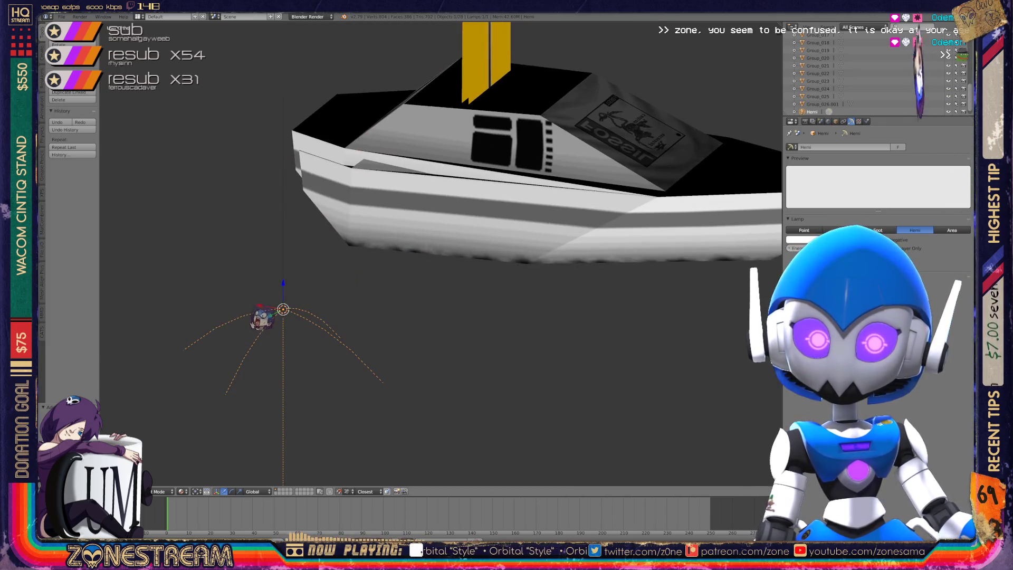
View the lit hull's underside and reopen its mesh for editing.
middle_click_drag(422, 316, 464, 359)
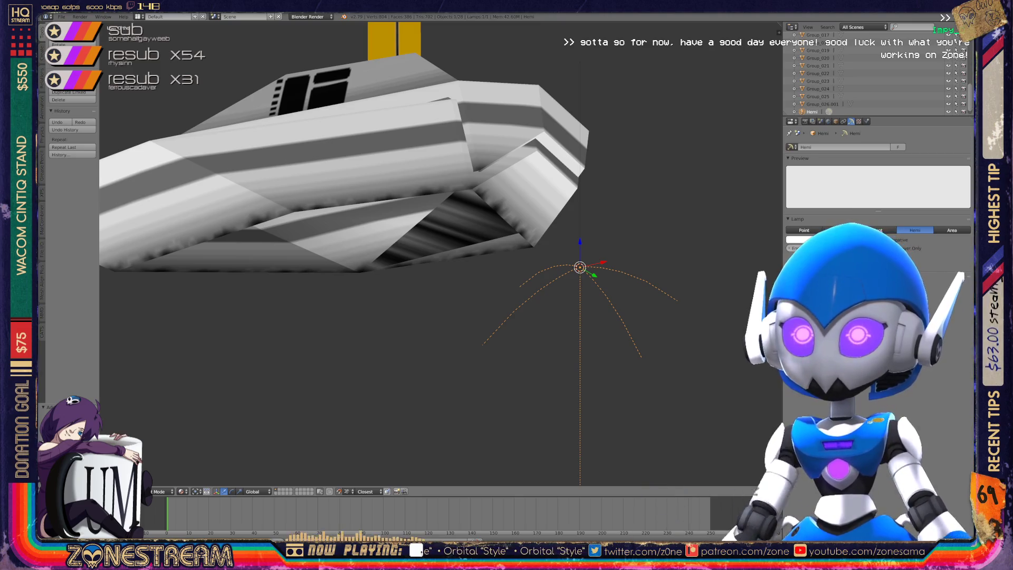
key("ctrl+z")
key("ctrl+z")
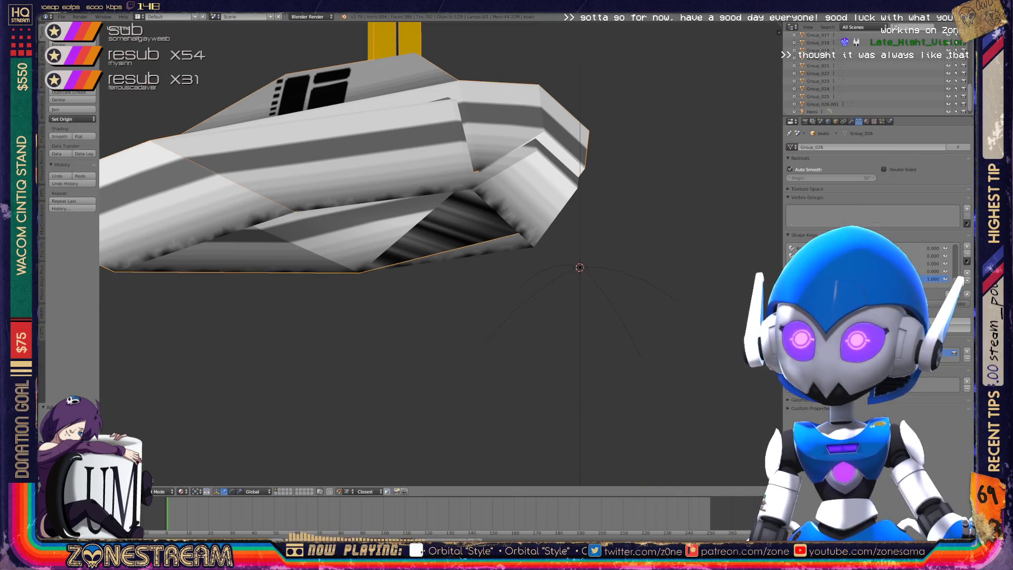
mouse_move(369, 211)
middle_mouse_down()
mouse_move(401, 190)
mouse_move(416, 209)
middle_mouse_up()
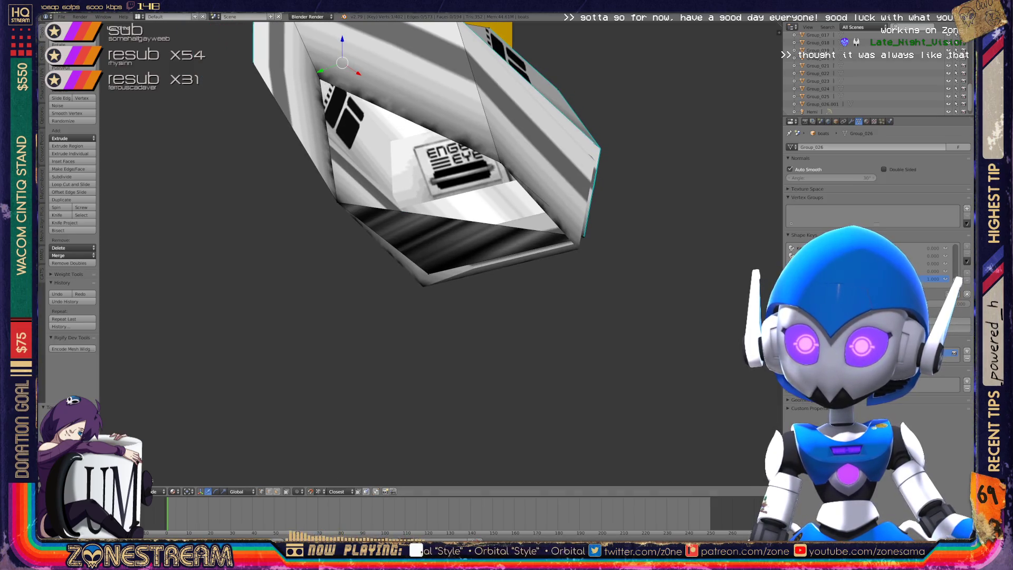
Select the brown triangle face under the hull, pull it out, and delete its vertices.
right_click(447, 232)
middle_click_drag(475, 263, 475, 195)
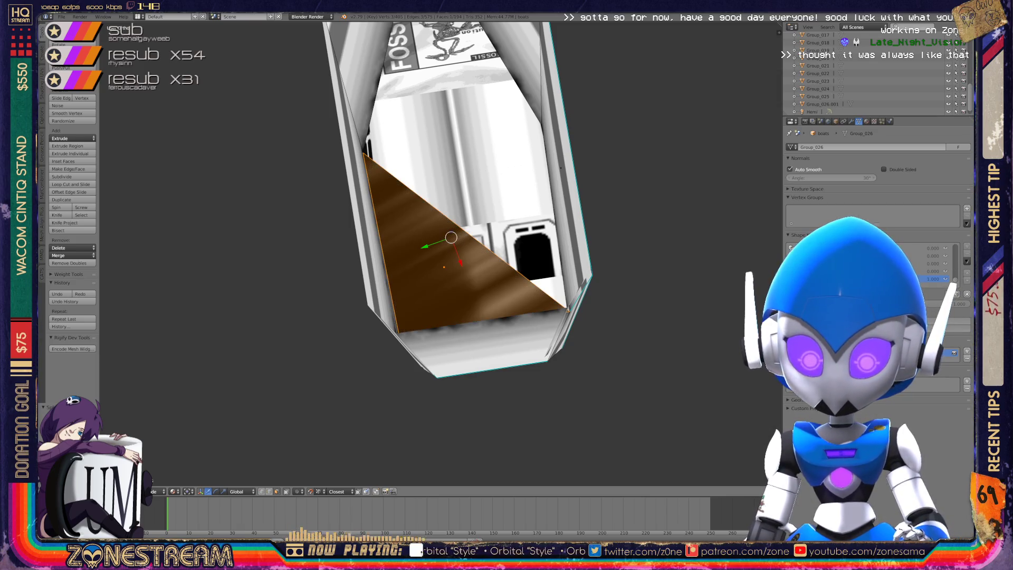
key("g")
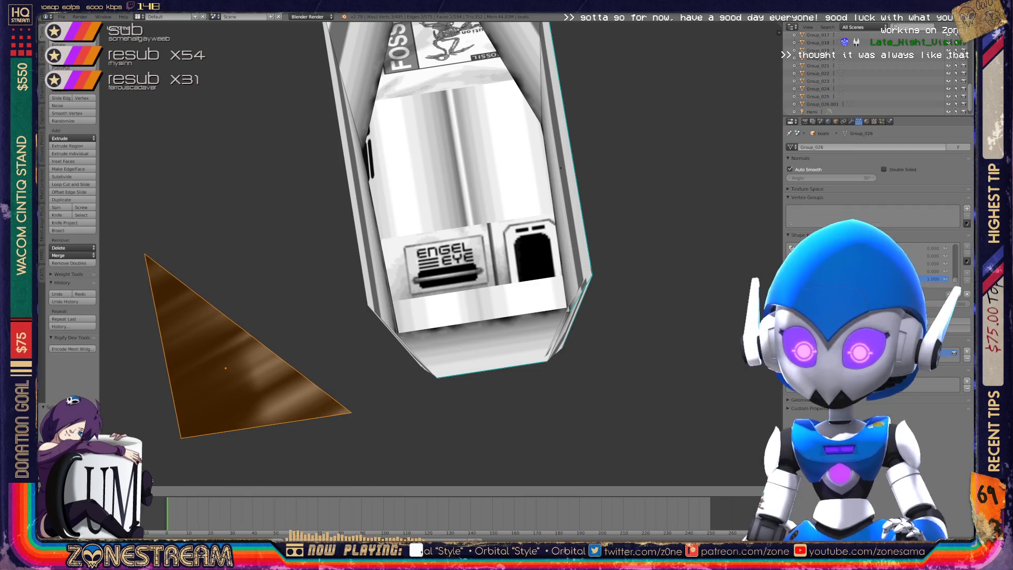
key("x")
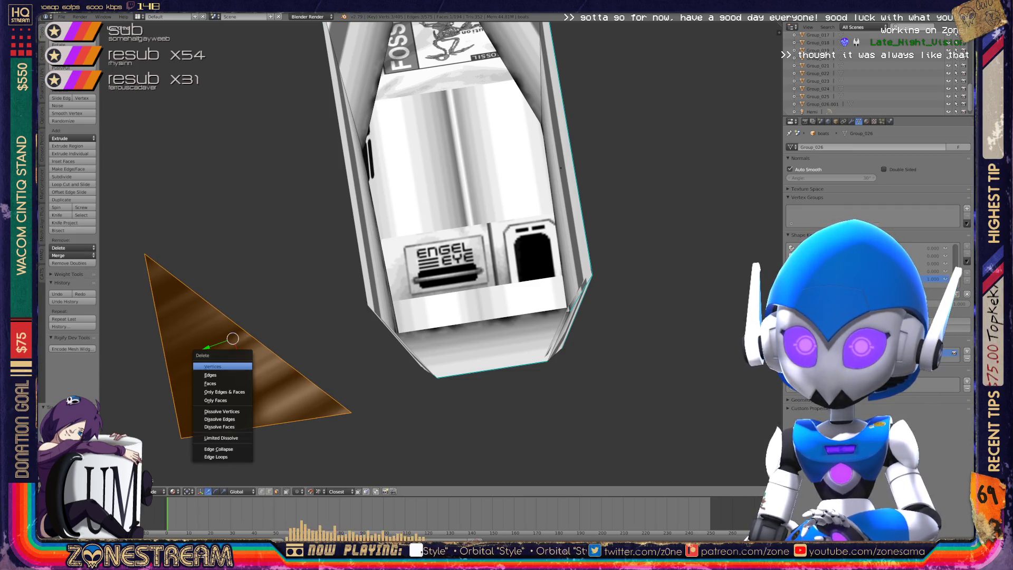
left_click(232, 393)
mouse_move(232, 393)
middle_mouse_down()
mouse_move(489, 146)
mouse_move(513, 180)
middle_mouse_up()
Set Viewport Shading to Wireframe and return to Object Mode.
left_click(173, 491)
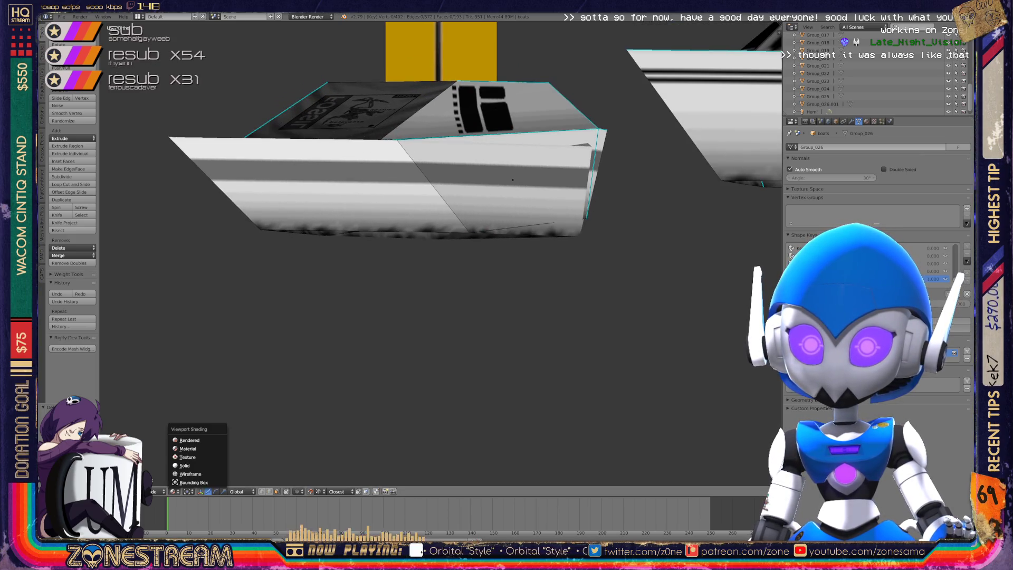
left_click(190, 474)
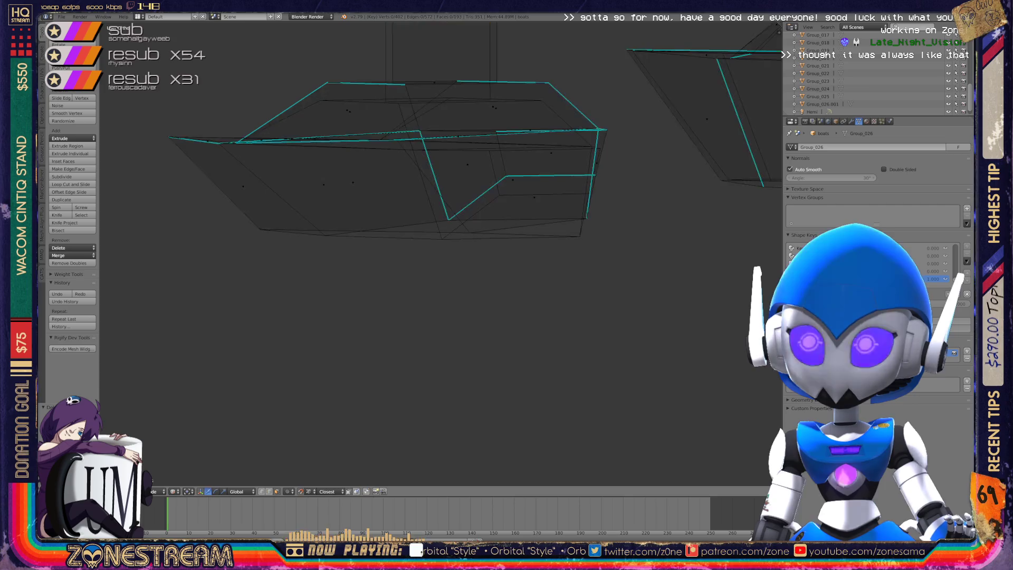
middle_click_drag(475, 211, 483, 296)
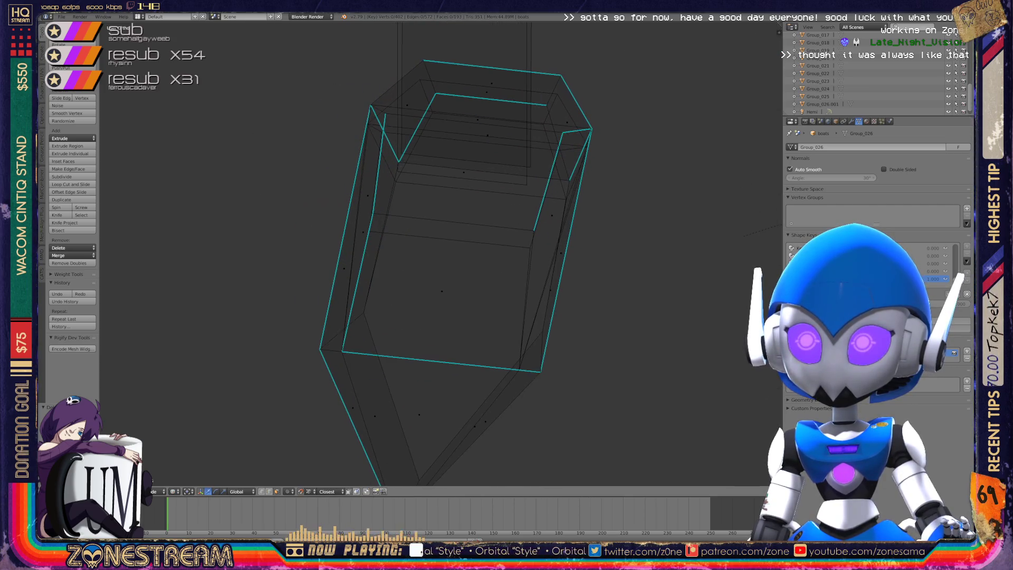
mouse_move(474, 237)
middle_mouse_down()
mouse_move(475, 164)
mouse_move(390, 269)
mouse_move(421, 222)
middle_mouse_up()
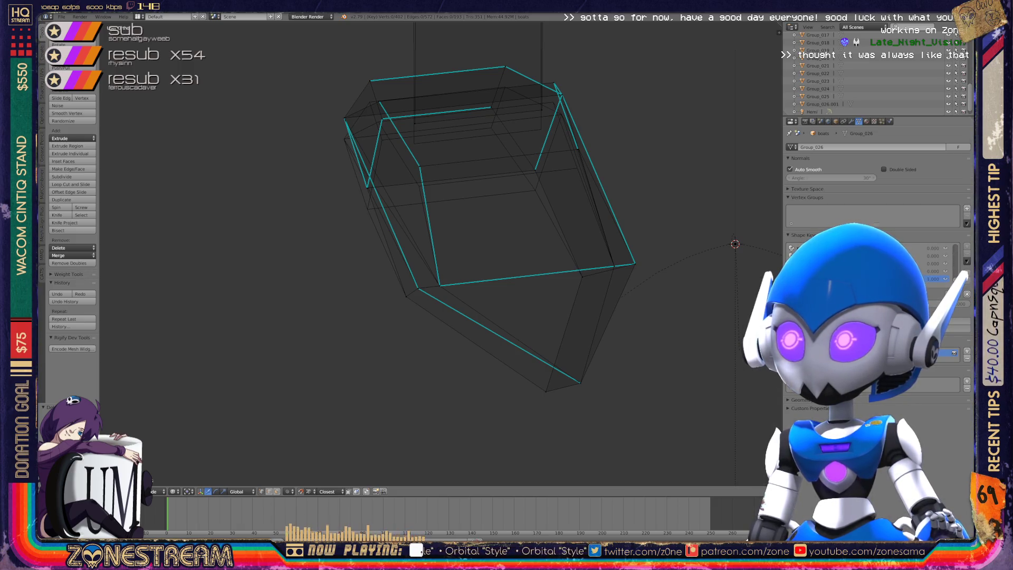
key("Tab")
middle_click_drag(475, 237, 507, 210)
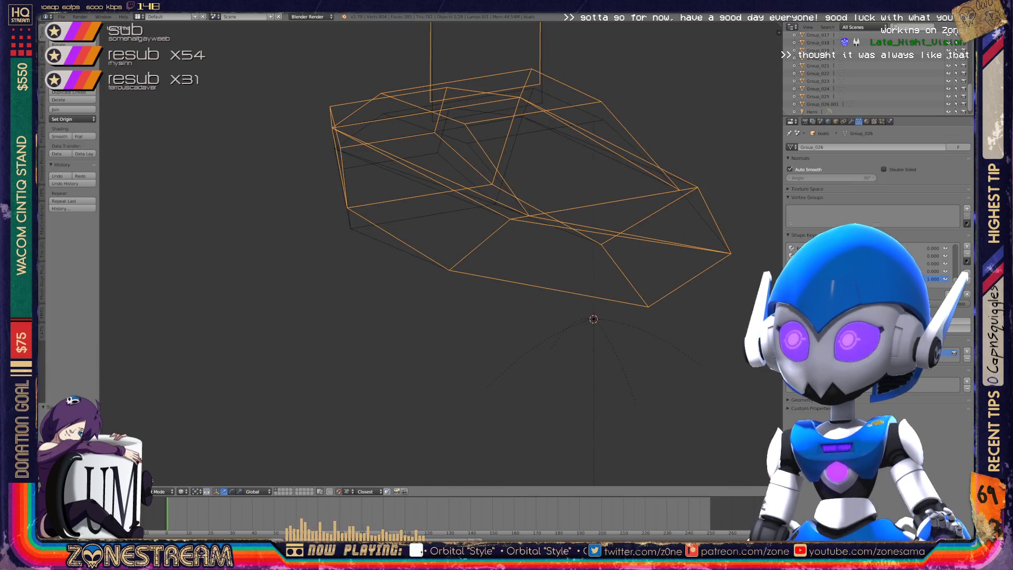
Back in Edit Mode, clear the selection and nudge a hull vertex slightly downward.
key("Tab")
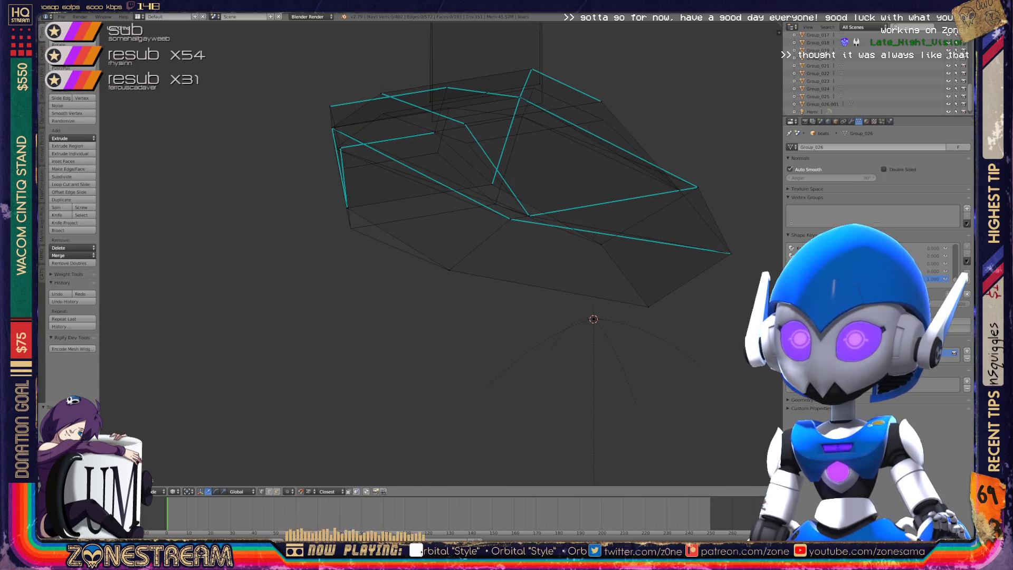
scroll(438, 253, "up", 5)
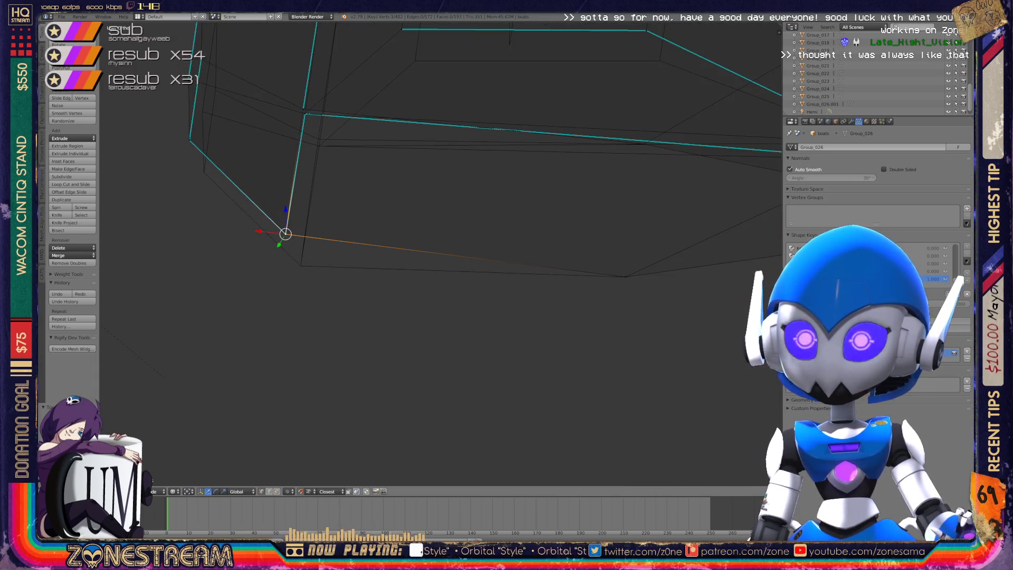
middle_click_drag(475, 253, 549, 250)
key("a")
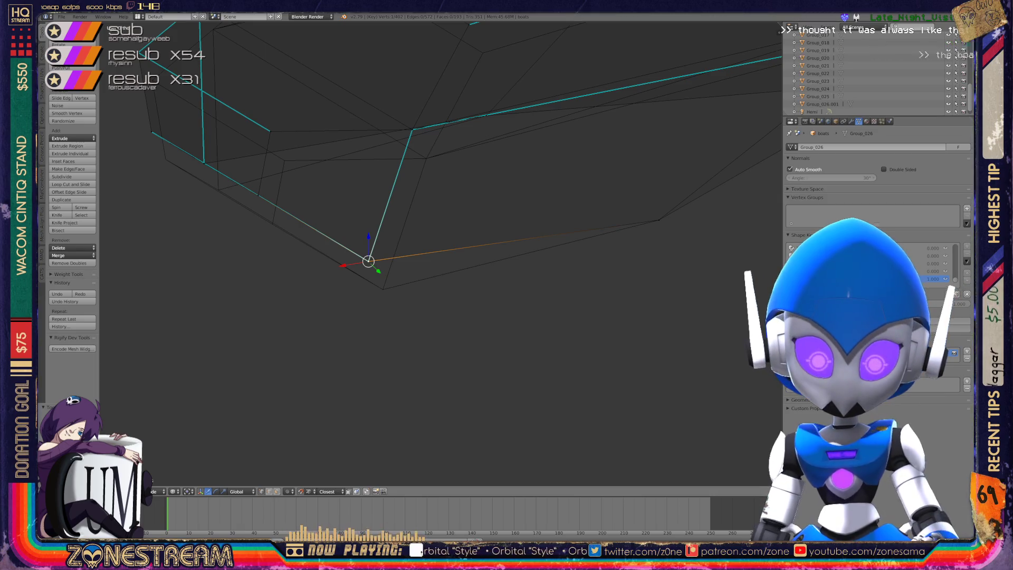
key("g")
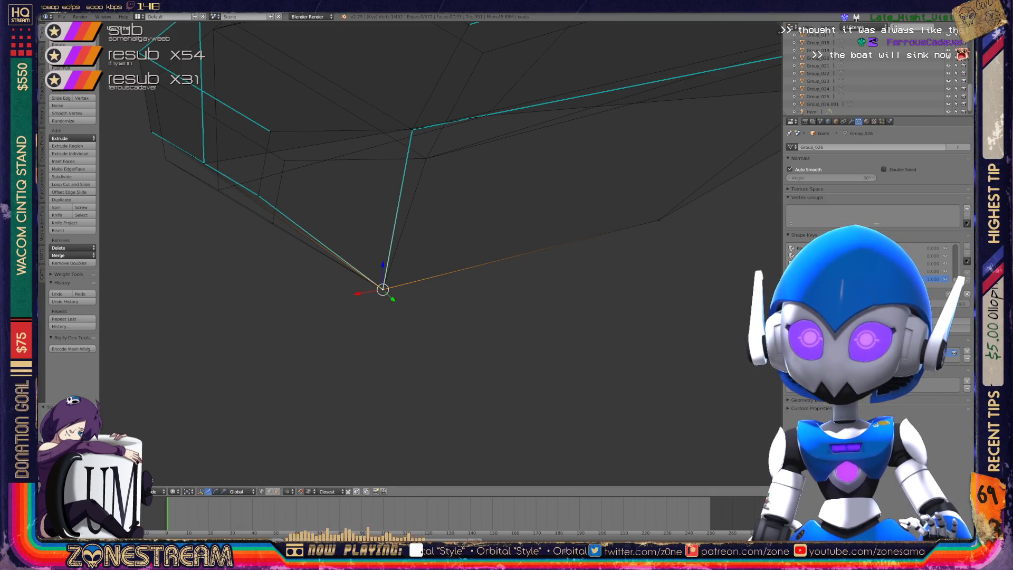
right_click_drag(258, 196, 272, 224)
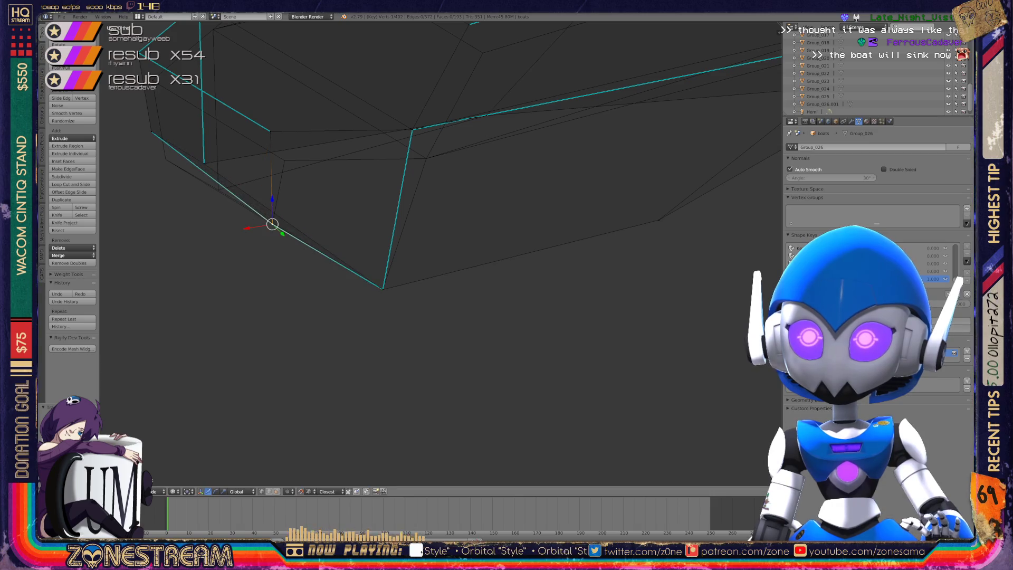
right_click_drag(271, 131, 276, 143)
Move the selected vertex down to tighten the hull, then lower another vertex along it.
middle_click_drag(422, 263, 364, 279)
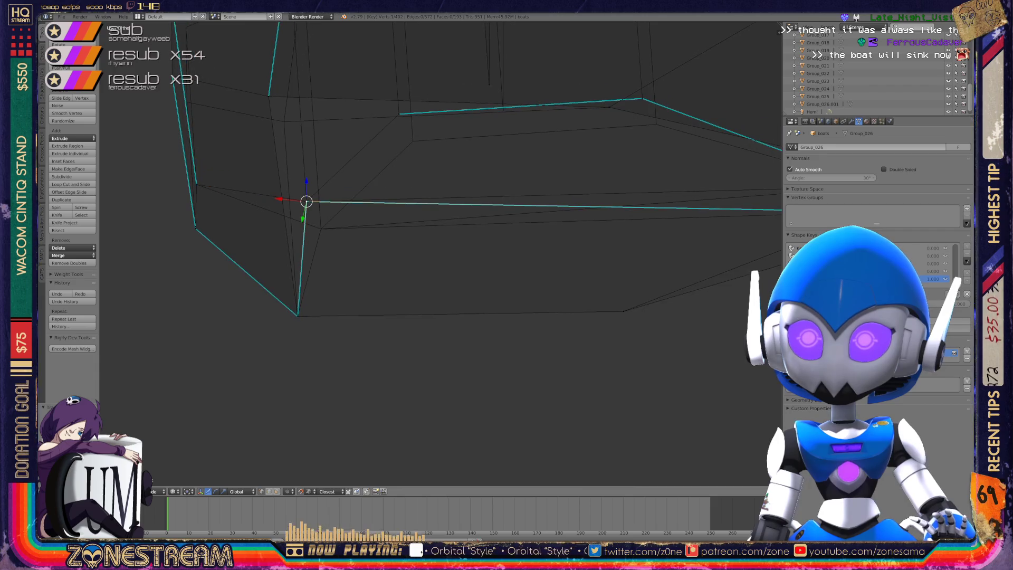
right_click_drag(307, 201, 321, 228)
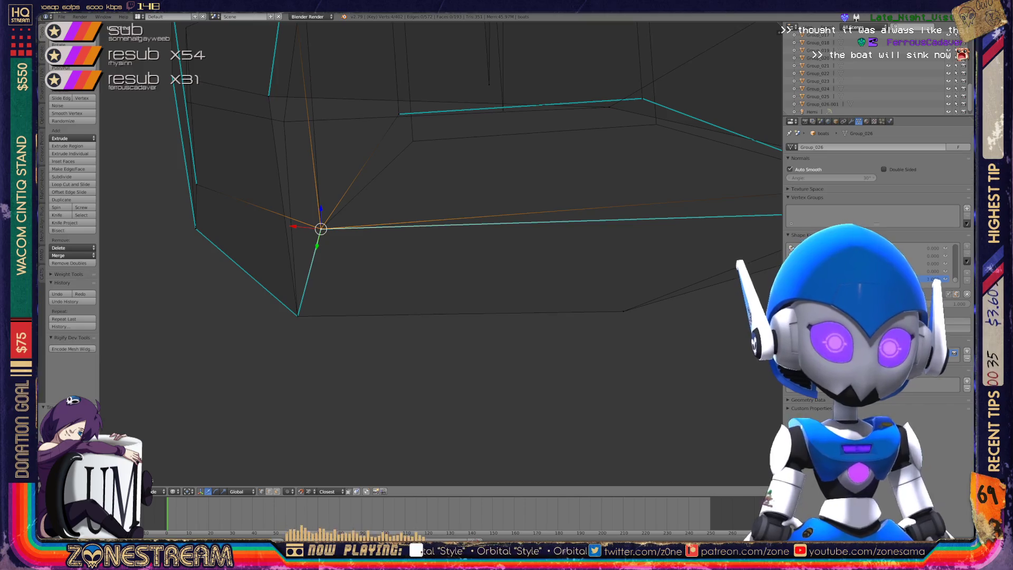
mouse_move(422, 237)
middle_mouse_down()
mouse_move(390, 222)
mouse_move(422, 248)
mouse_move(454, 232)
mouse_move(380, 200)
middle_mouse_up()
scroll(700, 237, "up", 2)
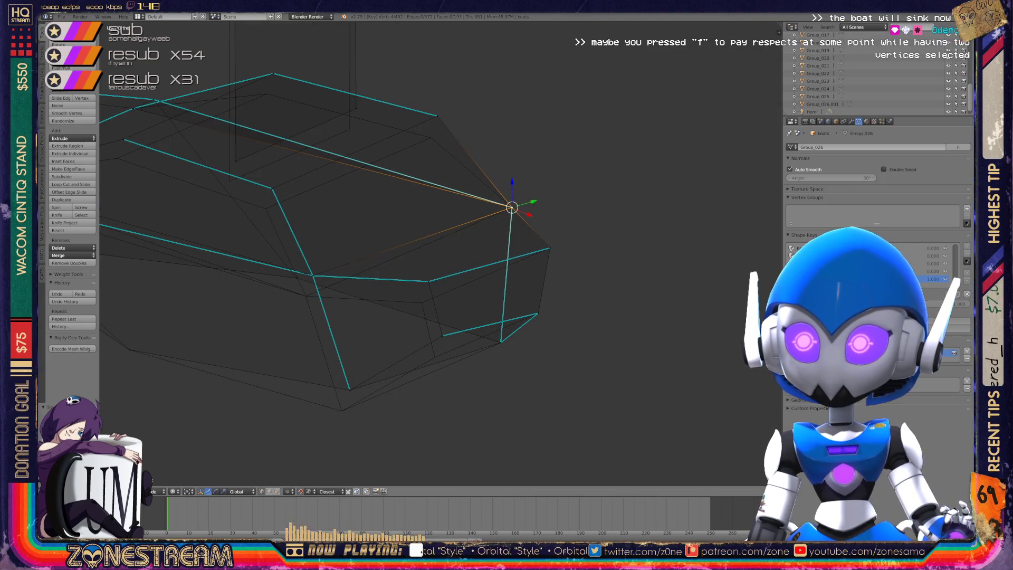
right_click(428, 281)
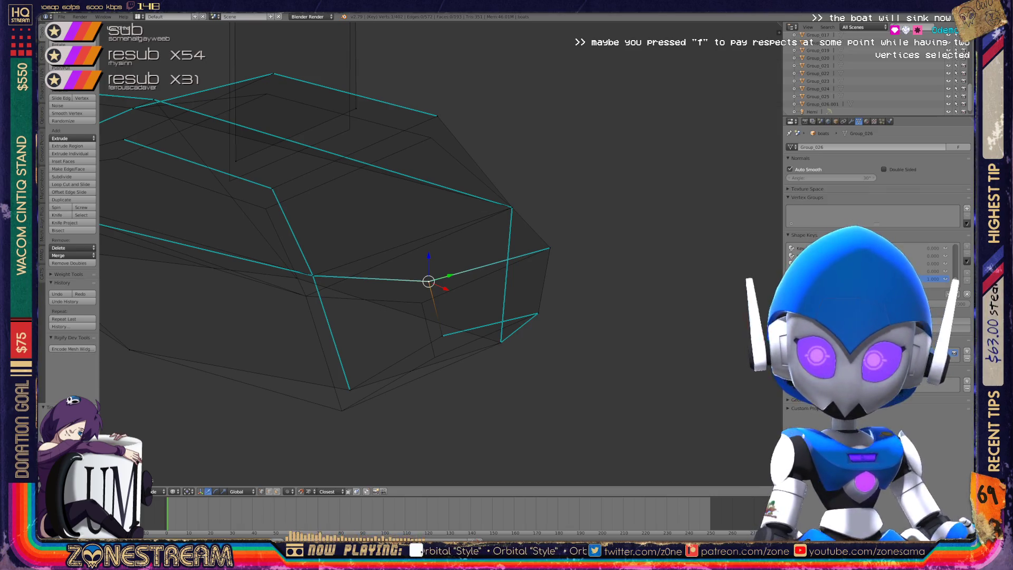
right_click_drag(428, 281, 422, 303)
Drop a lower vertex onto its neighbour and move a higher vertex down and left.
right_click(442, 335)
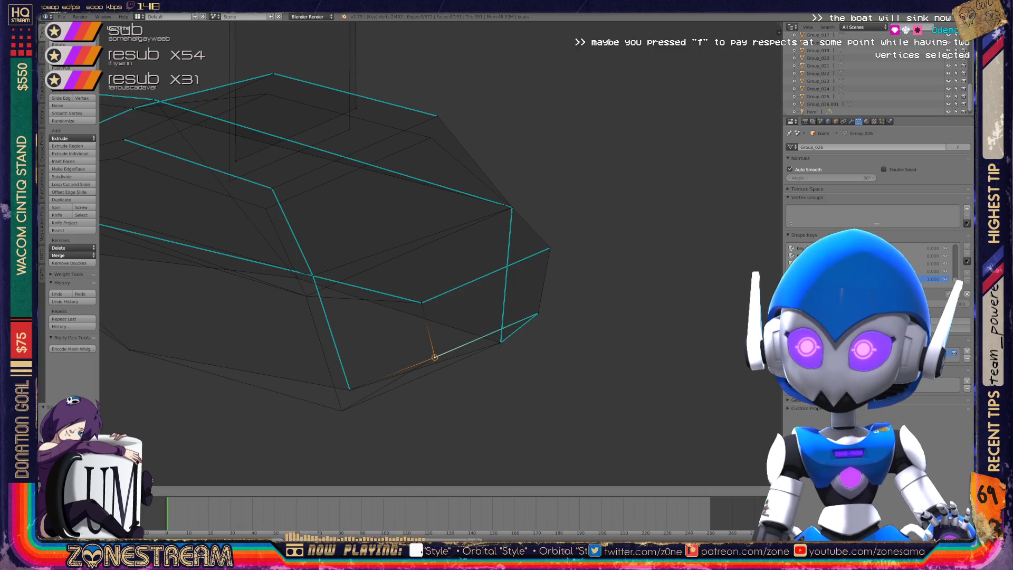
mouse_move(369, 254)
middle_mouse_down()
mouse_move(401, 248)
mouse_move(358, 161)
middle_mouse_up()
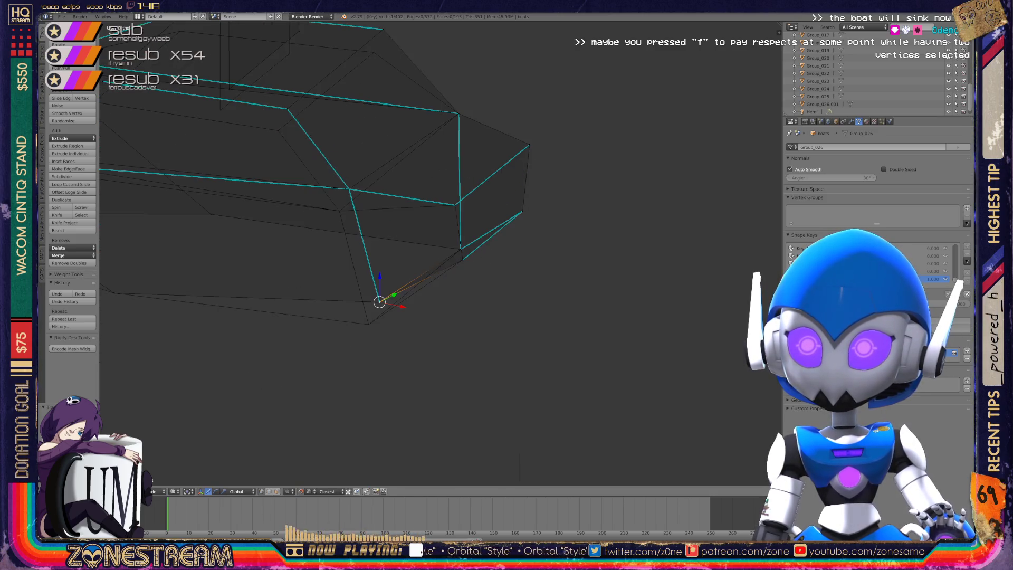
right_click_drag(379, 301, 368, 323)
right_click(348, 188)
right_click_drag(348, 188, 341, 208)
Switch to perspective view and shift the vertex just below up and to the left.
key("KP_5")
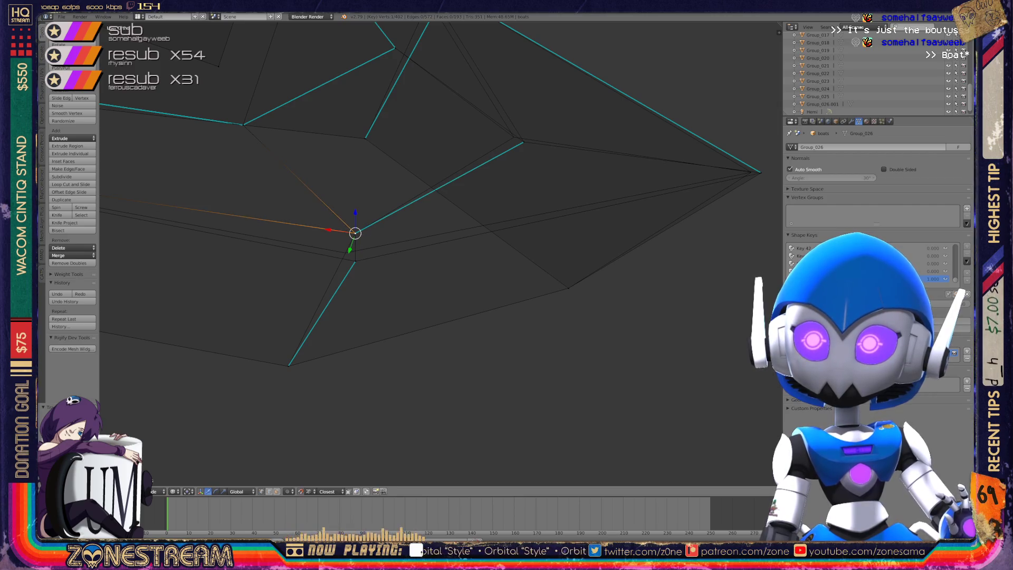
right_click(355, 260)
right_click_drag(355, 261, 344, 253)
middle_click_drag(345, 253, 300, 239)
Select the overlapping vertices at the hull's pointed tip and shift them slightly inward.
right_click(495, 266)
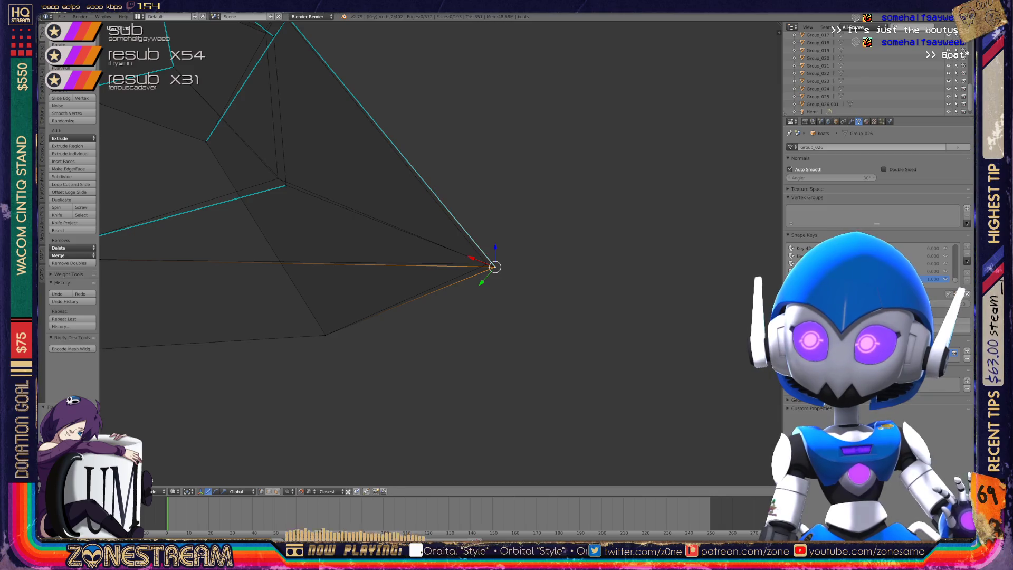
key("g")
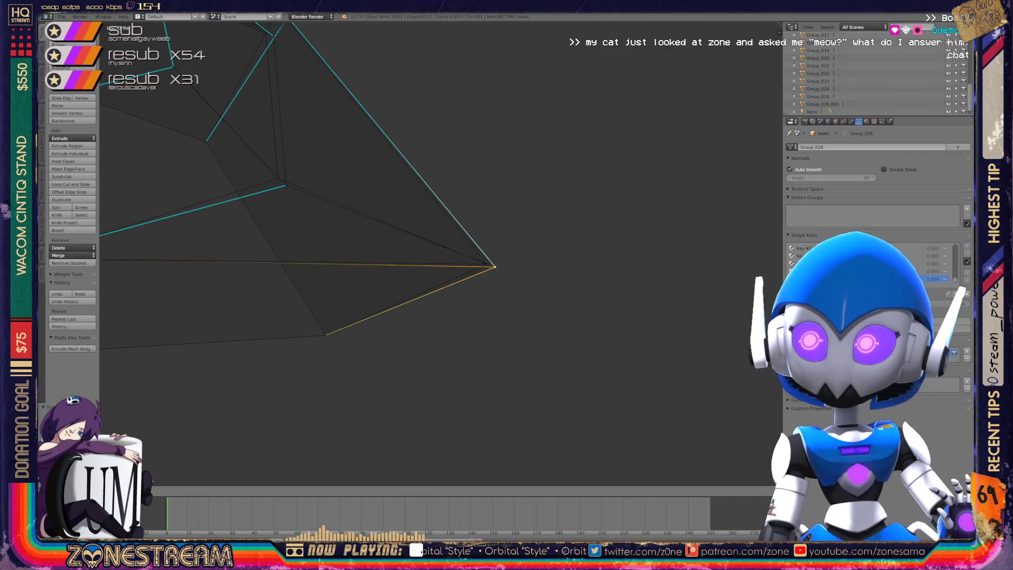
key("Escape")
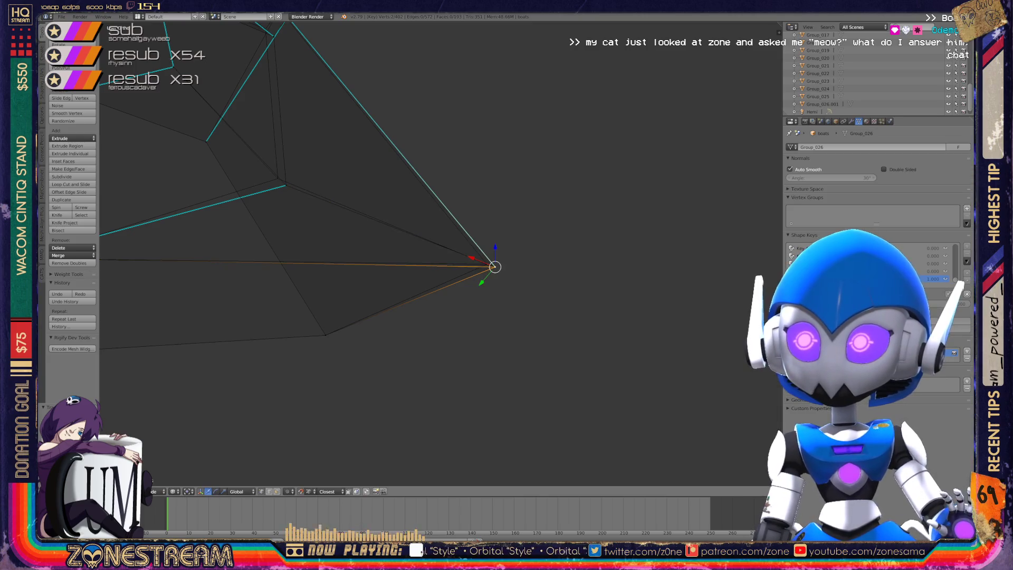
right_click(494, 266)
right_click(494, 266, "shift")
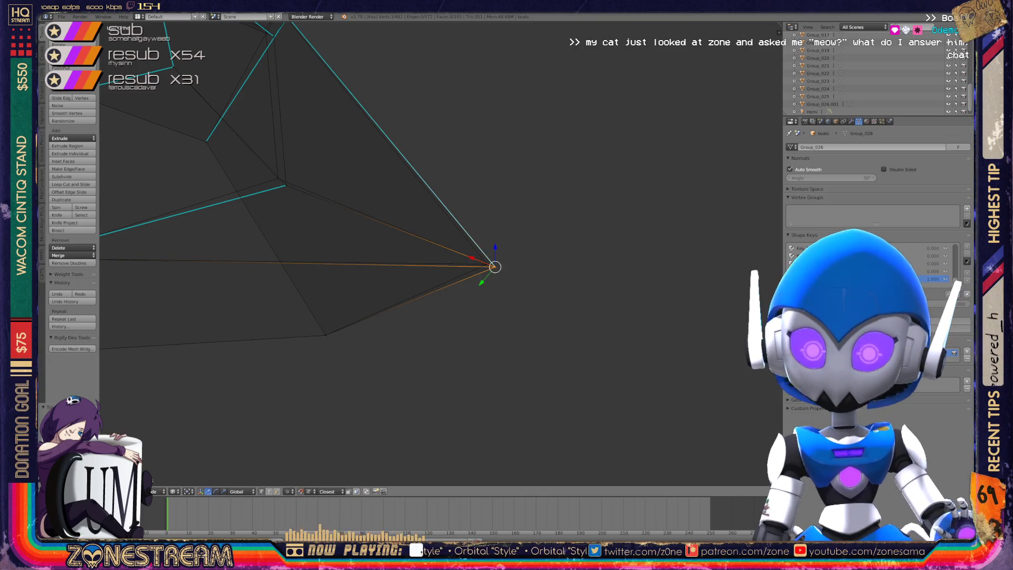
key("g")
key("Return")
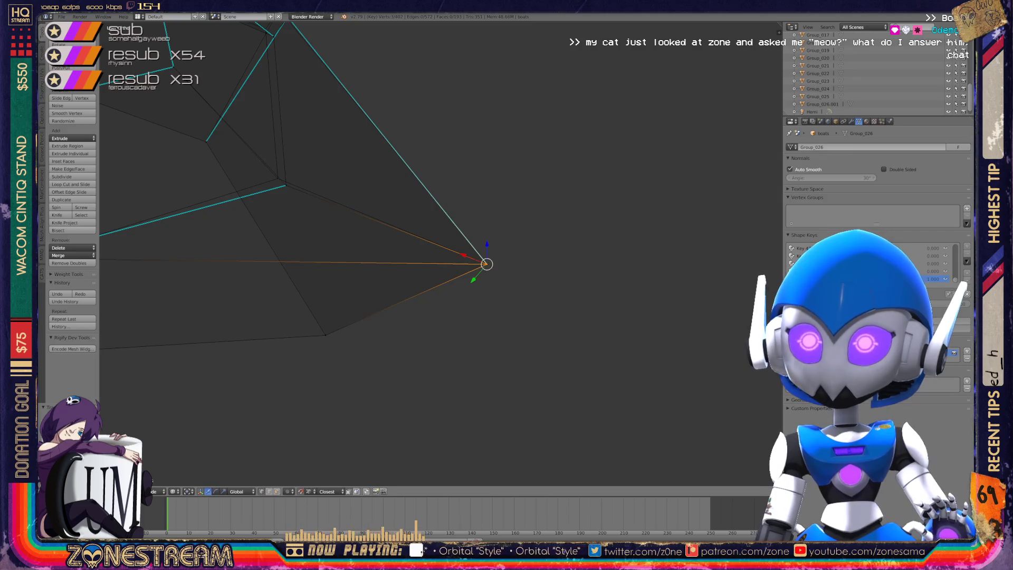
right_click(285, 185)
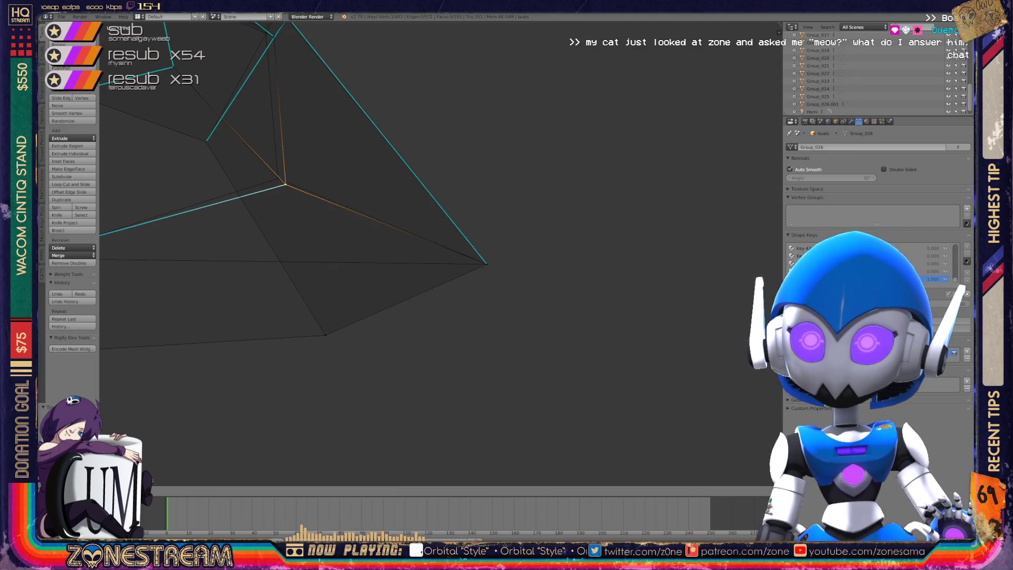
scroll(440, 253, "down", 5)
middle_click_drag(440, 254, 501, 238)
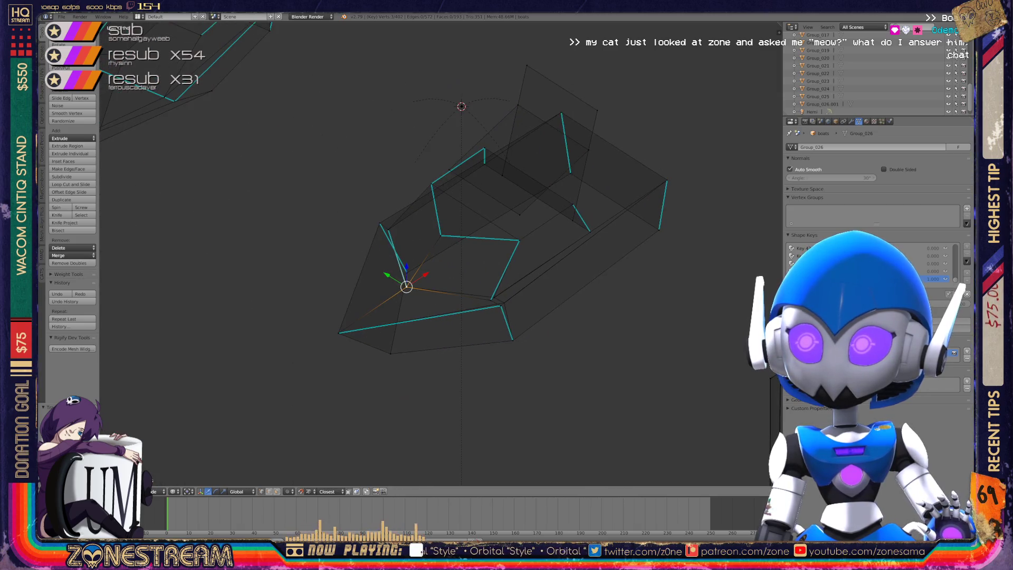
Move the hull vertex up and to the right, then pick the corner vertex at the end.
scroll(440, 253, "up", 7)
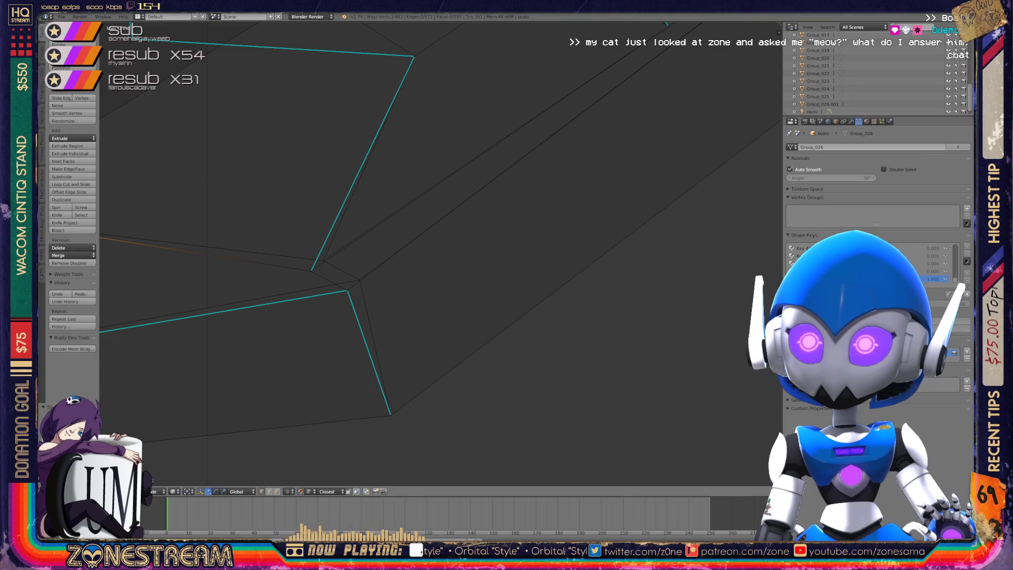
key("g")
left_click(323, 260)
right_click(347, 290)
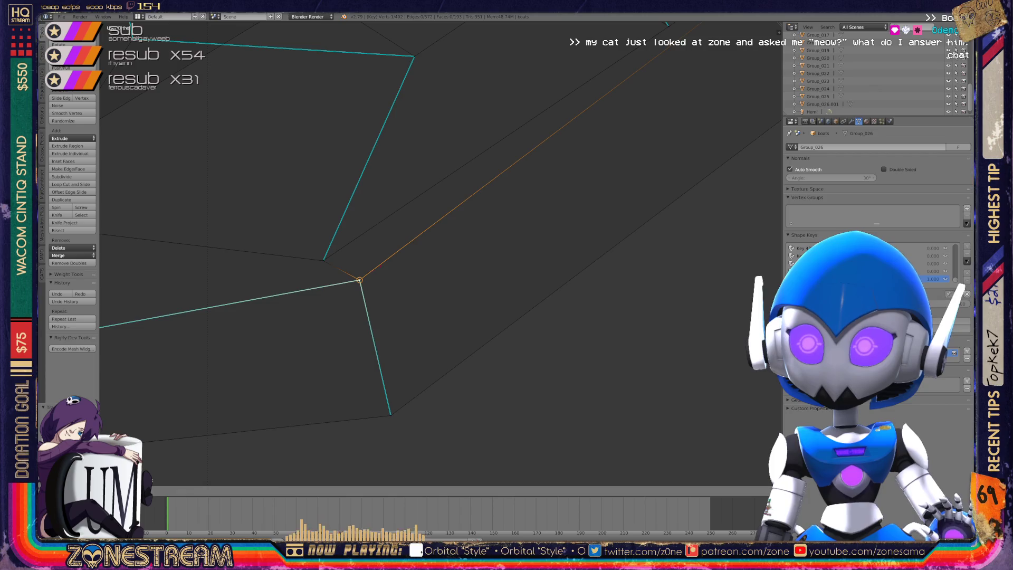
scroll(440, 253, "down", 6)
Return to Object Mode and save over boats.blend.
key("Tab")
mouse_move(422, 131)
middle_mouse_down()
mouse_move(385, 95)
mouse_move(137, 153)
mouse_move(317, 275)
mouse_move(391, 301)
middle_mouse_up()
key("ctrl+s")
key("Return")
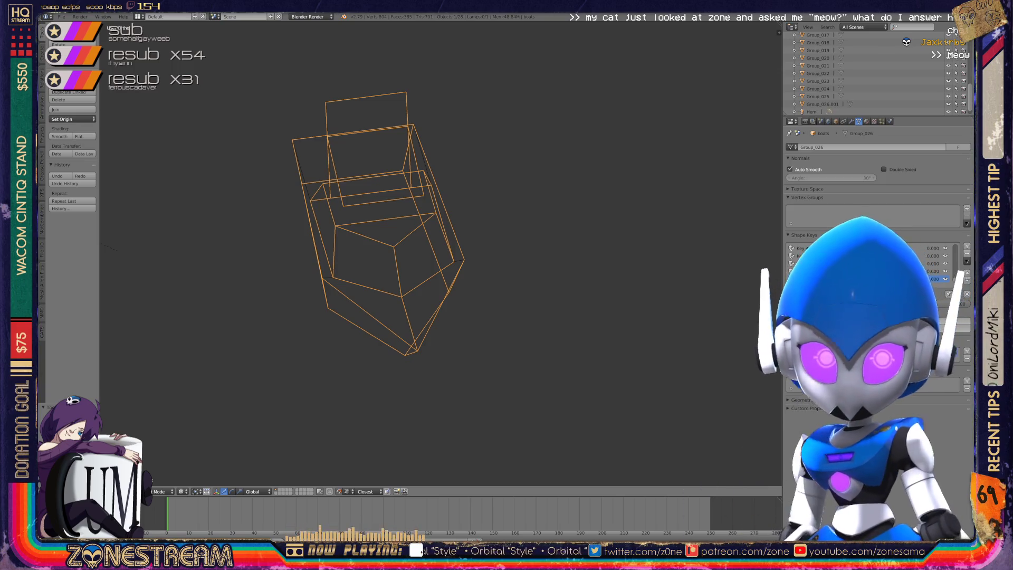
Re-enter Edit Mode on the boat piece, frame the selected vertex and move it left.
scroll(440, 253, "down", 3)
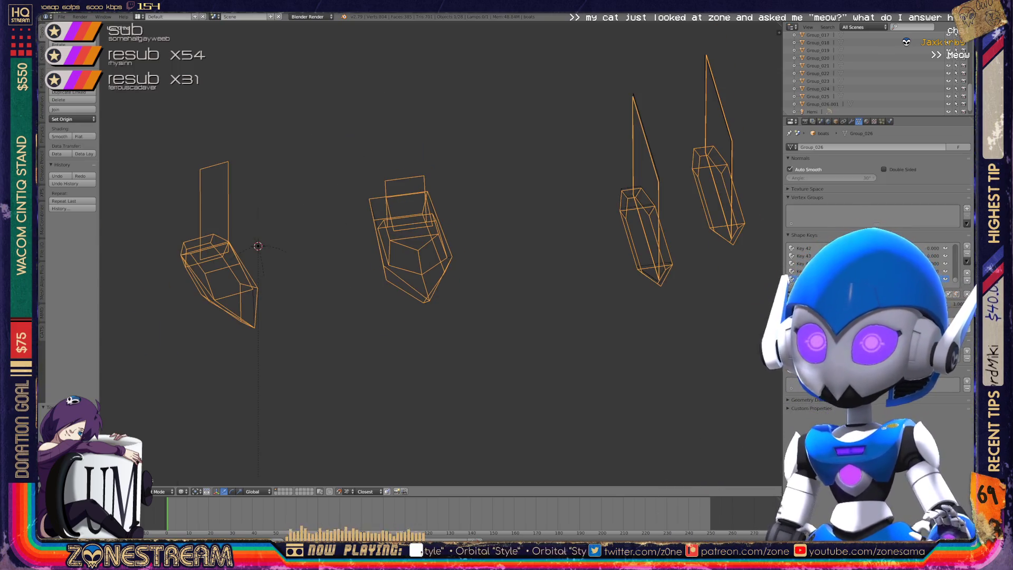
middle_click_drag(441, 253, 522, 227)
scroll(440, 253, "up", 4)
scroll(440, 253, "up", 5)
key("Tab")
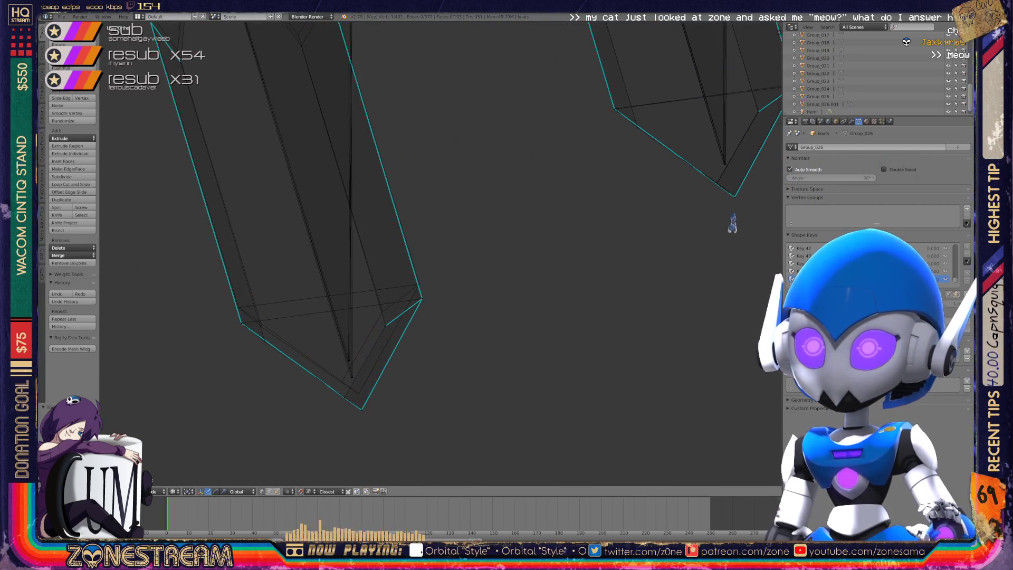
middle_click_drag(440, 253, 501, 238)
key("KP_Decimal")
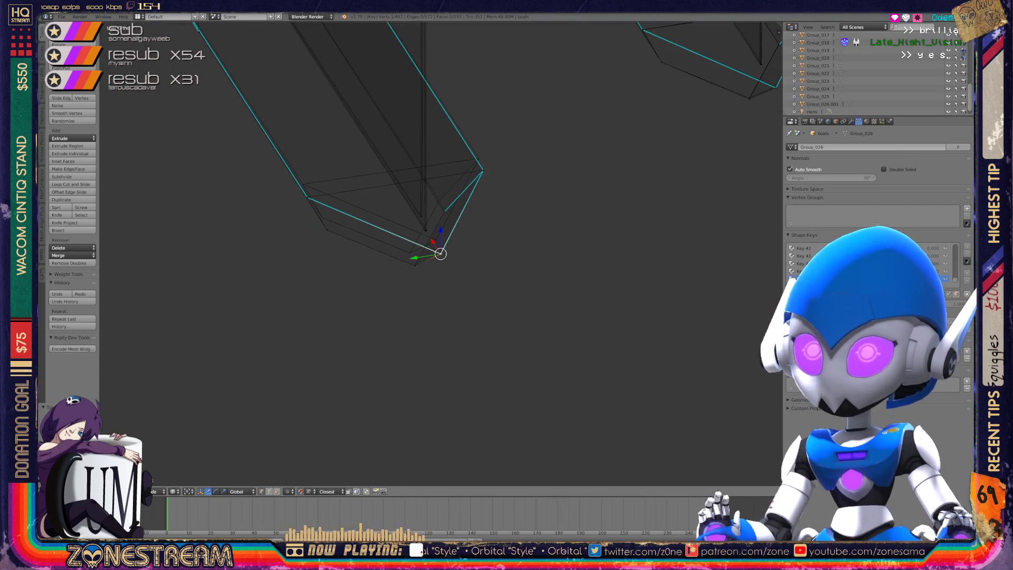
middle_click_drag(440, 253, 350, 348, "shift")
scroll(441, 253, "up", 2)
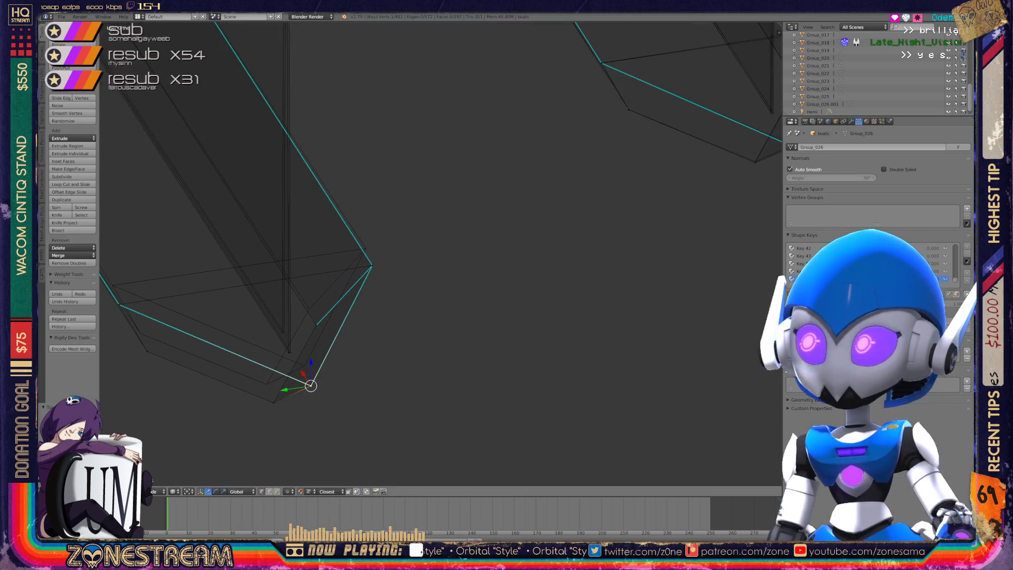
key("g")
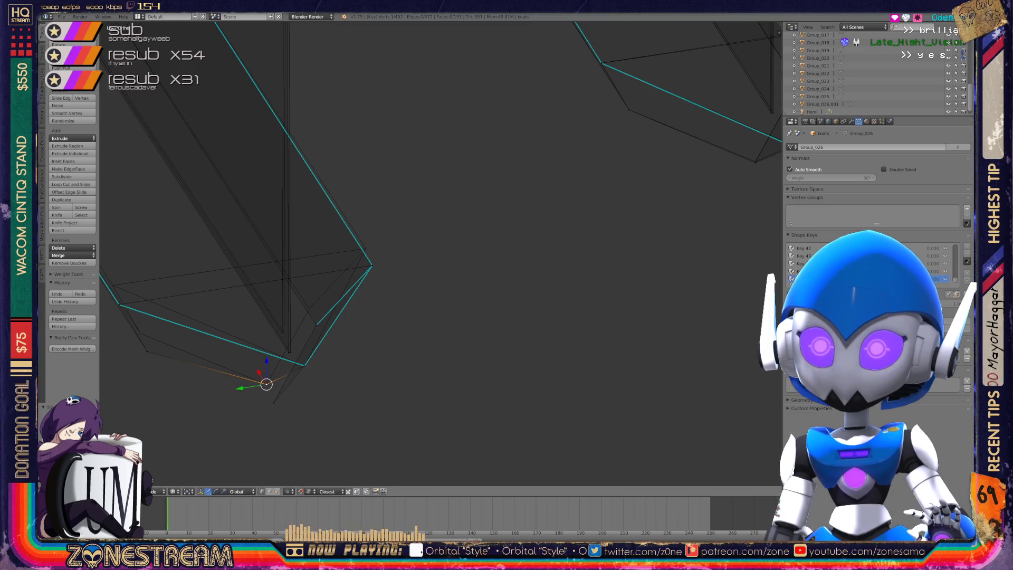
middle_click_drag(440, 253, 510, 291, "shift")
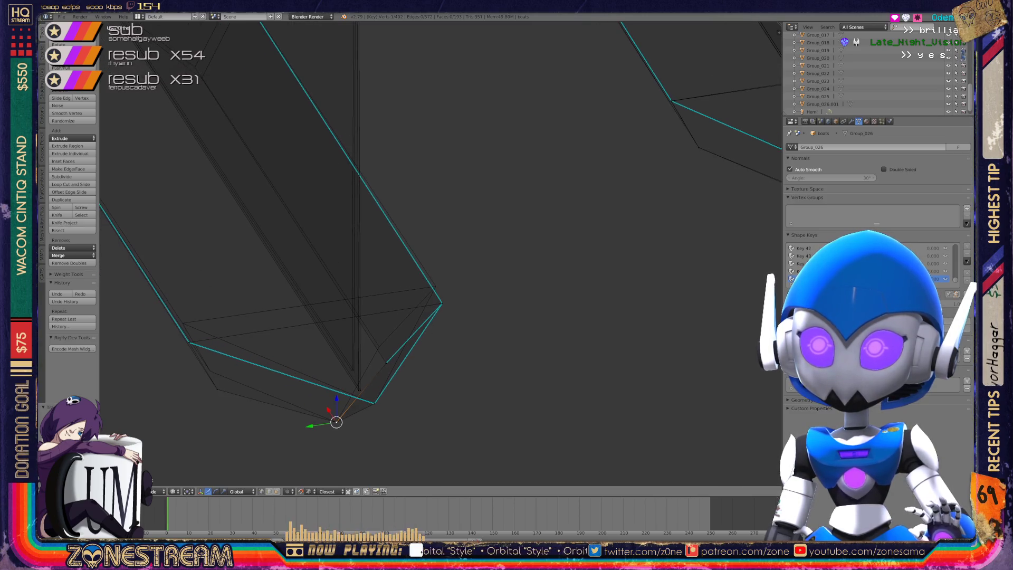
Raise two vertices on the tip's lower edge and one on its left side.
right_click(441, 303)
key("g")
left_click(435, 287)
right_click(387, 363)
key("g")
left_click(380, 347)
right_click(189, 341)
key("g")
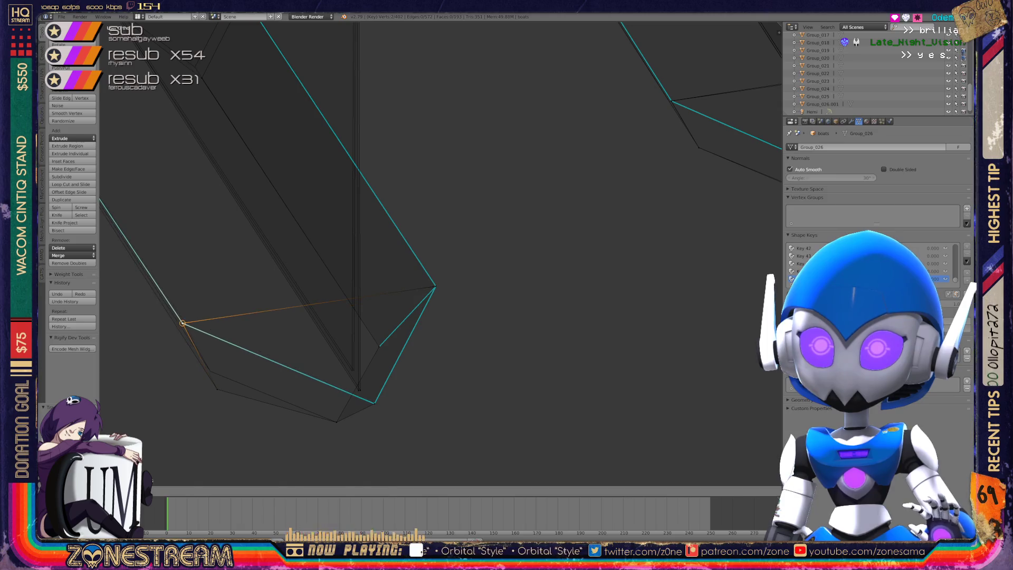
left_click(183, 323)
Lift the tip's bottom and right-side vertices up and to the left.
right_click(217, 389)
key("g")
left_click(209, 371)
right_click(359, 391)
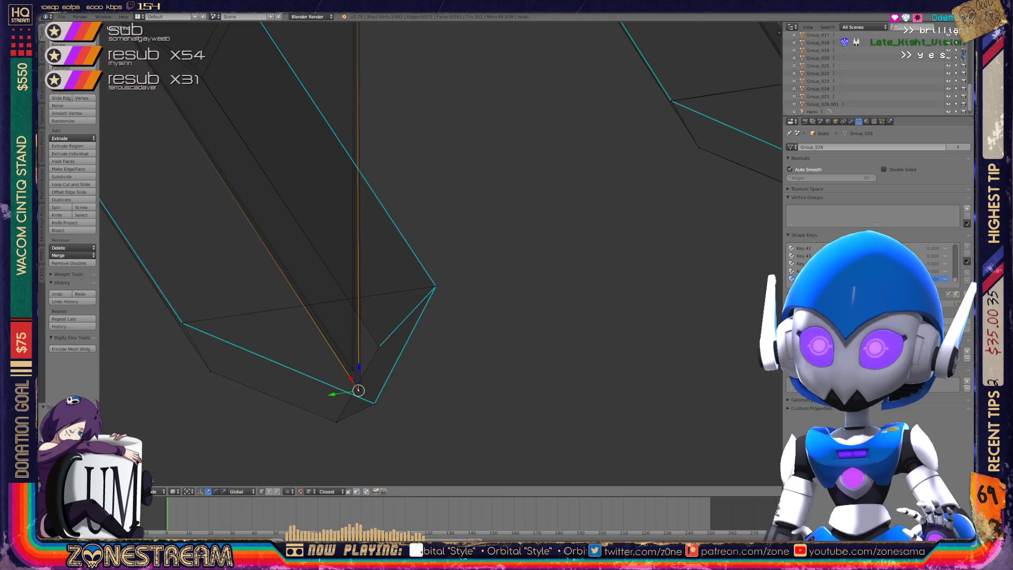
key("g")
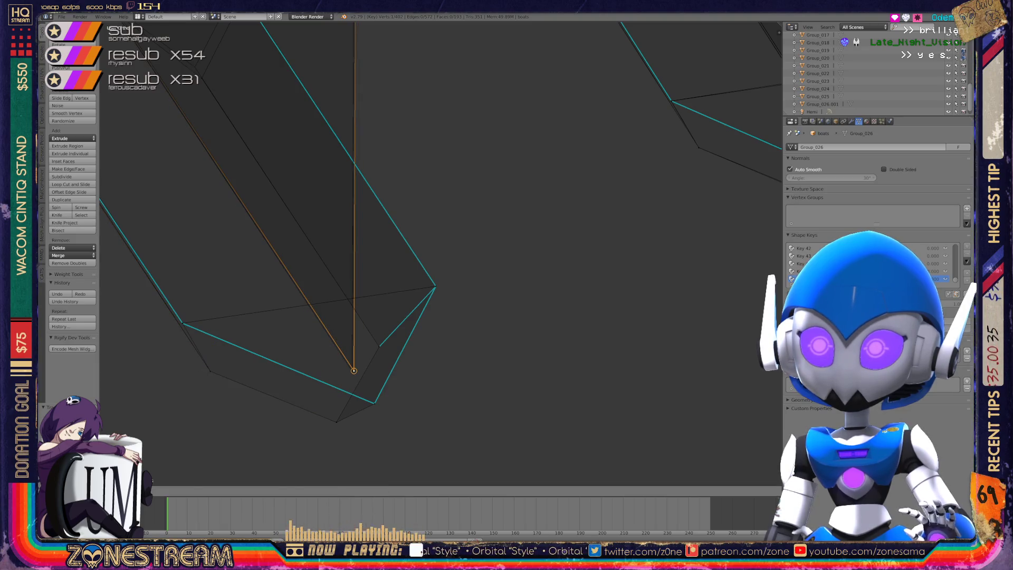
left_click(353, 370)
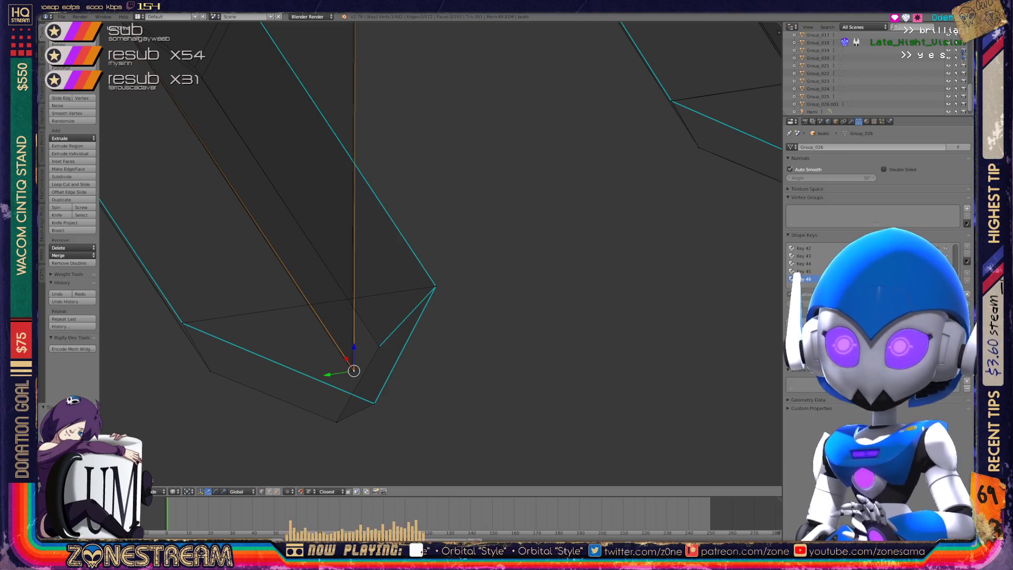
Shift an inner-edge vertex and the end corner vertex slightly upward.
middle_click_drag(353, 370, 432, 359)
right_click(498, 286)
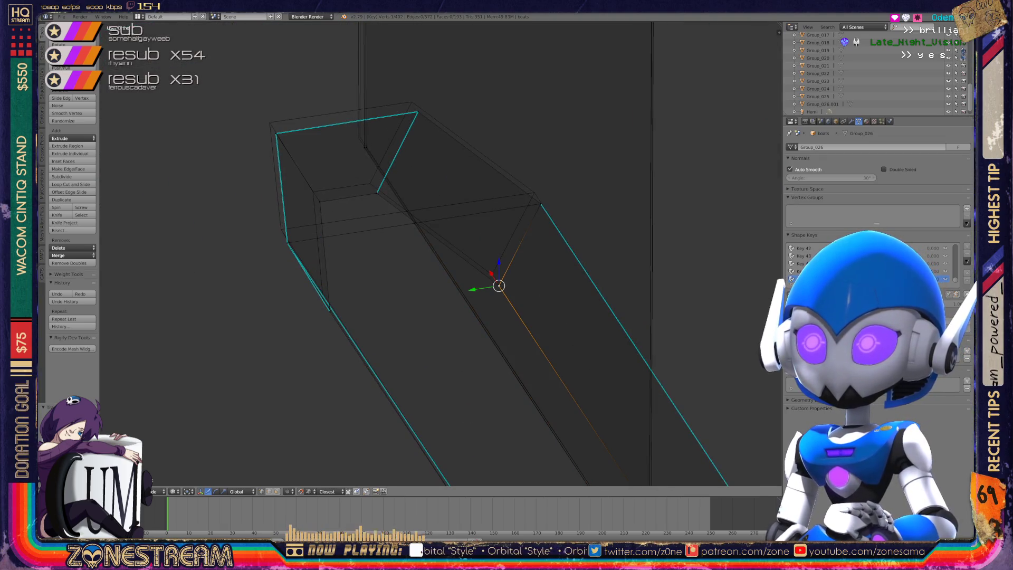
key("g")
left_click(491, 272)
right_click(540, 204)
key("g")
left_click(534, 192)
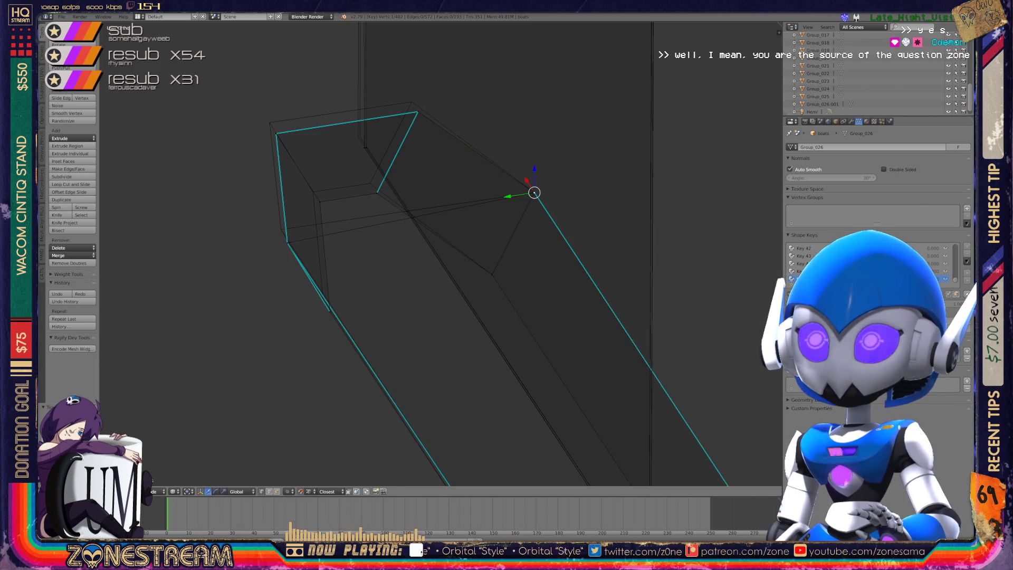
Move the top corner, inner rim and left corner vertices slightly up-left.
right_click(366, 147)
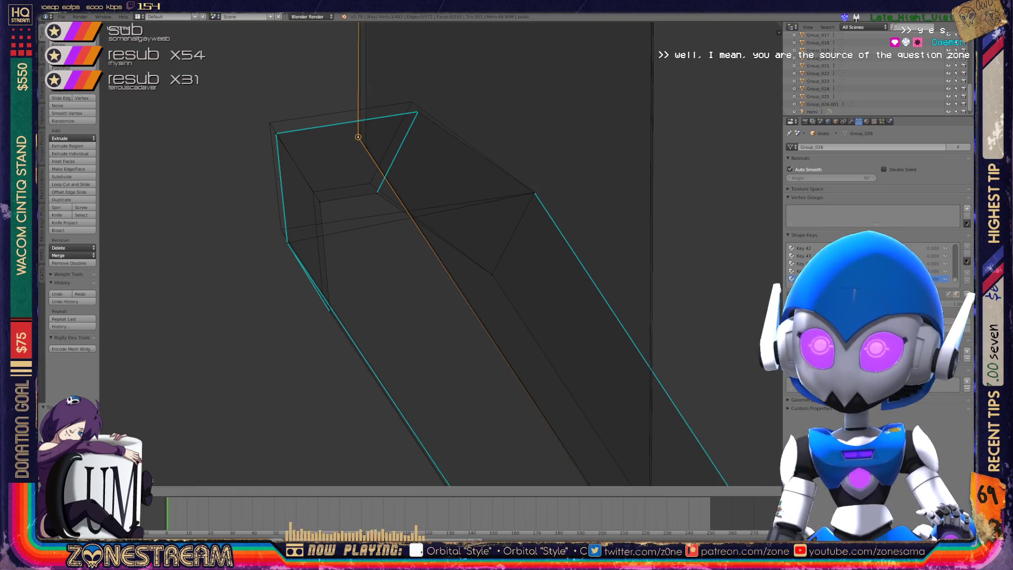
right_click(417, 111)
right_click_drag(418, 112, 412, 101)
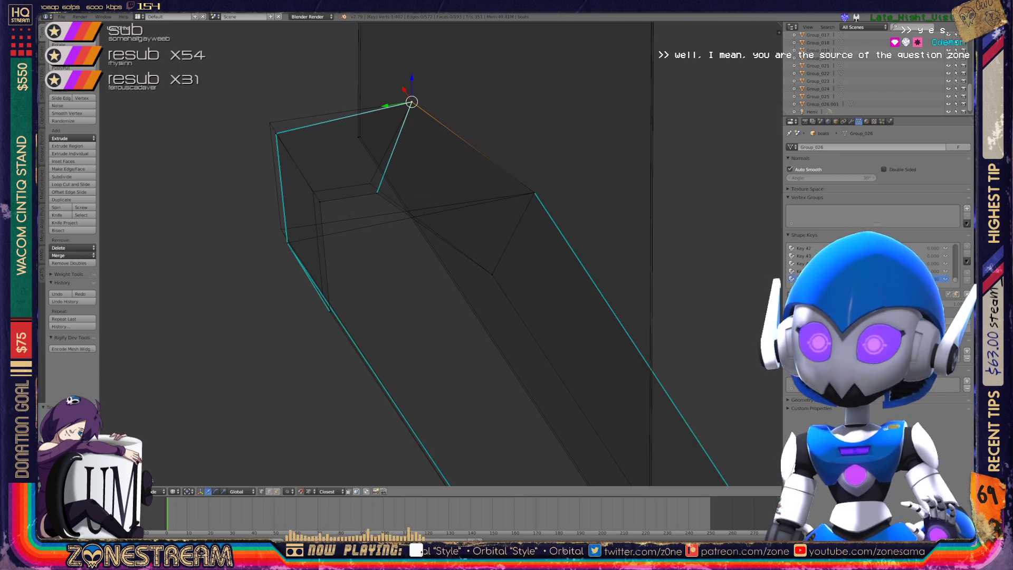
right_click(378, 192)
right_click_drag(378, 192, 371, 183)
right_click(320, 202)
right_click_drag(319, 202, 313, 192)
right_click_drag(275, 133, 270, 123)
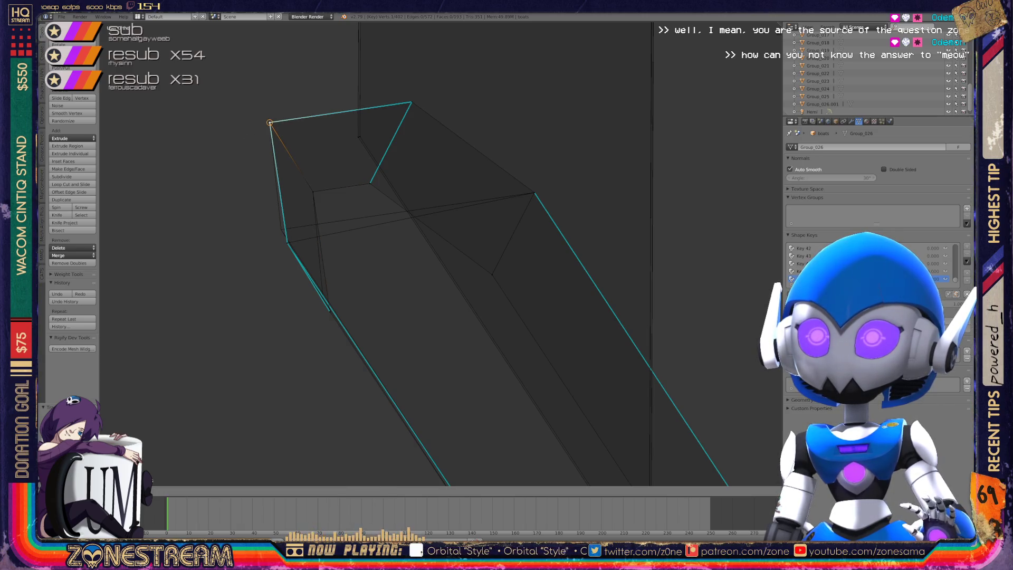
right_click_drag(286, 242, 281, 229)
Select the lower tip vertices, then toggle Edit Mode to view both boat meshes.
middle_click_drag(281, 230, 254, 251)
right_click(304, 335)
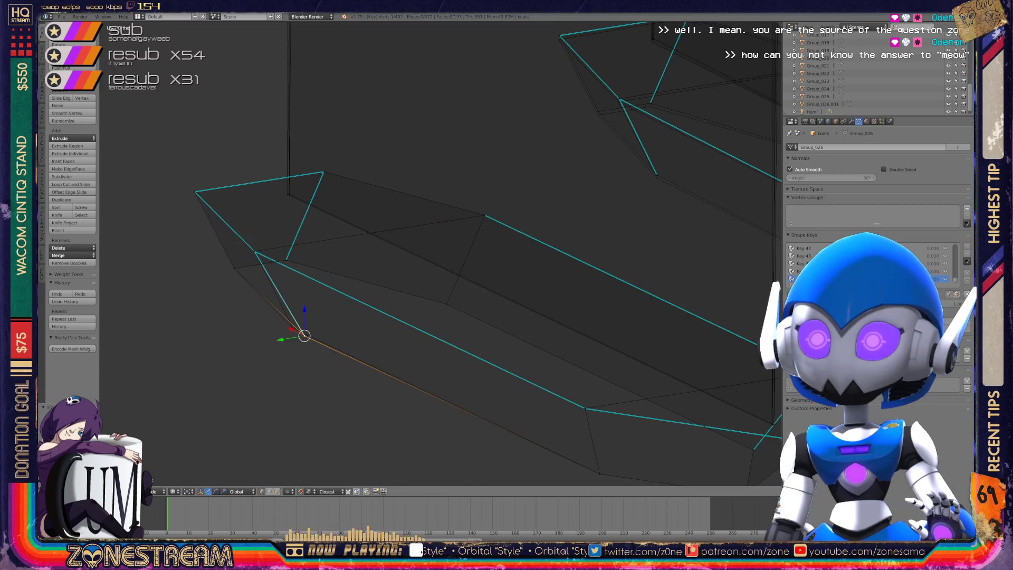
right_click(289, 323)
mouse_move(290, 323)
middle_mouse_down()
mouse_move(355, 296)
mouse_move(232, 396)
middle_mouse_up()
key("Tab")
key("Tab")
scroll(369, 264, "up", 5)
mouse_move(370, 264)
middle_mouse_down()
mouse_move(459, 237)
mouse_move(433, 232)
middle_mouse_up()
Reposition a hull-edge vertex up-left and move the inner duplicate vertex onto the outer corner.
right_click(418, 228)
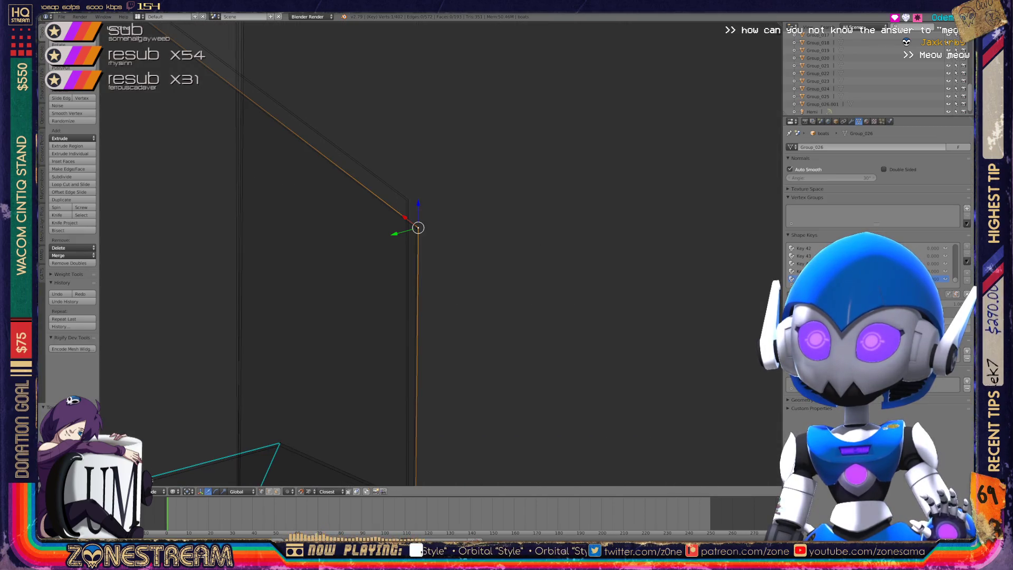
key("g")
left_click(408, 199)
key("ctrl+z")
key("g")
left_click(412, 208)
mouse_move(411, 207)
middle_mouse_down()
mouse_move(617, 420)
mouse_move(559, 390)
middle_mouse_up()
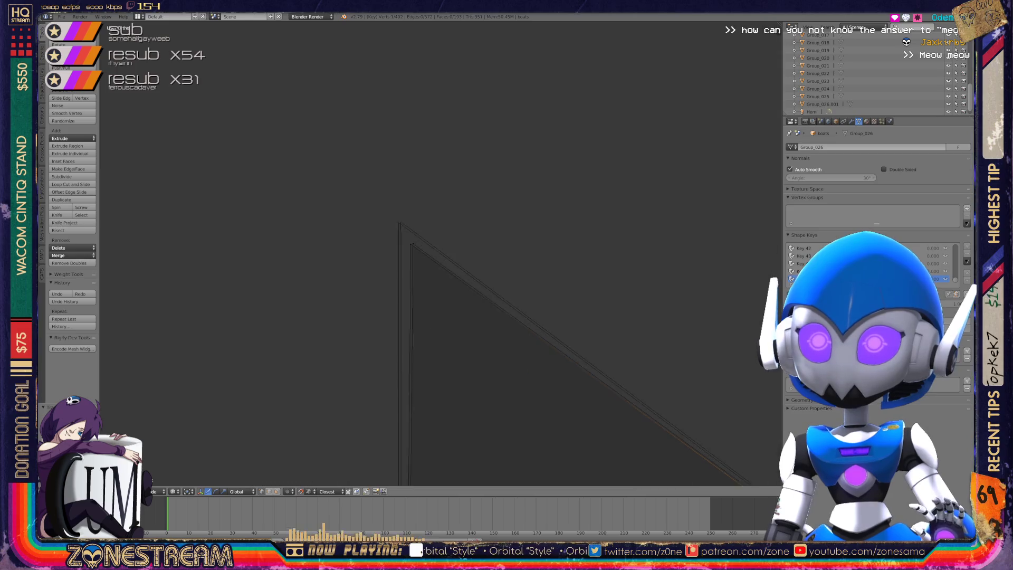
right_click(391, 236)
key("g")
left_click(367, 190)
Switch between Object and Edit Mode while reframing both boats and the hull tip.
mouse_move(369, 211)
middle_mouse_down()
mouse_move(433, 248)
mouse_move(400, 226)
middle_mouse_up()
key("Tab")
scroll(527, 316, "up", 3)
middle_click_drag(528, 263, 288, 243, "shift")
key("Tab")
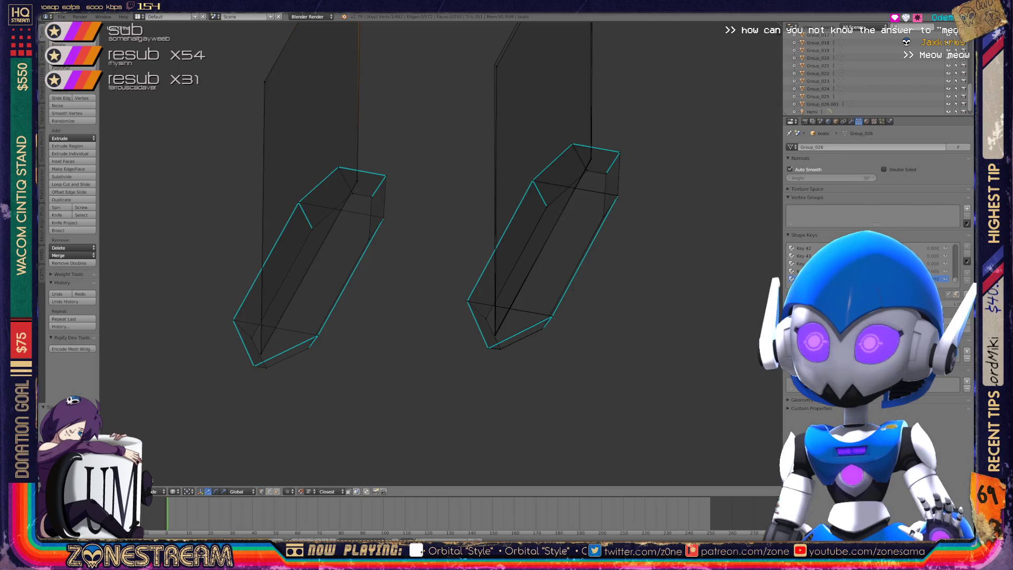
scroll(288, 243, "up", 3)
scroll(442, 250, "up", 3)
middle_click_drag(422, 264, 493, 160, "shift")
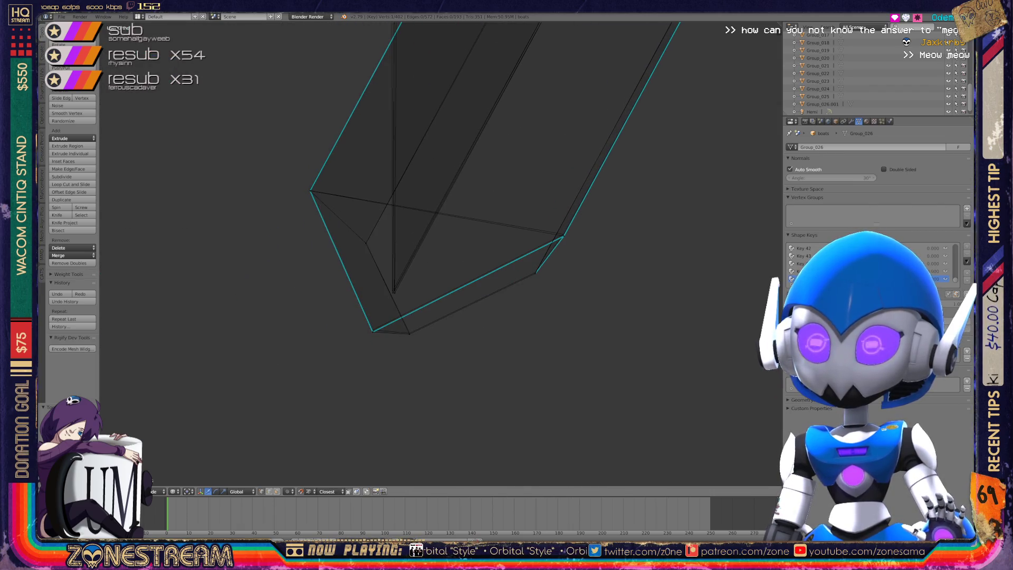
mouse_move(506, 264)
middle_mouse_down("shift")
mouse_move(255, 383)
mouse_move(388, 410)
middle_mouse_up("shift")
mouse_move(633, 270)
middle_mouse_down()
mouse_move(673, 289)
mouse_move(362, 95)
mouse_move(322, 132)
mouse_move(295, 190)
middle_mouse_up()
key("Tab")
key("Tab")
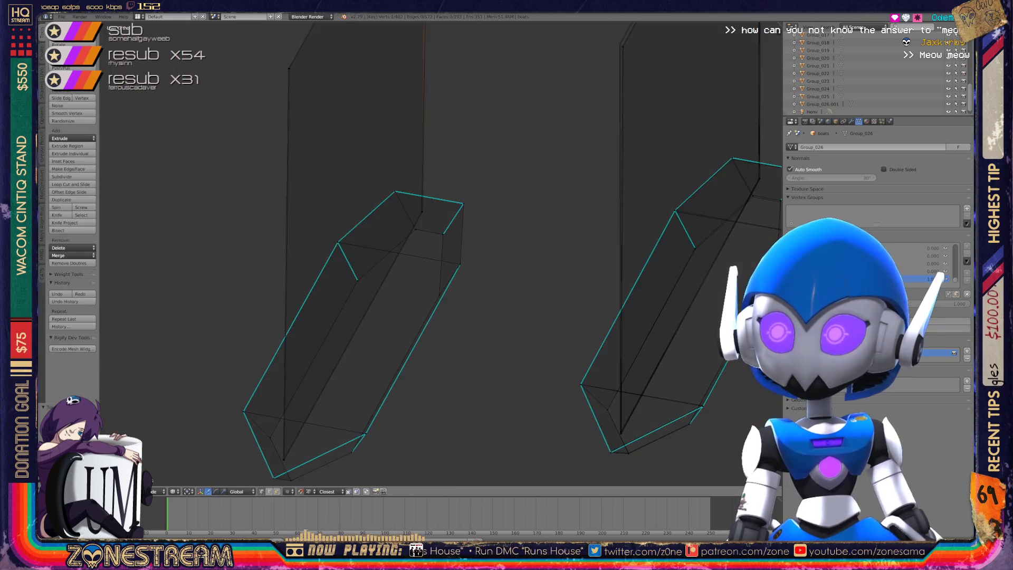
scroll(437, 253, "up", 5)
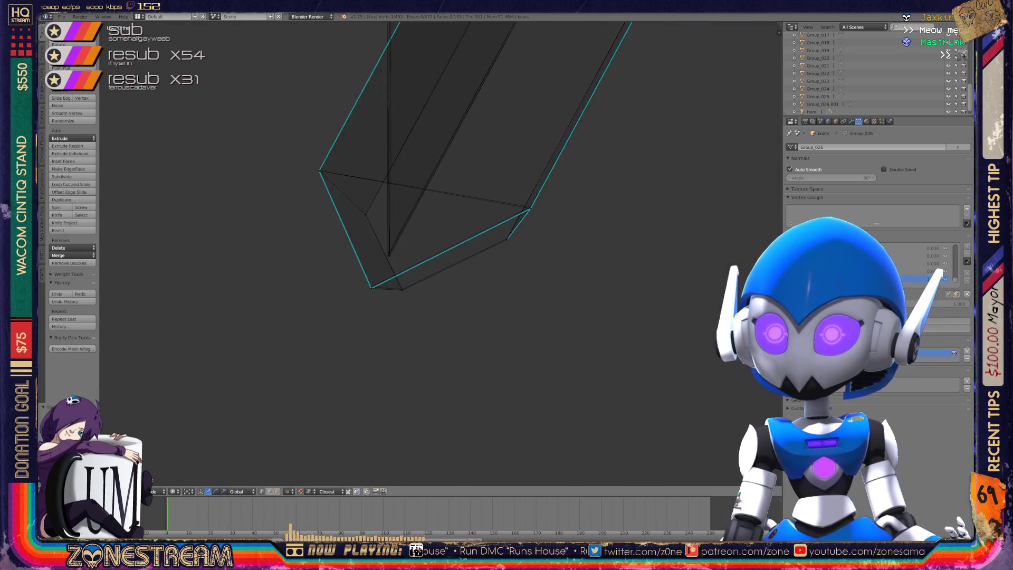
Drop the tip's lower-left vertex onto the lower corner.
right_click(321, 312)
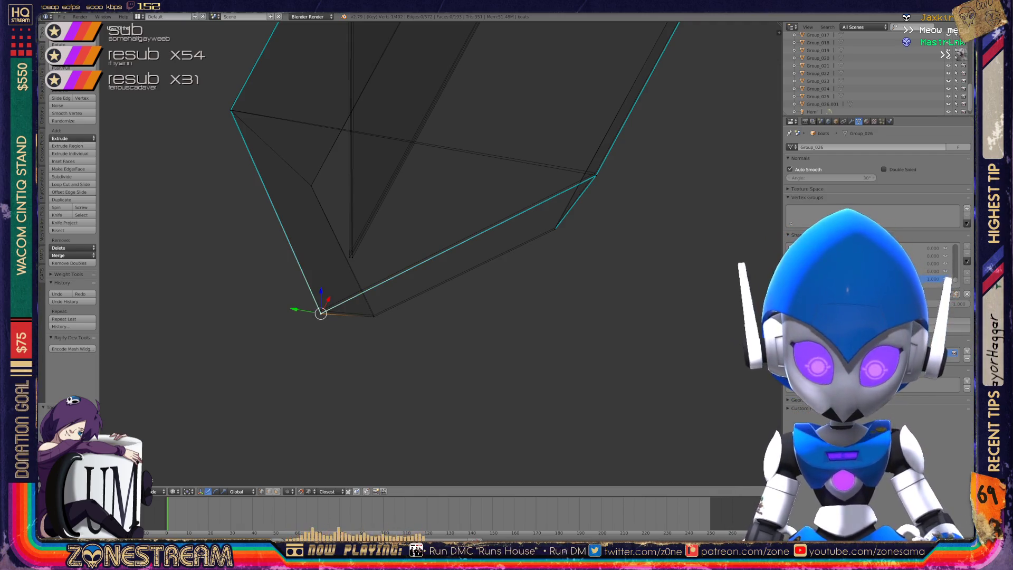
key("g")
left_click(374, 315)
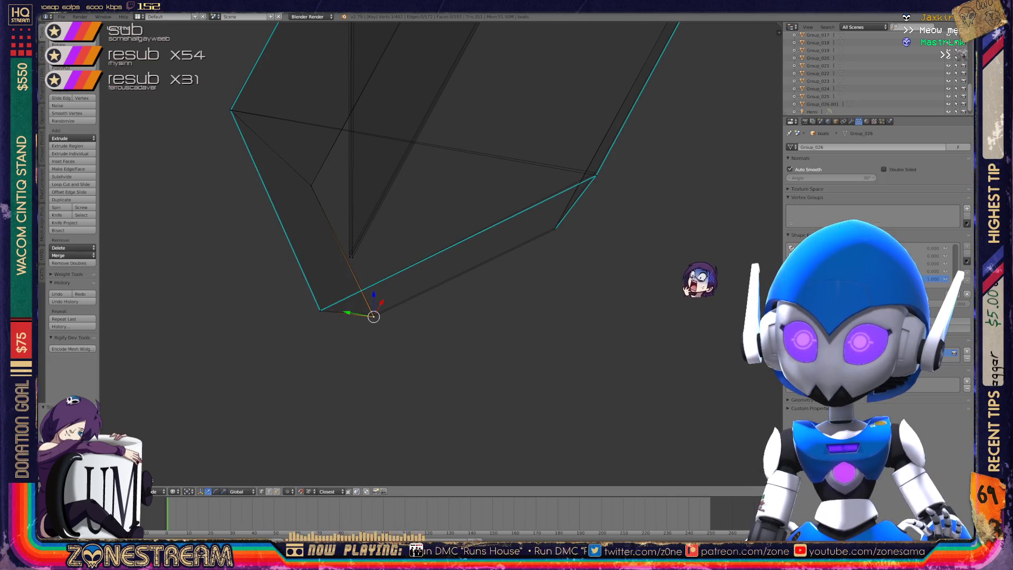
right_click(353, 257)
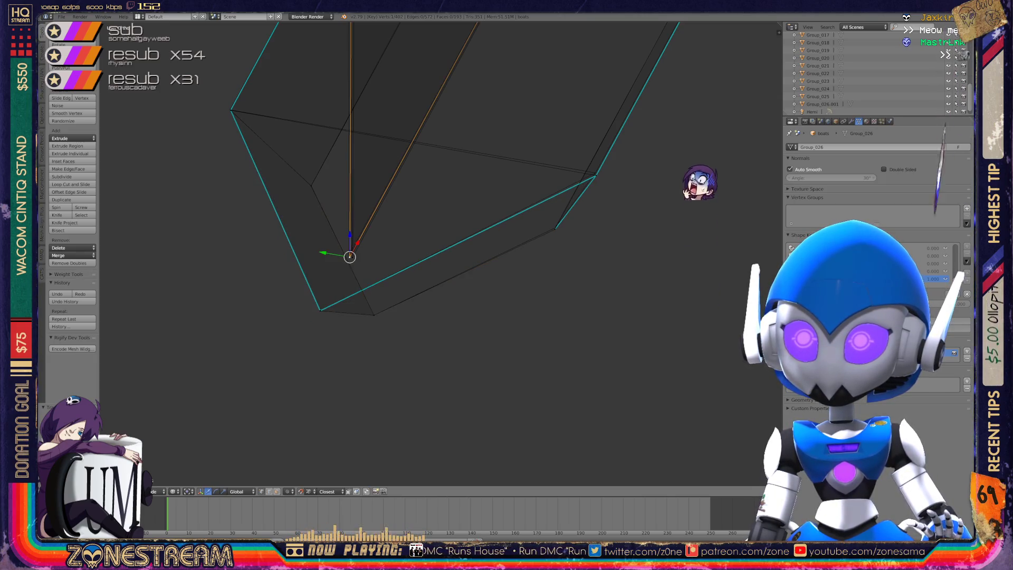
key("g")
key("Escape")
Raise the hull's lower-right vertex up beside its neighbouring corner.
middle_click_drag(422, 263, 437, 295)
right_click(331, 254)
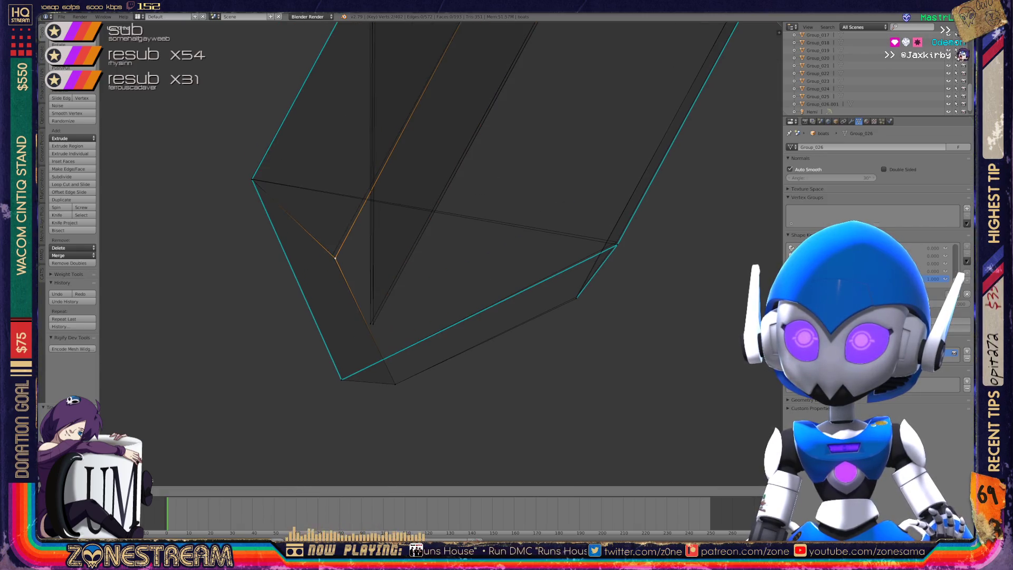
right_click(253, 179)
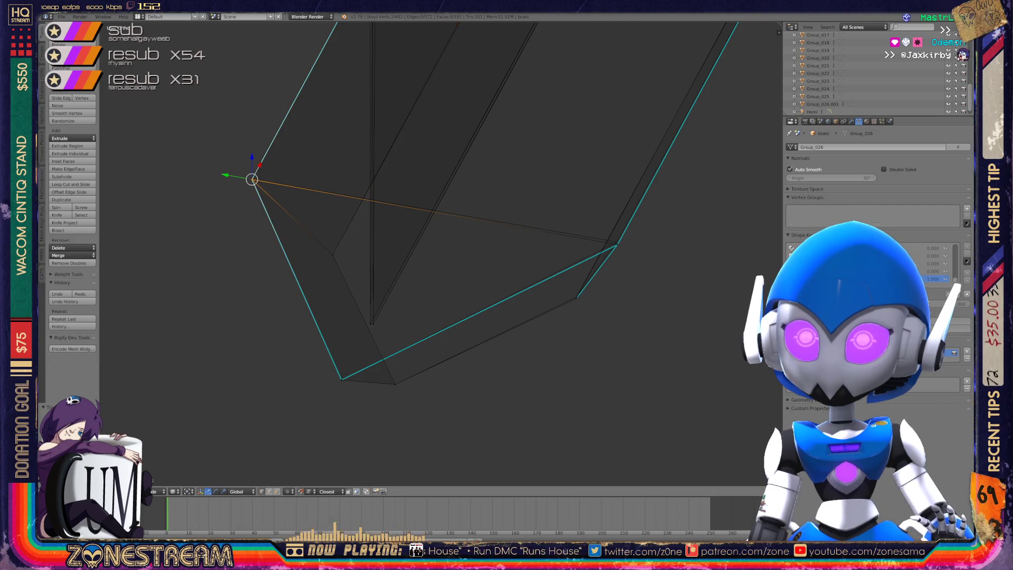
key("g")
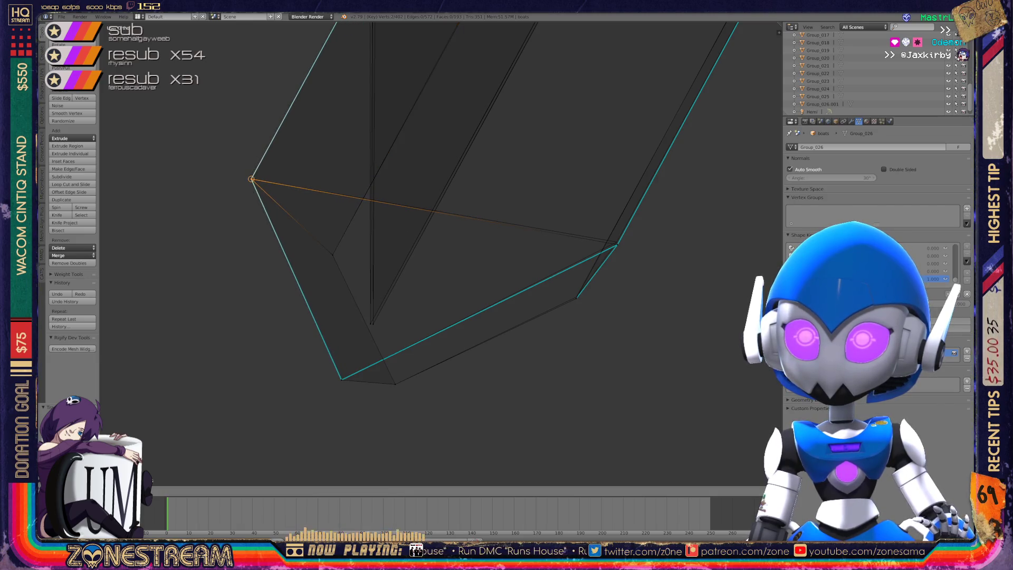
key("Escape")
right_click(576, 296)
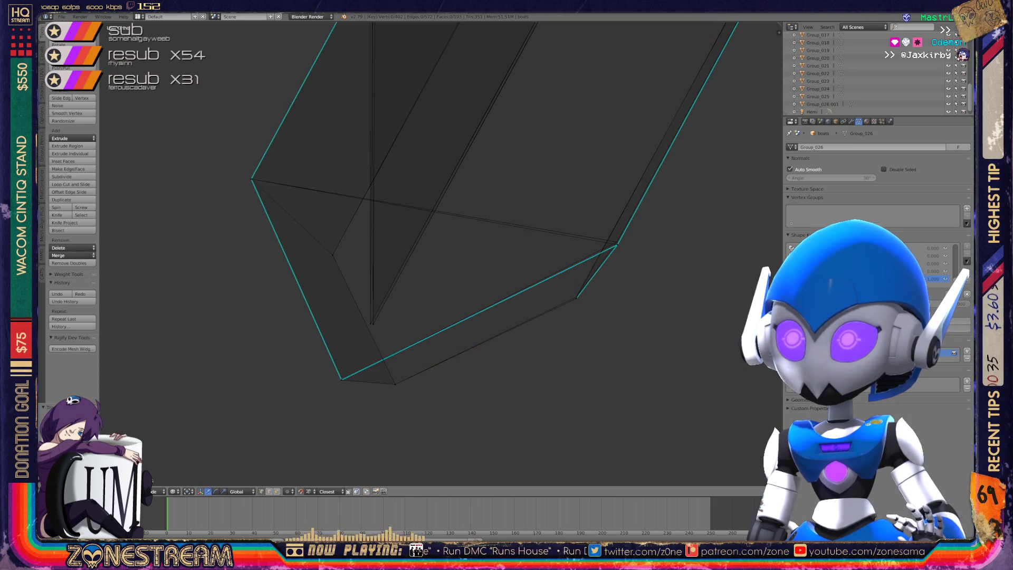
key("g")
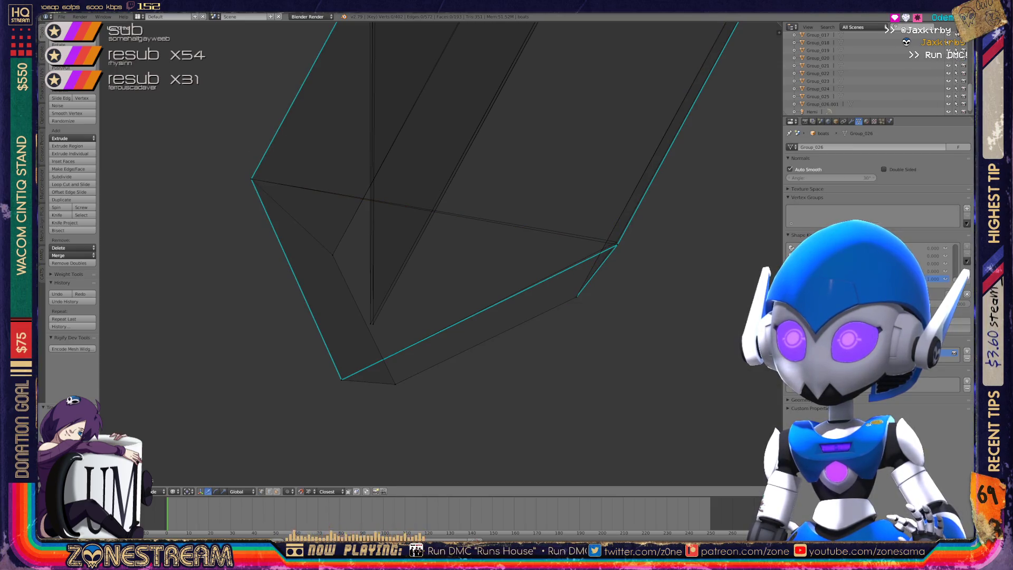
left_click(616, 241)
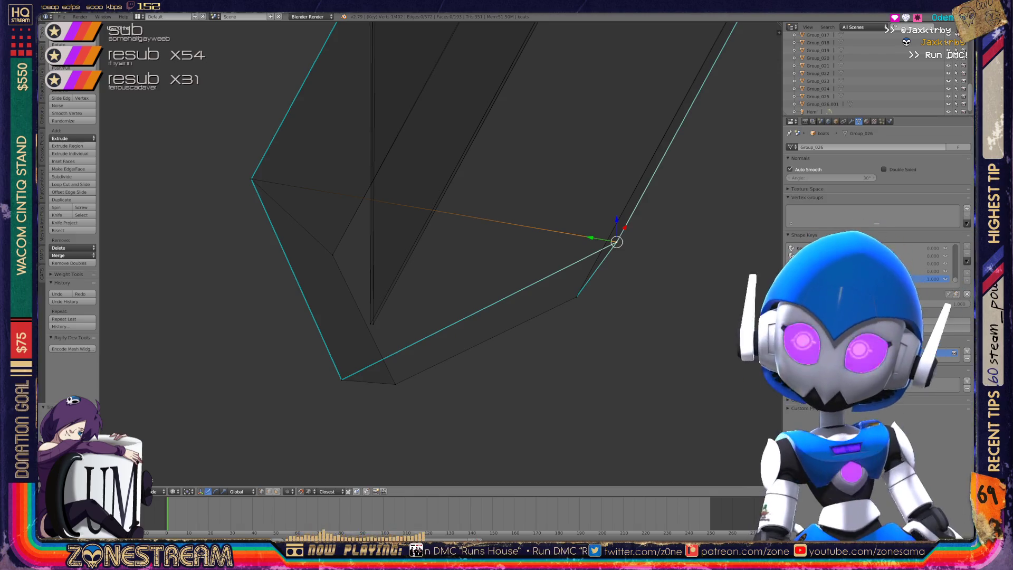
mouse_move(616, 241)
middle_mouse_down()
mouse_move(569, 253)
mouse_move(525, 246)
middle_mouse_up()
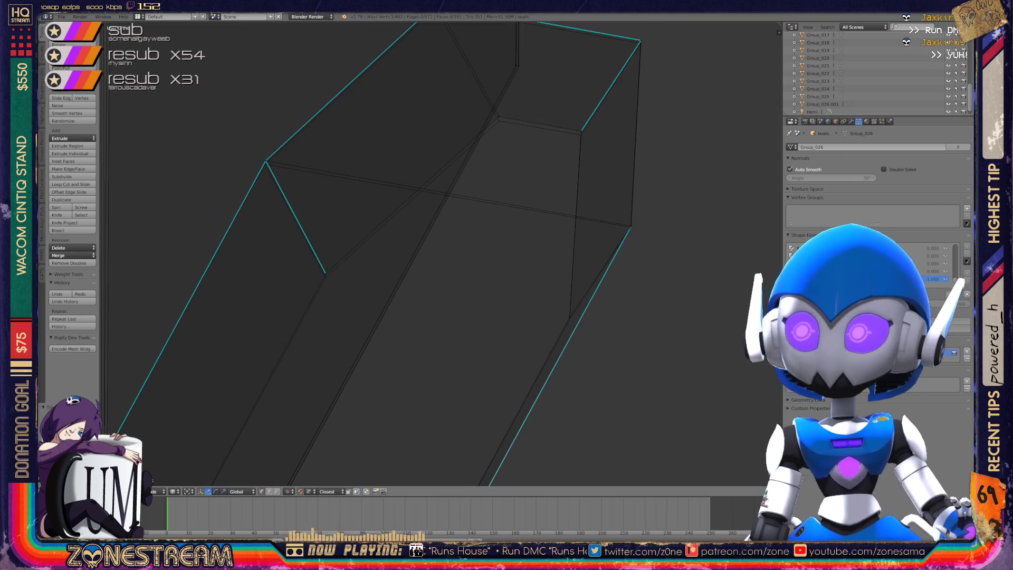
Inspect the lower-right edge, the inner bend vertex and the section's top-left corner vertex.
right_click(569, 317)
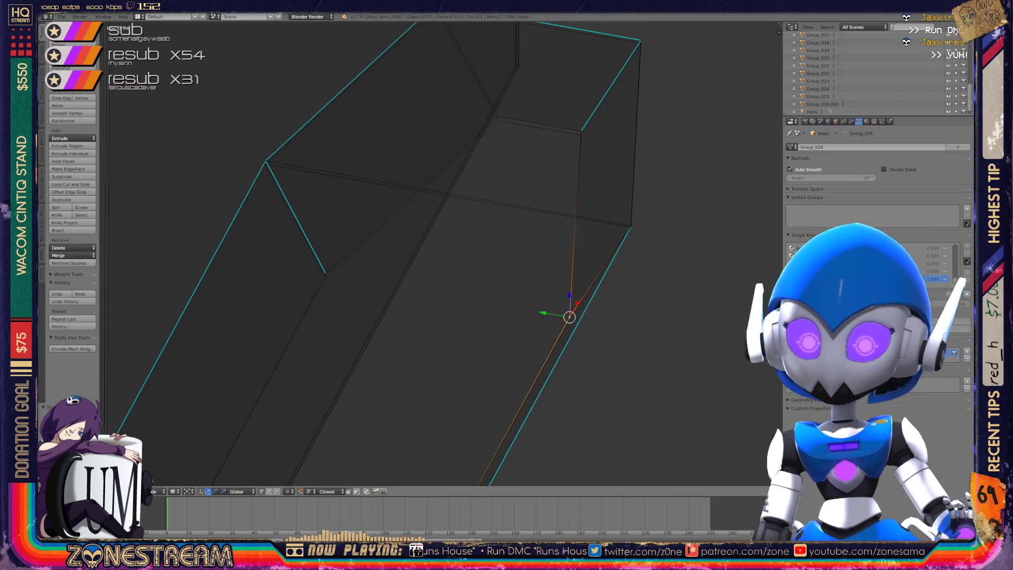
key("g")
right_click(326, 275)
right_click(325, 274, "shift")
right_click(326, 274)
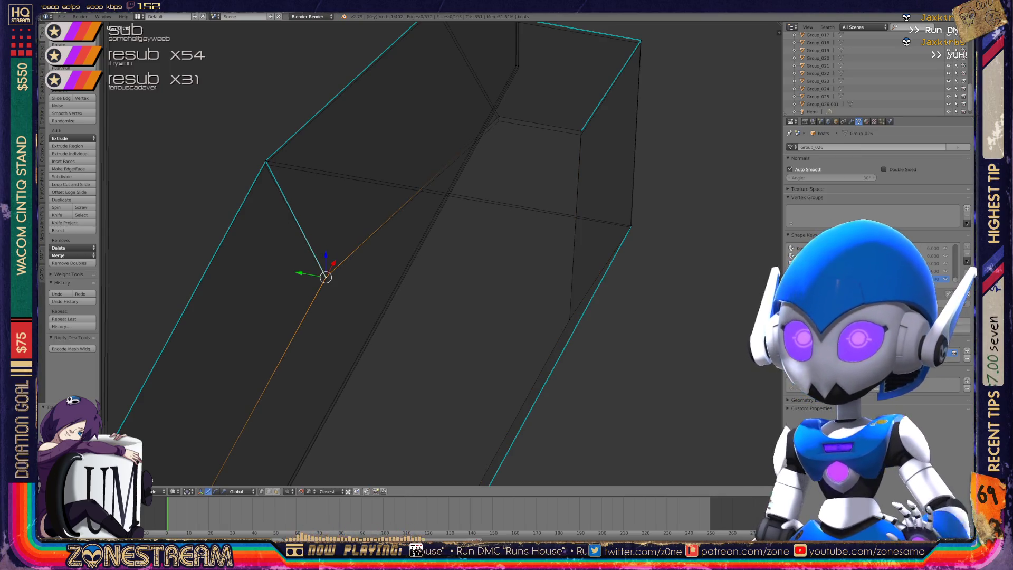
right_click(264, 163)
right_click(265, 164, "shift")
right_click(264, 164)
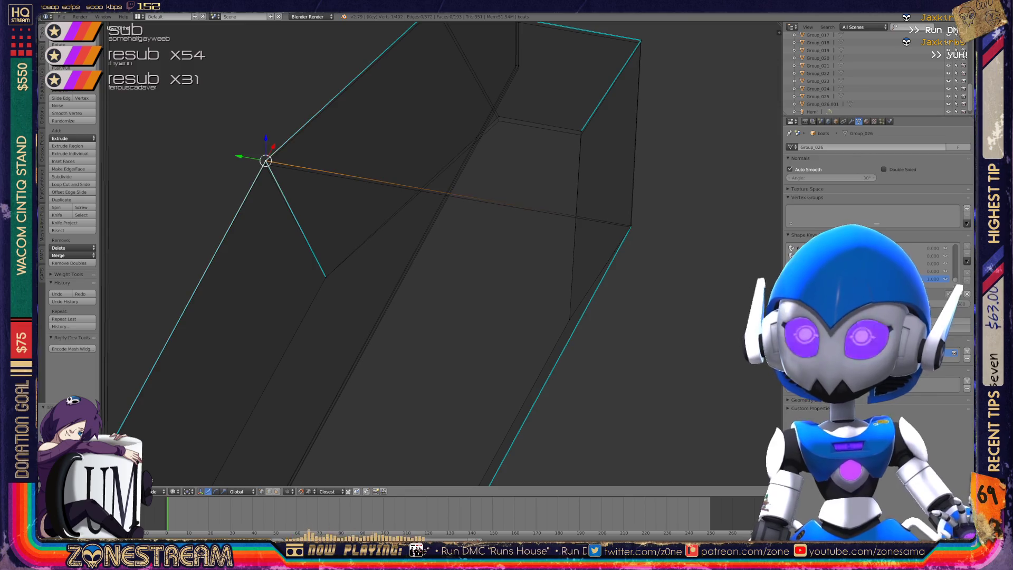
Trial-move the box's right corner vertex, cancelling each attempt so it stays in place.
right_click(631, 226)
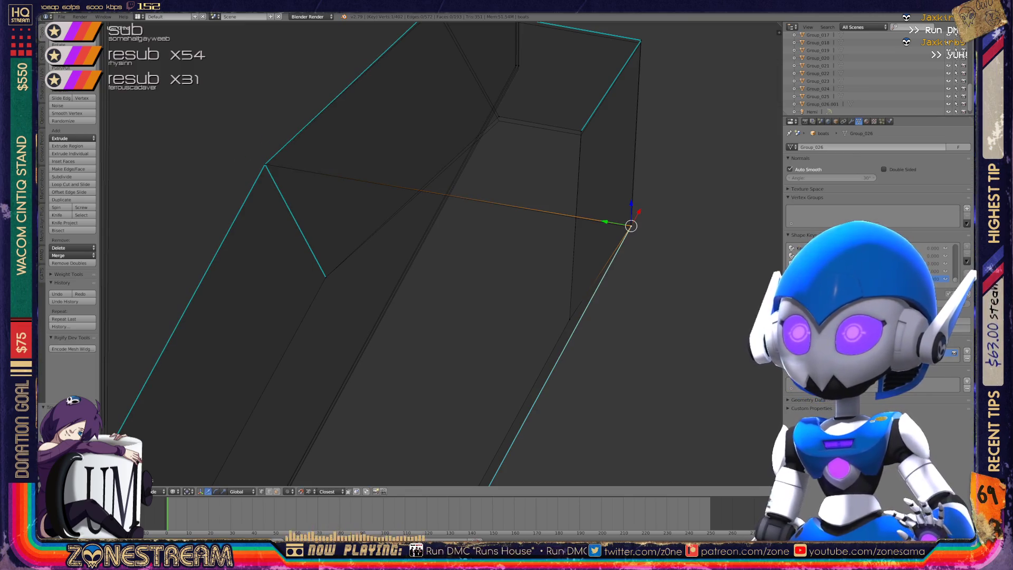
key("g")
key("Escape")
key("g")
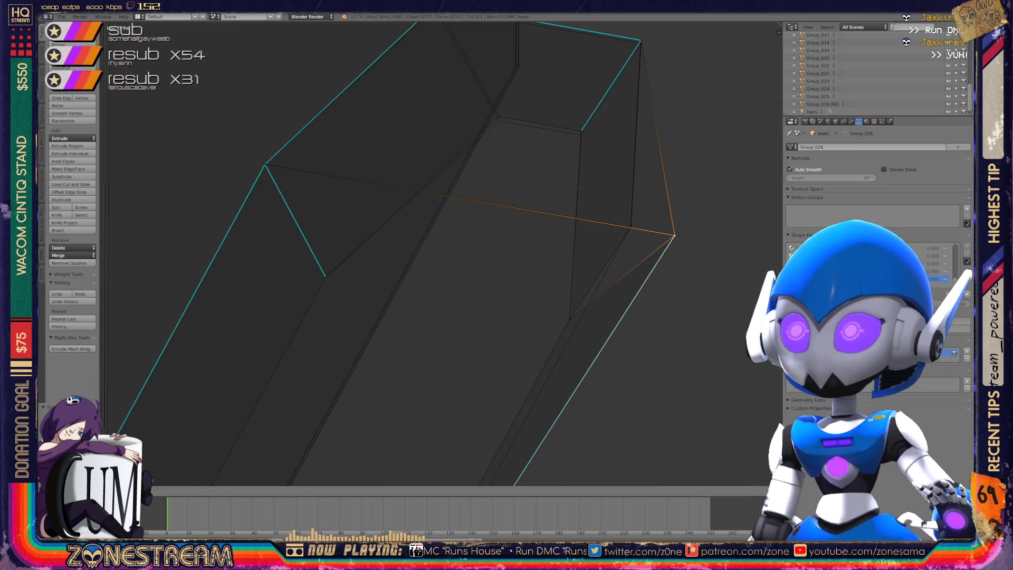
key("Escape")
right_click(631, 226)
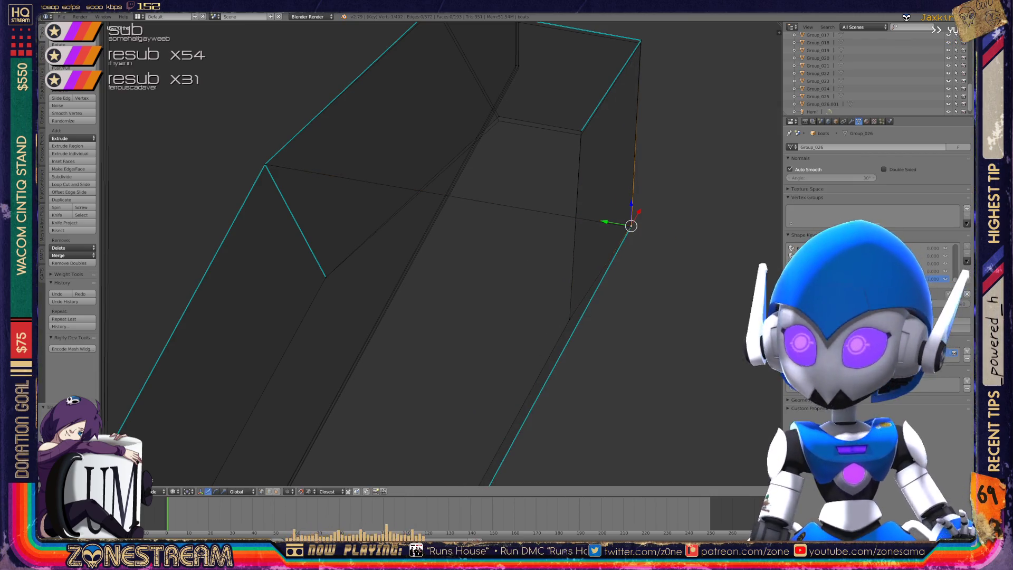
right_click(631, 226)
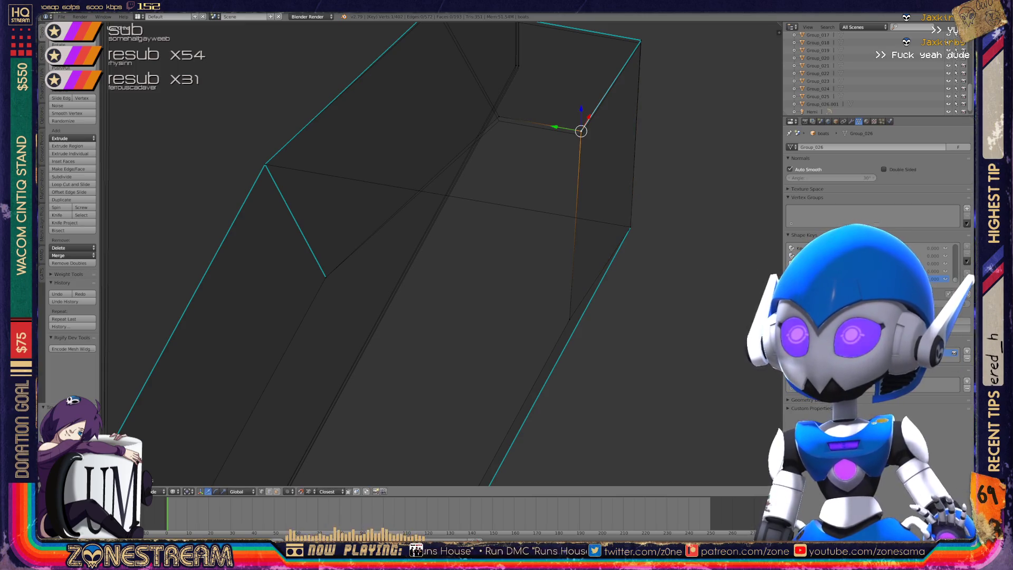
Move the box's inner top corner vertex slightly down, then check the top corner vertices.
right_click(580, 133)
middle_click_drag(580, 133, 484, 194)
left_click_drag(485, 195, 485, 199)
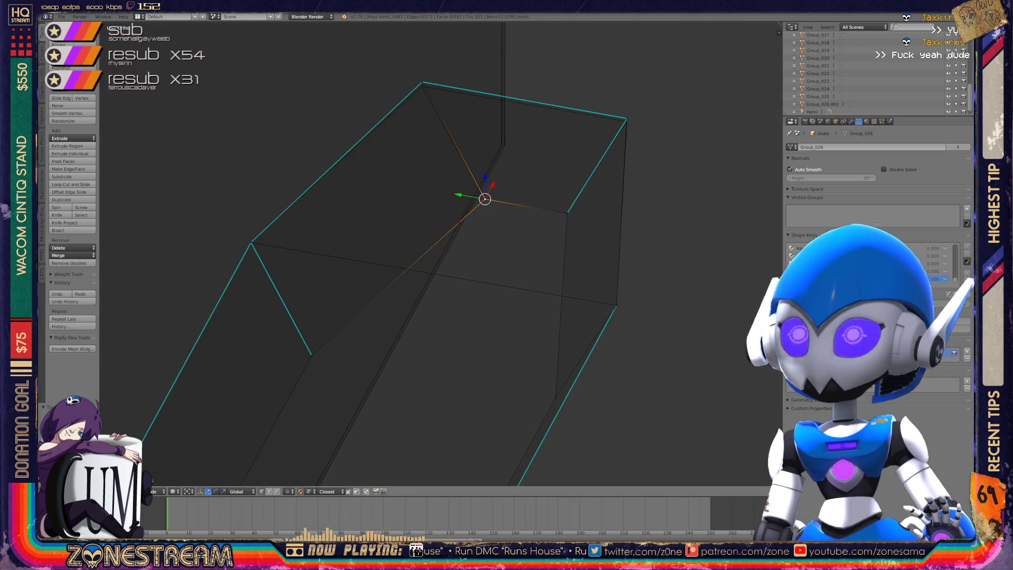
right_click(627, 119)
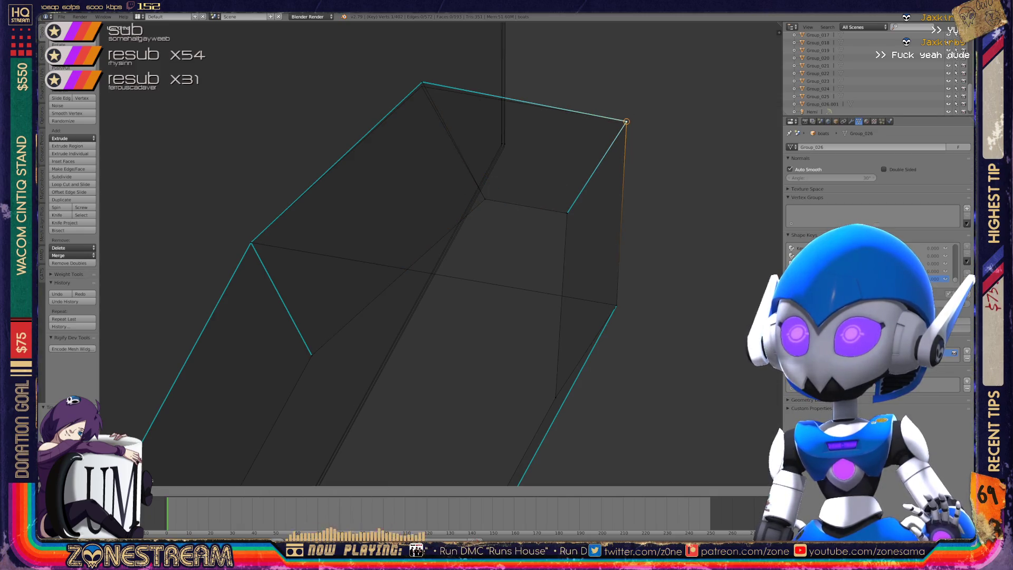
right_click(422, 82)
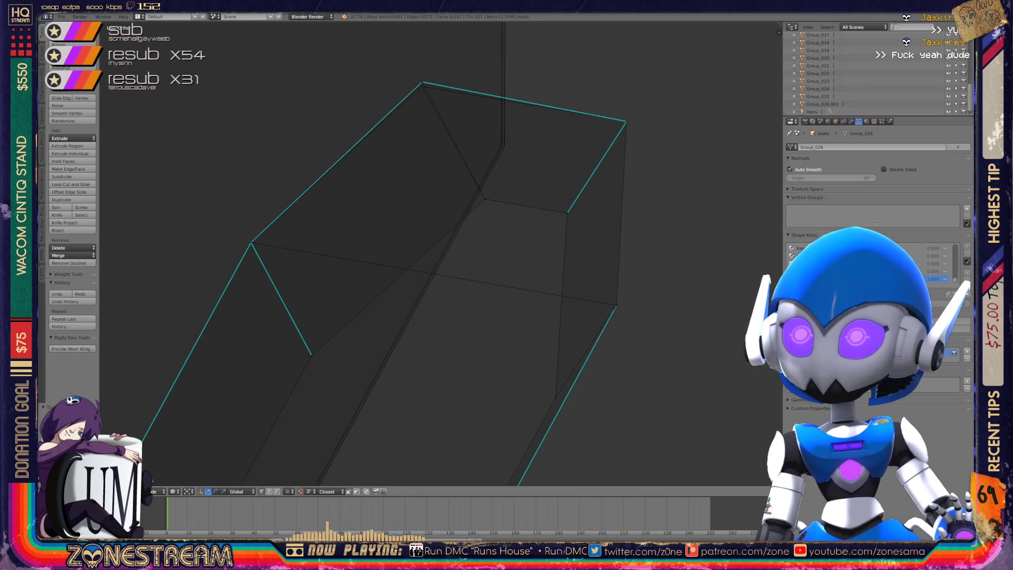
Reselect the inner top corner vertex, then pick the corner vertex at the close-up wall edge.
scroll(441, 254, "up", 4)
scroll(442, 254, "down", 4)
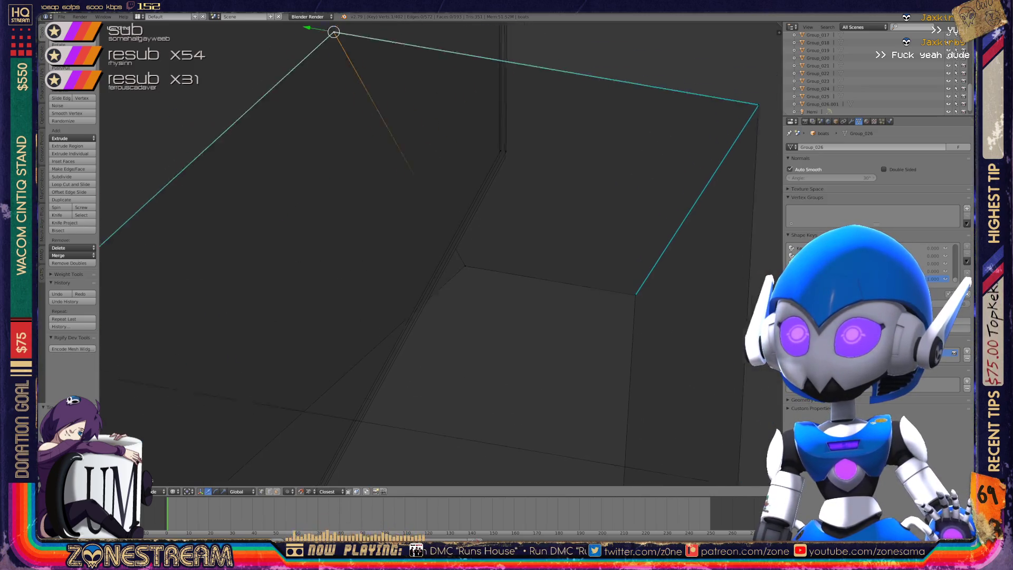
right_click(487, 184)
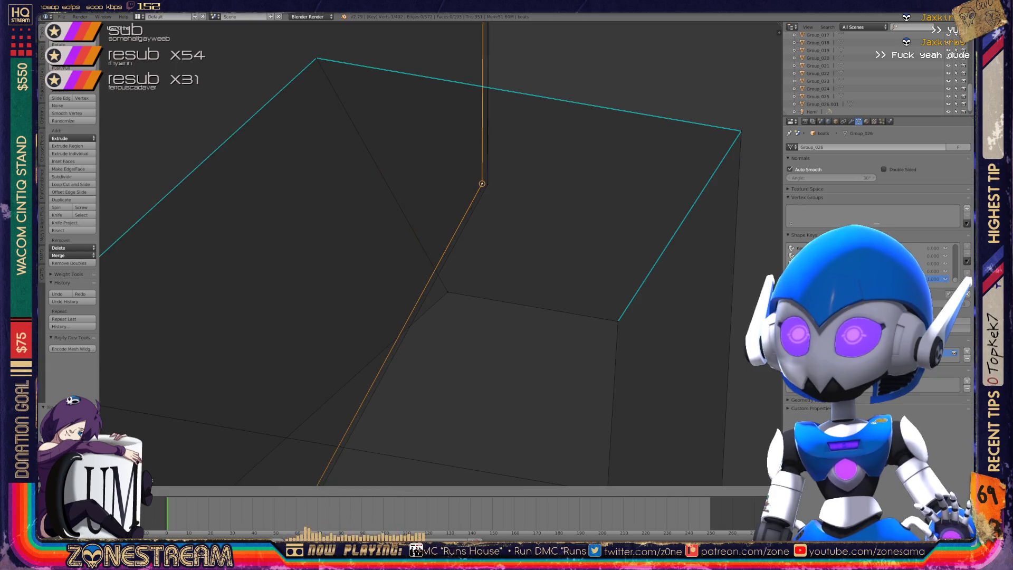
scroll(442, 253, "down", 4)
mouse_move(441, 254)
middle_mouse_down()
mouse_move(496, 235)
mouse_move(443, 234)
middle_mouse_up()
right_click(376, 330)
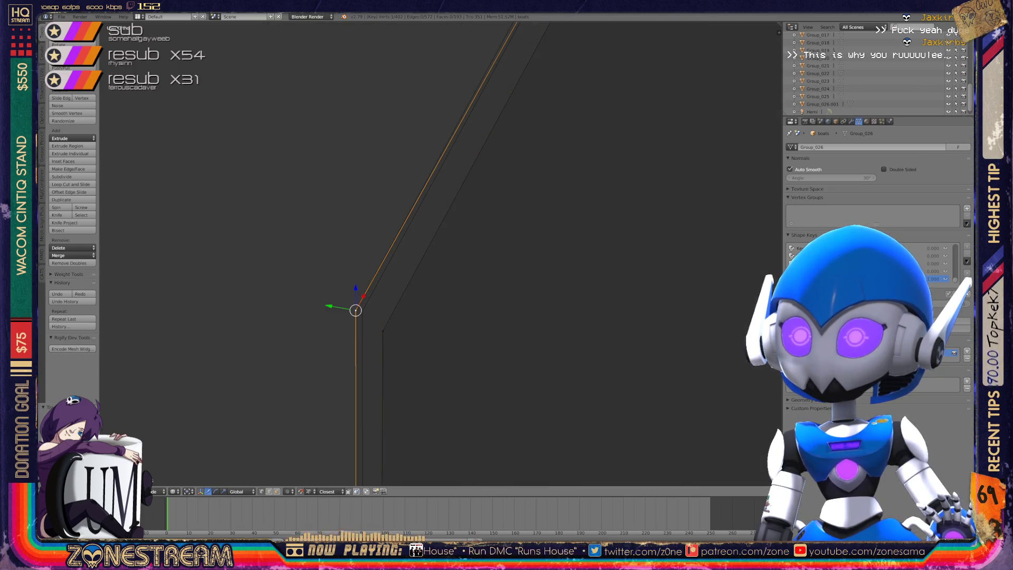
scroll(559, 119, "down", 5)
mouse_move(559, 119)
middle_mouse_down()
mouse_move(678, 285)
mouse_move(743, 436)
middle_mouse_up()
Shift the thin wall's top vertex slightly right, then frame it with the other hull pieces.
right_click(371, 304)
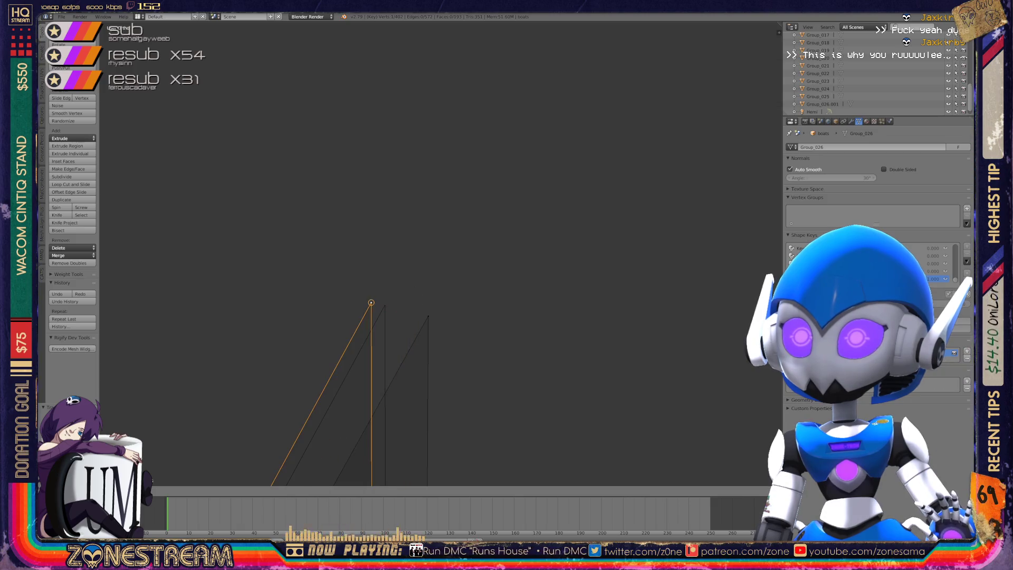
key("g")
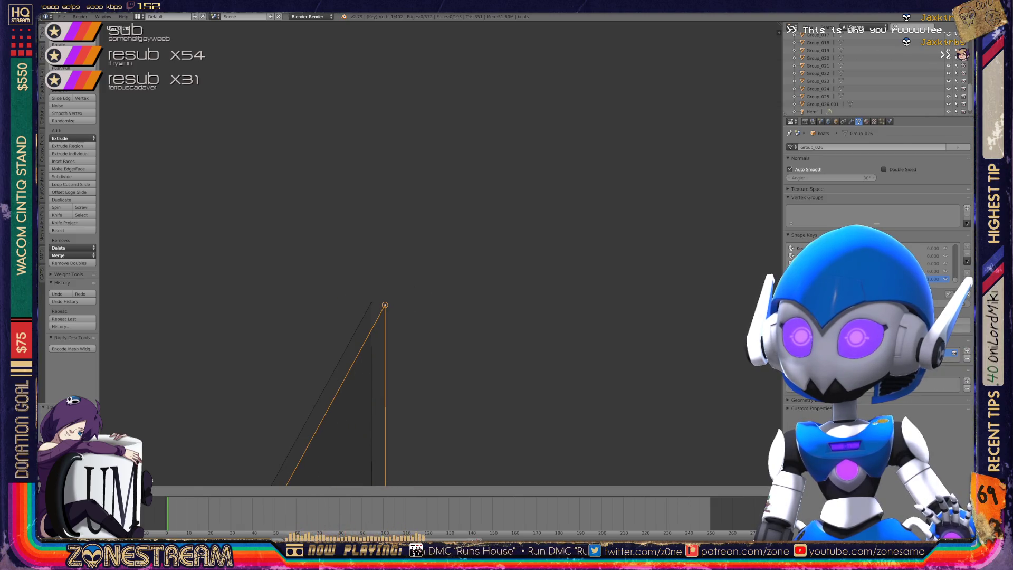
left_click(385, 305)
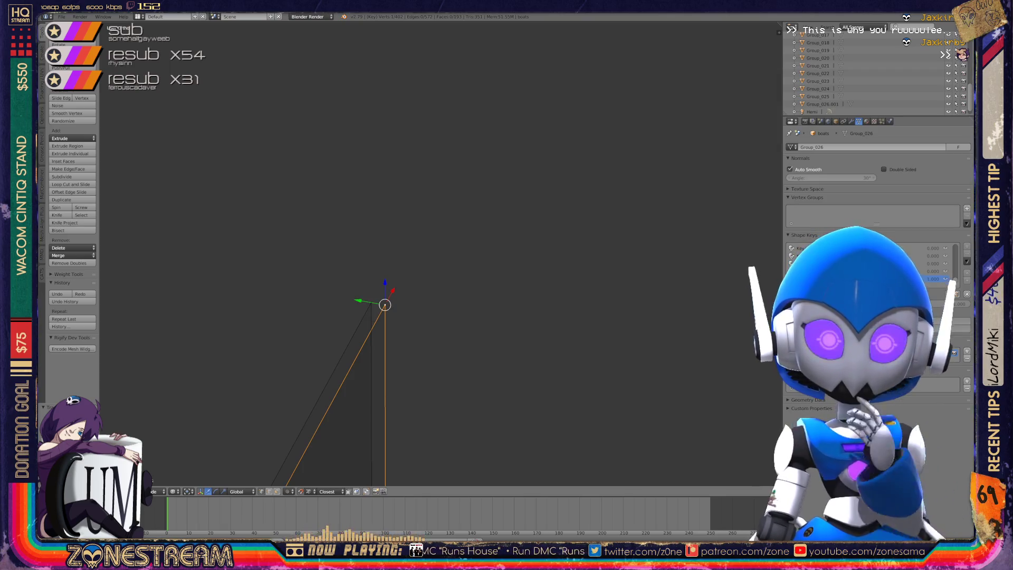
key("KP_Decimal")
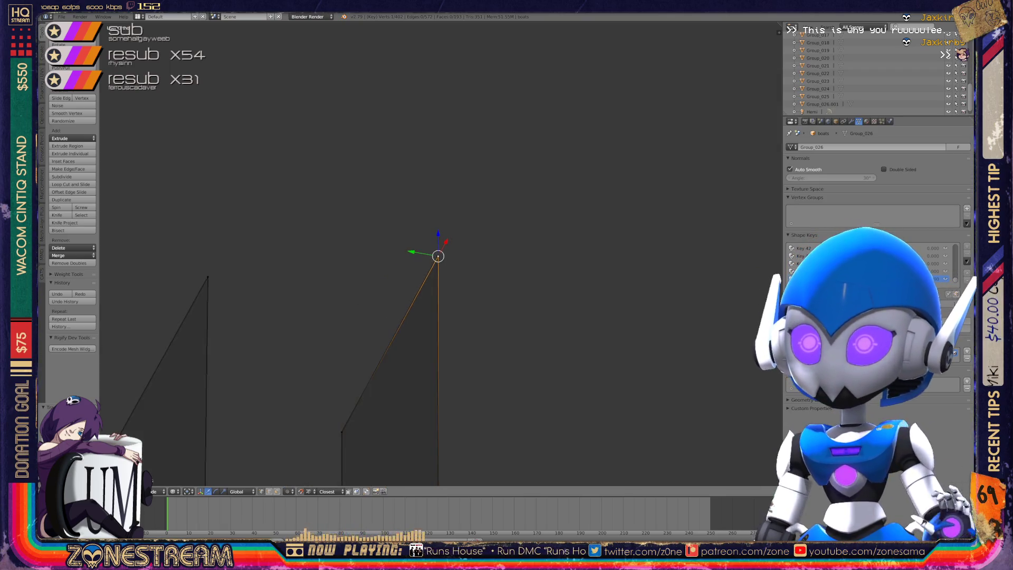
middle_click_drag(439, 254, 328, 135, "shift")
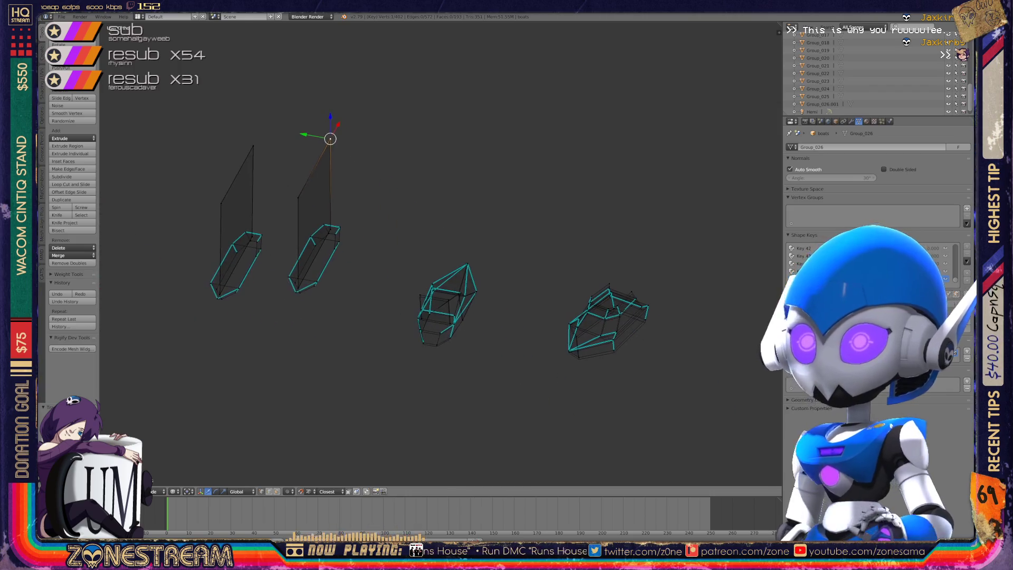
Zoom onto the pointed hull piece and move its inner lower corner vertex slightly down-right.
scroll(451, 369, "up", 3)
scroll(401, 237, "up", 4)
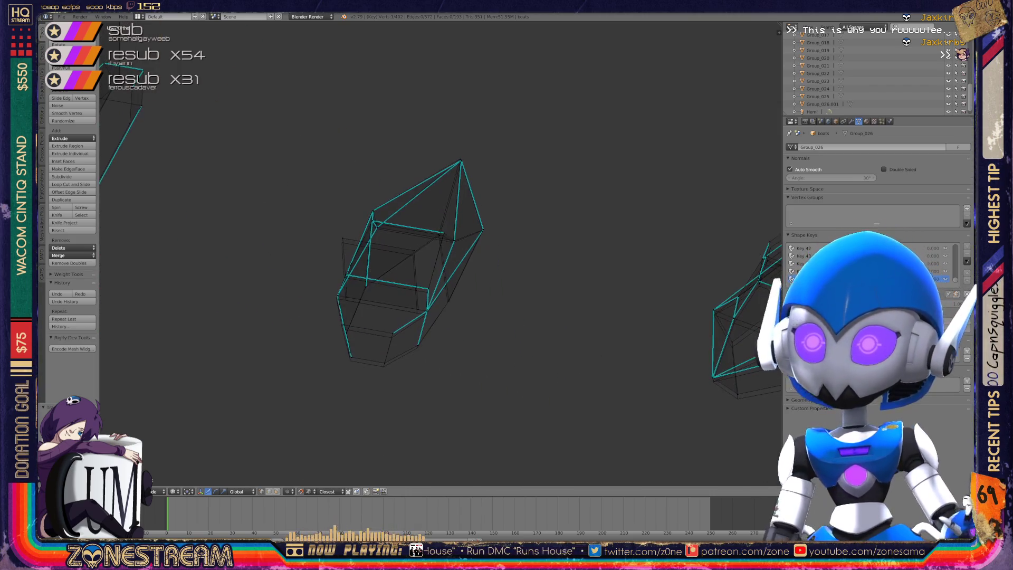
middle_click_drag(401, 264, 414, 211, "shift")
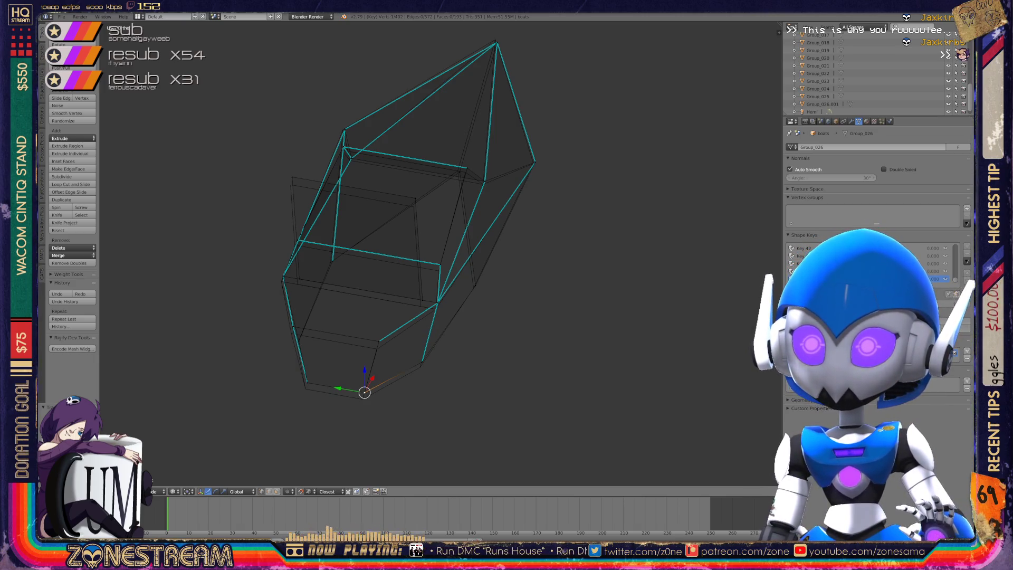
left_click(362, 399)
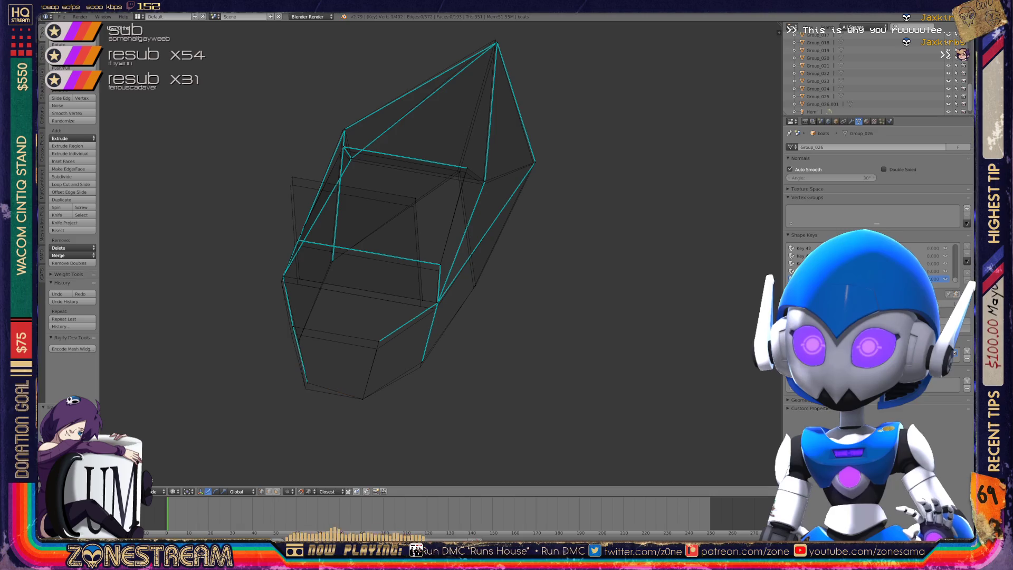
left_click(305, 389)
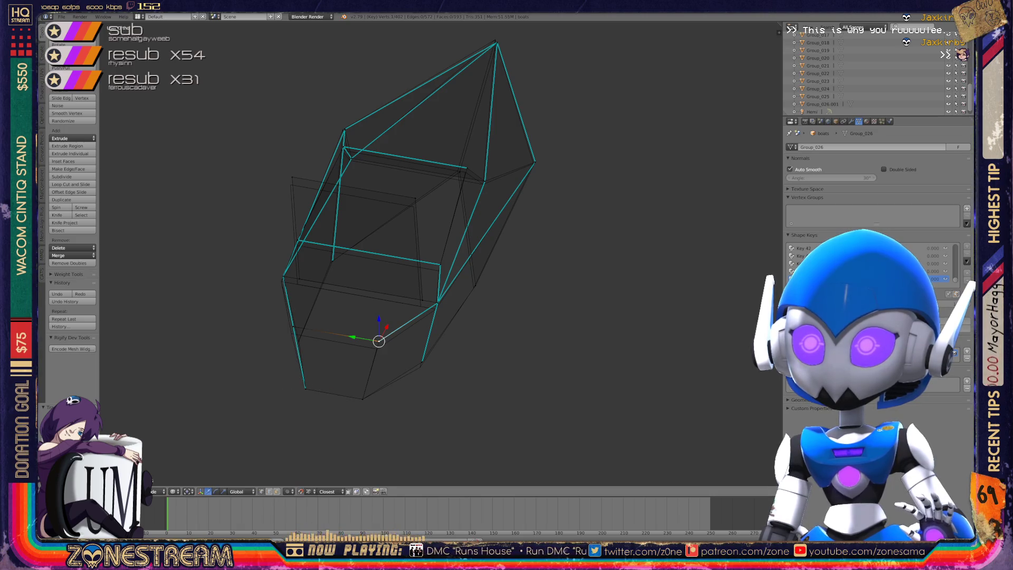
middle_click_drag(453, 253, 506, 258)
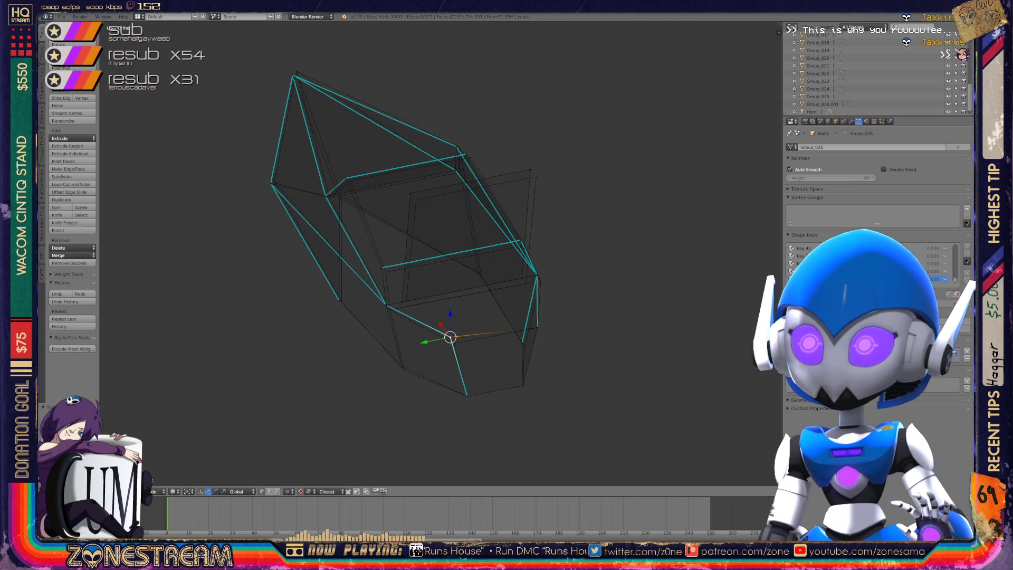
right_click(453, 343)
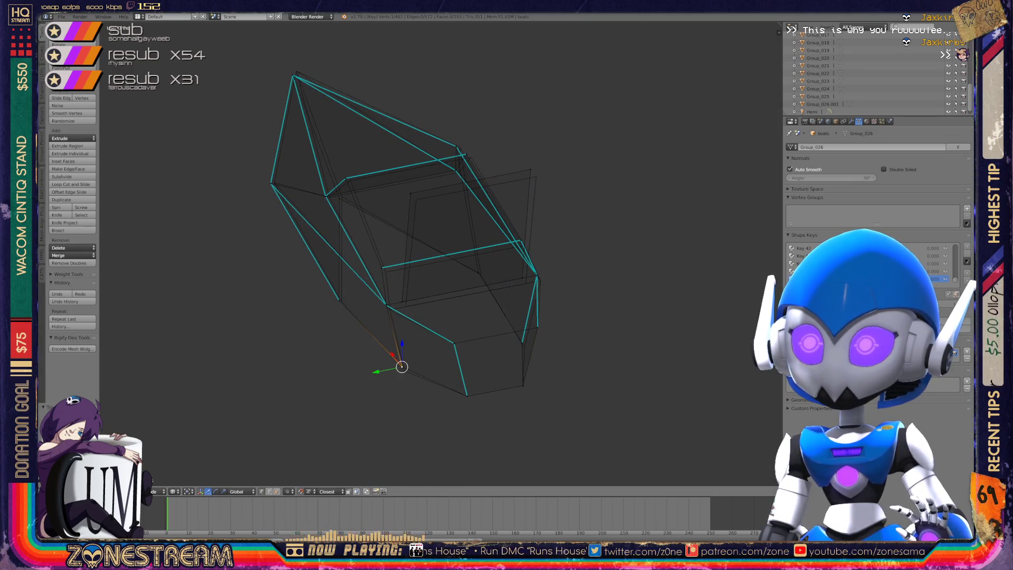
right_click(386, 305)
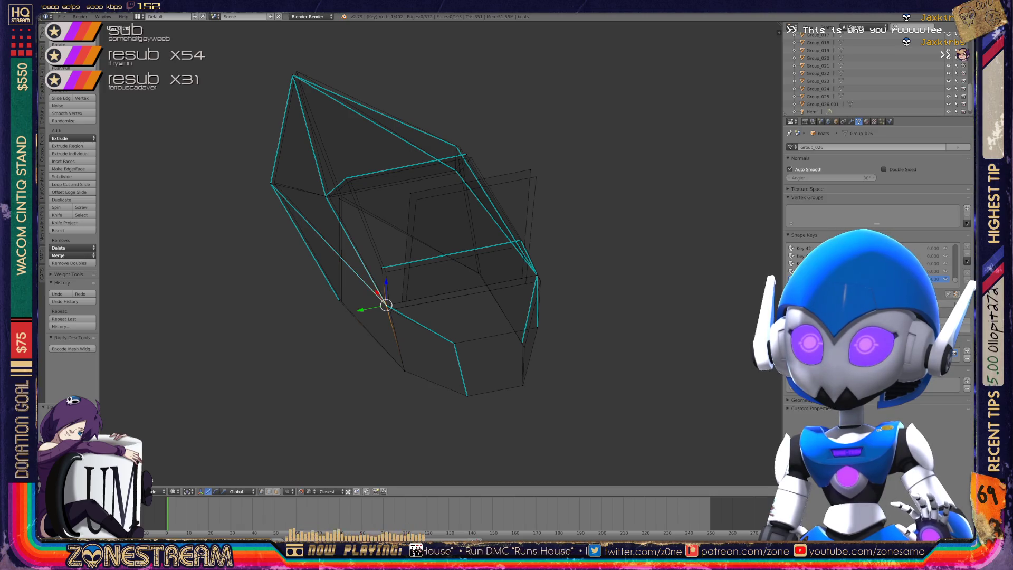
key("g")
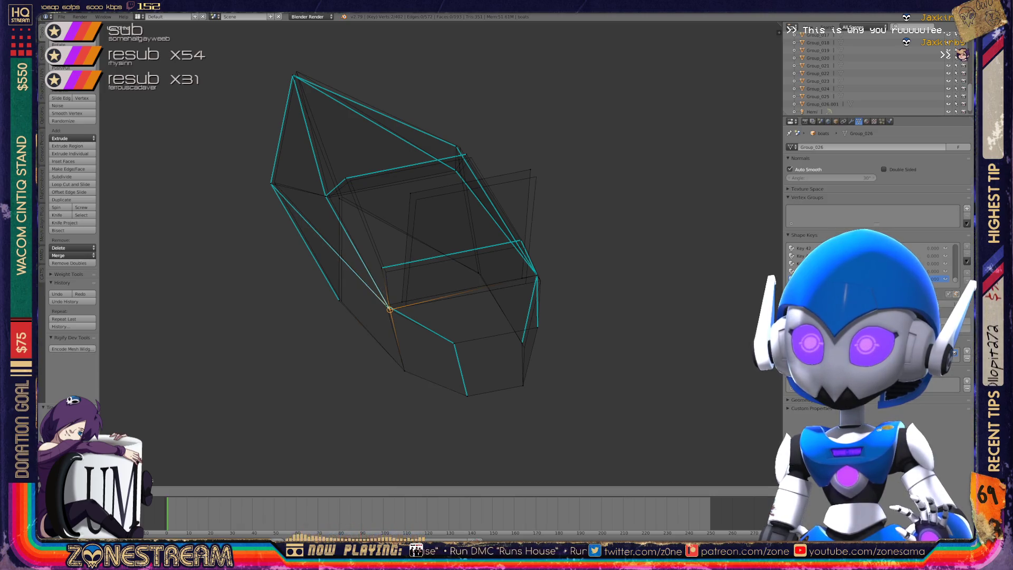
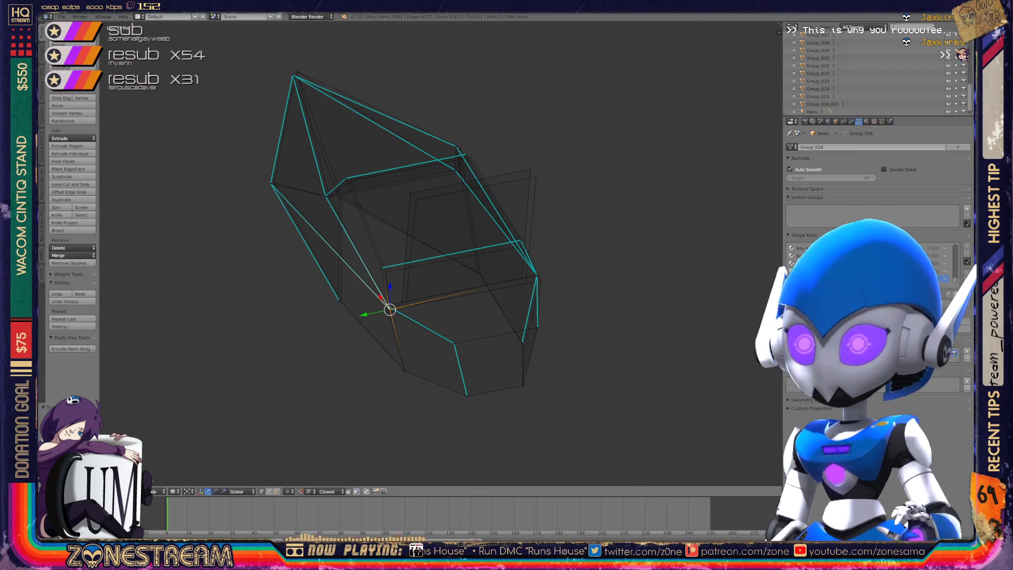
Snap the first corner vertex onto the nearby reference corner.
scroll(440, 253, "up", 5)
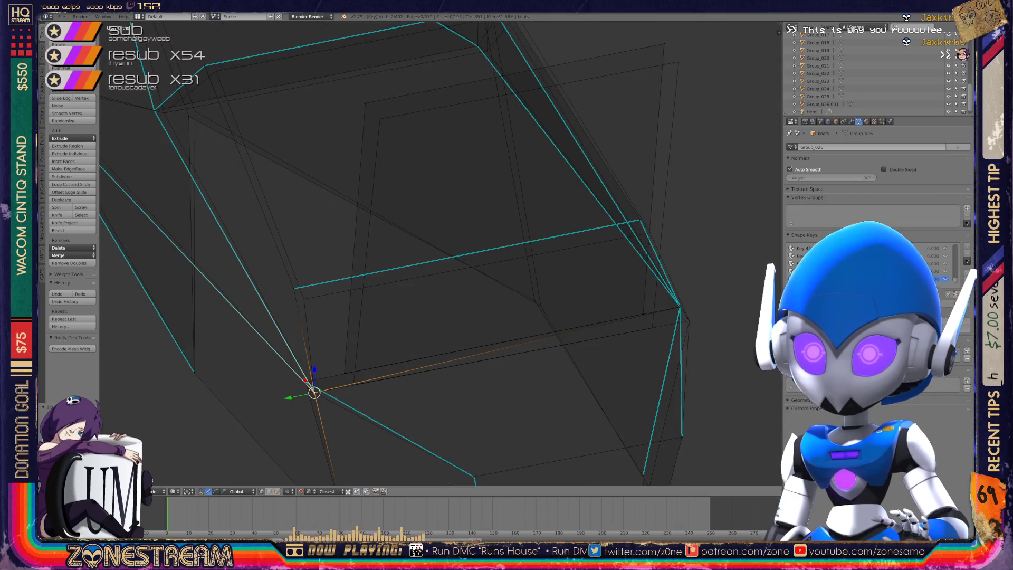
key("shift+g")
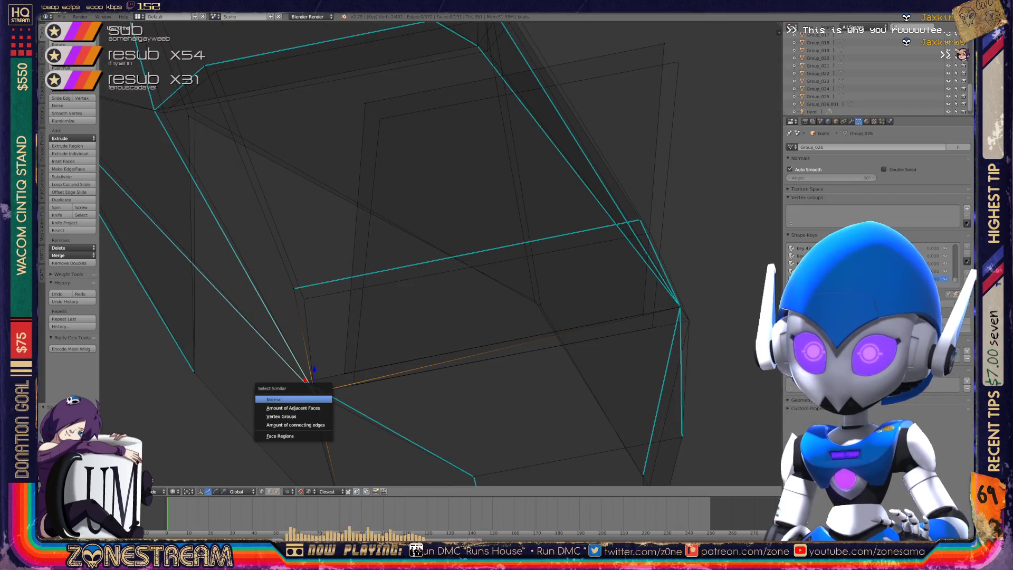
left_click(294, 400)
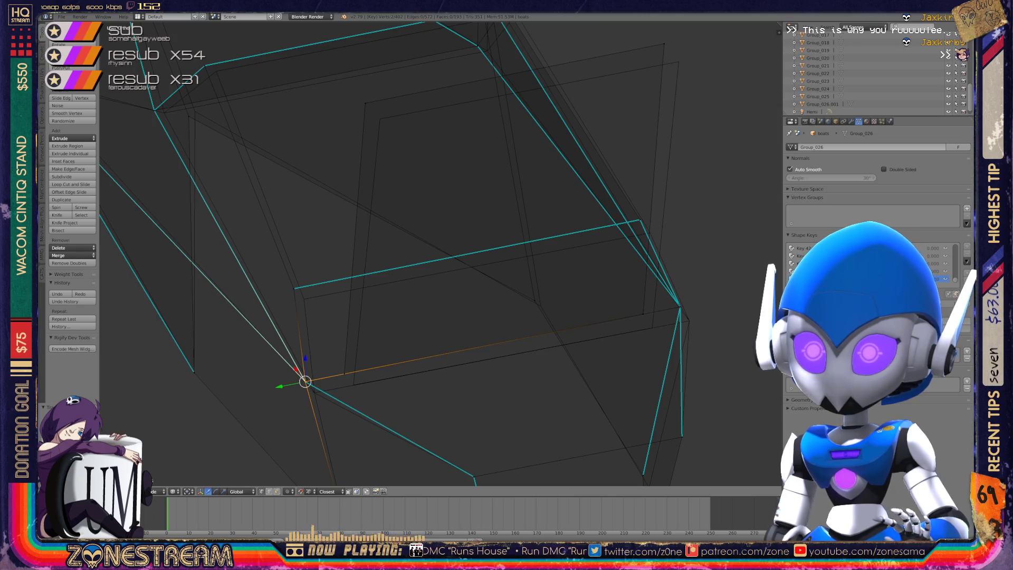
right_click(353, 385)
key("g")
left_click(313, 392)
mouse_move(316, 390)
middle_mouse_down()
mouse_move(454, 296)
mouse_move(401, 338)
mouse_move(417, 327)
middle_mouse_up()
key("g")
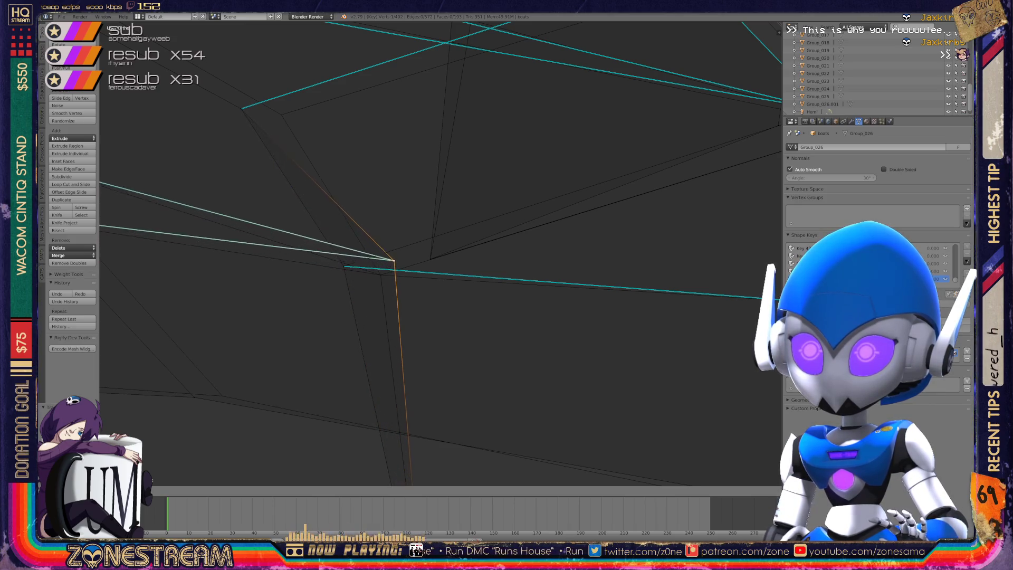
right_click(396, 261)
Move one vertex onto the neighbouring junction and shift the right-corner vertex down-right.
right_click(355, 267)
key("g")
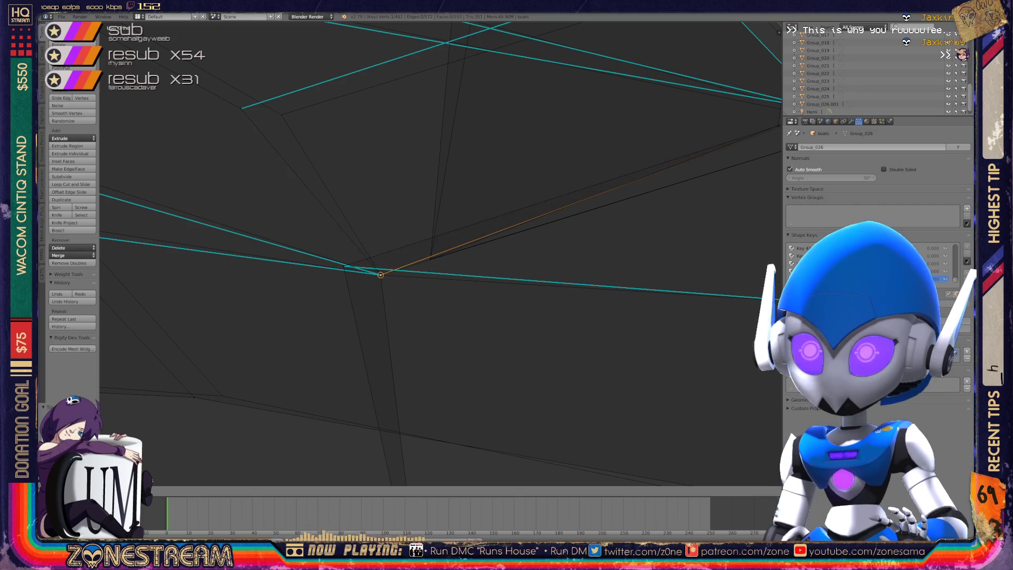
left_click(380, 274)
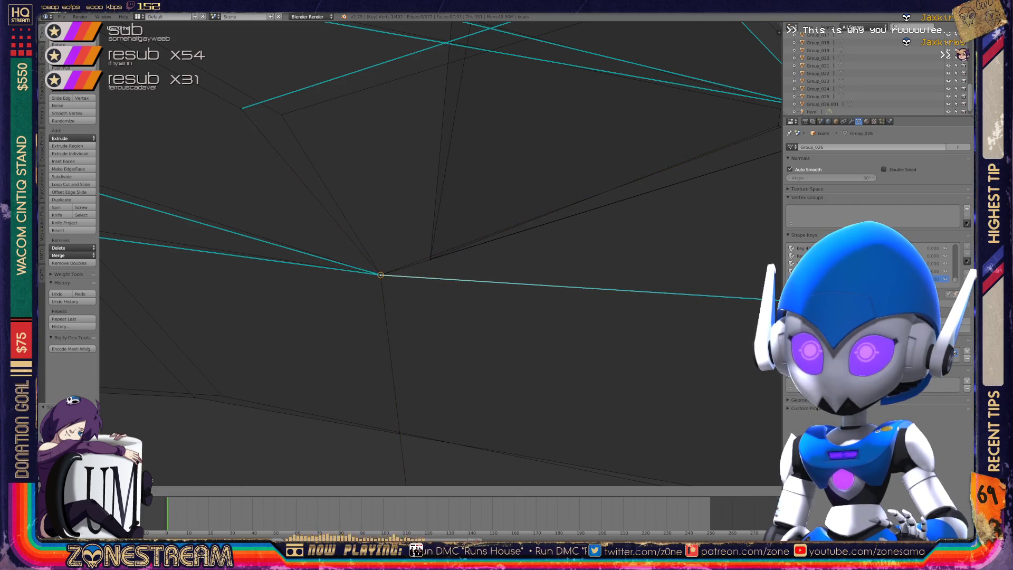
left_click(380, 275)
mouse_move(380, 275)
middle_mouse_down()
mouse_move(401, 267)
mouse_move(359, 312)
mouse_move(246, 377)
middle_mouse_up()
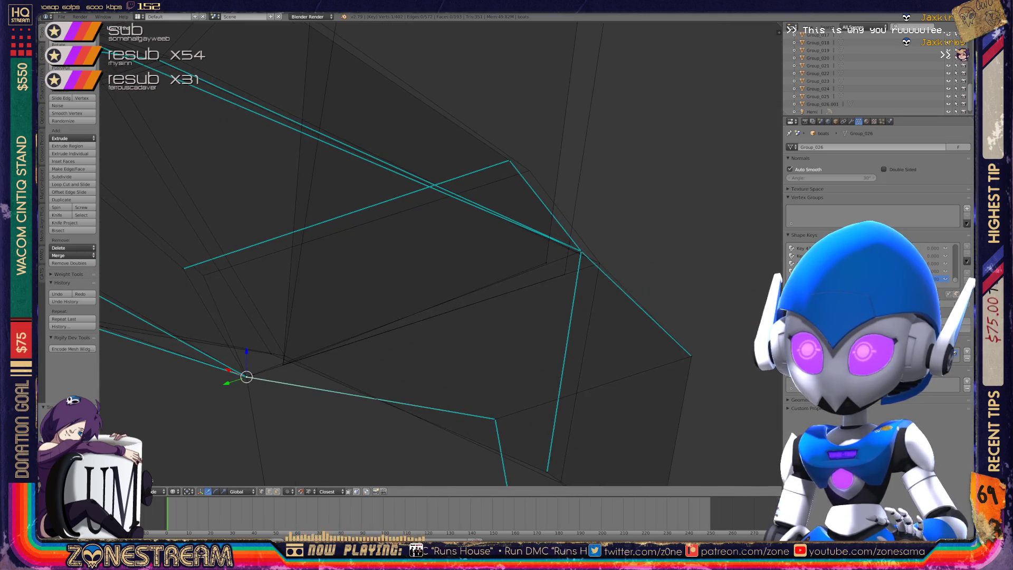
right_click(581, 251)
key("g")
left_click(599, 263)
Place a left-side edge end onto its adjacent vertex and nudge the upper vertex down-right.
right_click(184, 268)
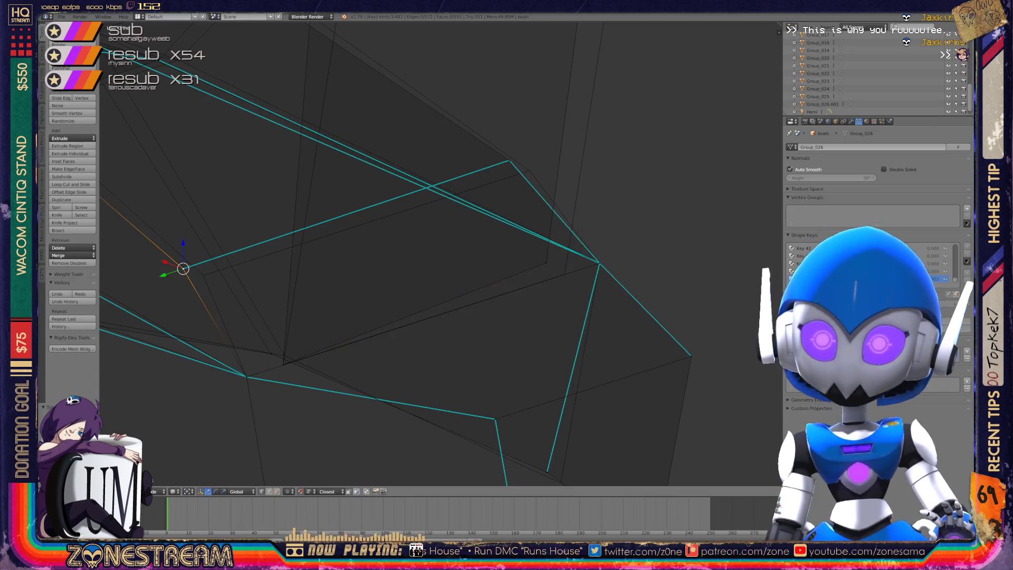
right_click(203, 275)
right_click(187, 267)
key("g")
left_click(203, 275)
right_click(508, 161)
key("g")
left_click(529, 171)
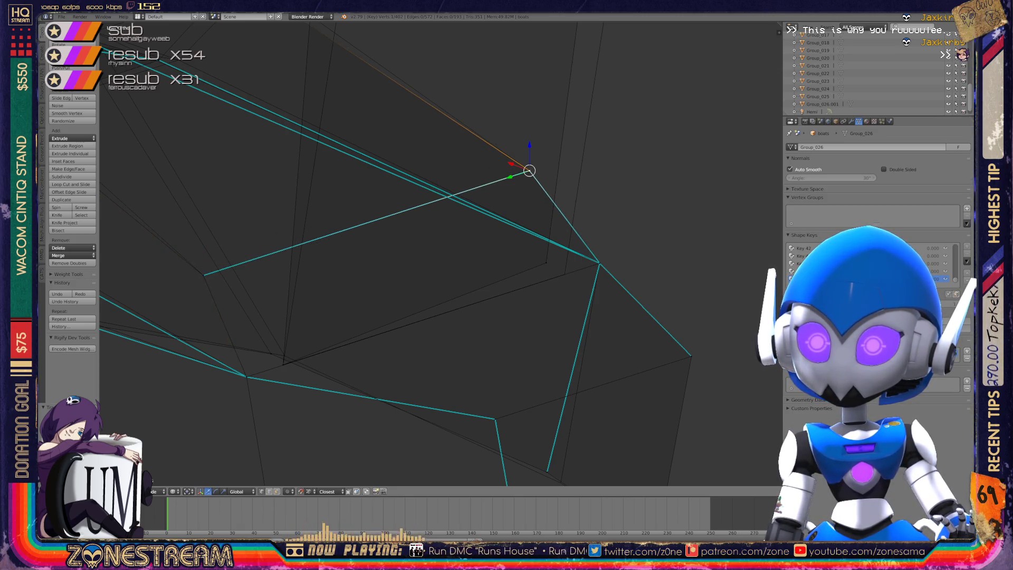
right_click(565, 274)
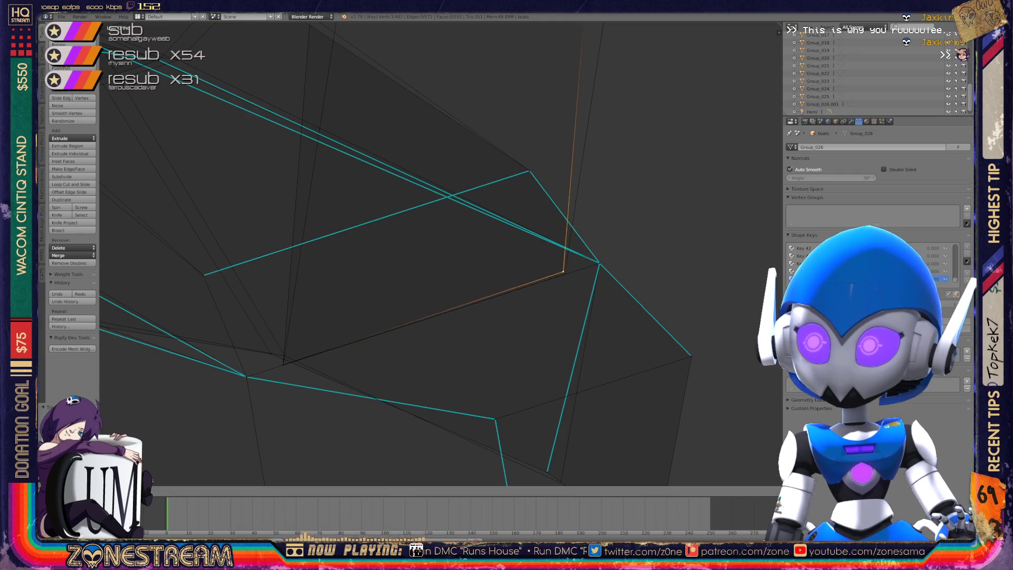
scroll(440, 254, "down", 4)
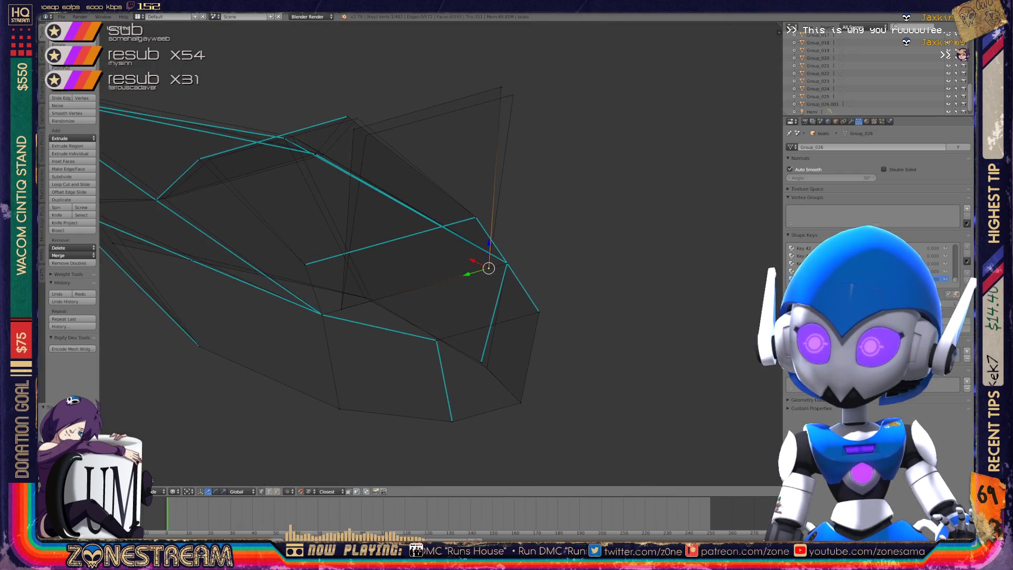
Pull an upper vertex up and right, then raise two vertices on the left slightly.
right_click(480, 362)
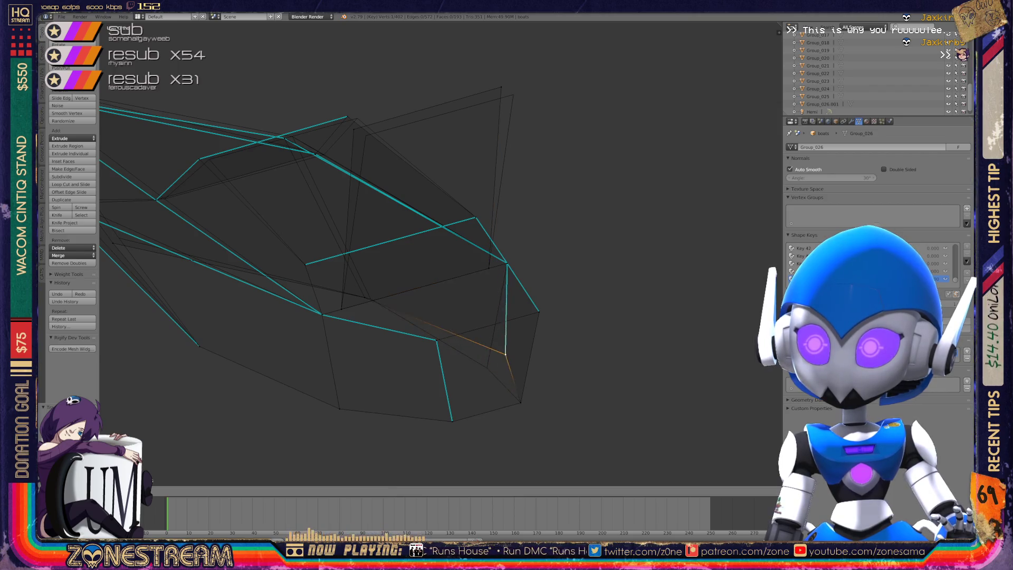
middle_click_drag(481, 362, 582, 425, "shift")
right_click(458, 193)
mouse_move(458, 192)
left_mouse_down()
mouse_move(588, 140)
mouse_move(601, 148)
left_mouse_up()
mouse_move(602, 148)
middle_mouse_down("shift")
mouse_move(692, 108)
mouse_move(633, 121)
middle_mouse_up("shift")
scroll(364, 399, "up", 2)
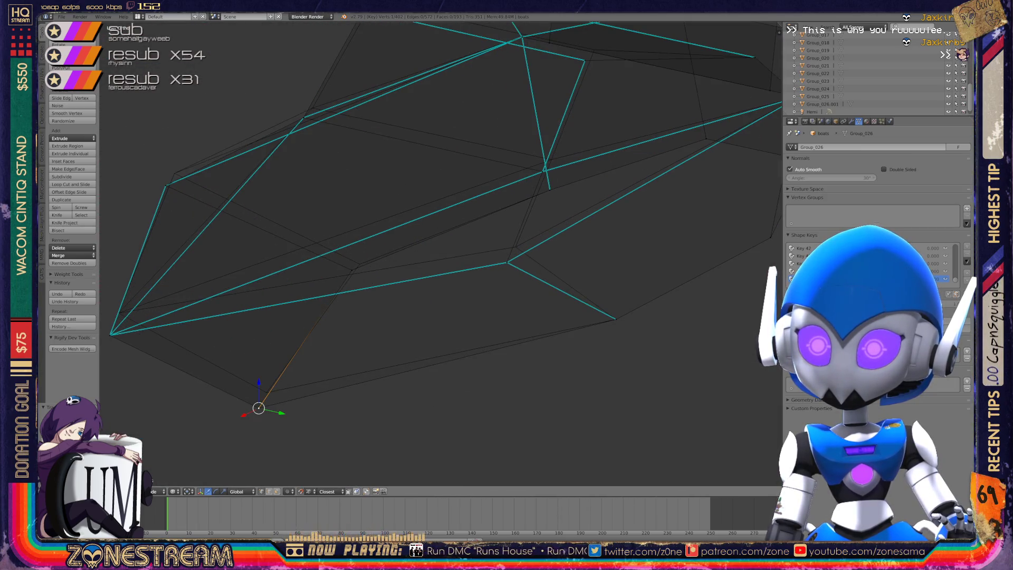
left_click_drag(259, 408, 267, 392)
left_click(110, 334)
left_click_drag(111, 334, 119, 313)
Nudge a right vertex up-right and two middle vertices upward to match the reference.
left_click(352, 270)
left_click(507, 262)
left_click_drag(507, 262, 515, 247)
middle_click_drag(516, 246, 679, 303, "shift")
left_click(329, 241)
mouse_move(329, 241)
left_mouse_down()
mouse_move(293, 211)
mouse_move(338, 229)
left_mouse_up()
mouse_move(338, 229)
middle_mouse_down()
mouse_move(382, 269)
mouse_move(446, 290)
mouse_move(400, 389)
mouse_move(386, 270)
middle_mouse_up()
mouse_move(386, 270)
left_mouse_down()
mouse_move(413, 254)
mouse_move(375, 257)
left_mouse_up()
left_click(375, 257)
mouse_move(375, 257)
middle_mouse_down()
mouse_move(294, 334)
mouse_move(282, 276)
mouse_move(285, 312)
middle_mouse_up()
Nudge a right-side vertex up-left, reposition one more vertex, and check the result.
left_click(567, 257)
left_click_drag(567, 257, 560, 239)
middle_click_drag(560, 239, 312, 290)
left_click(312, 290)
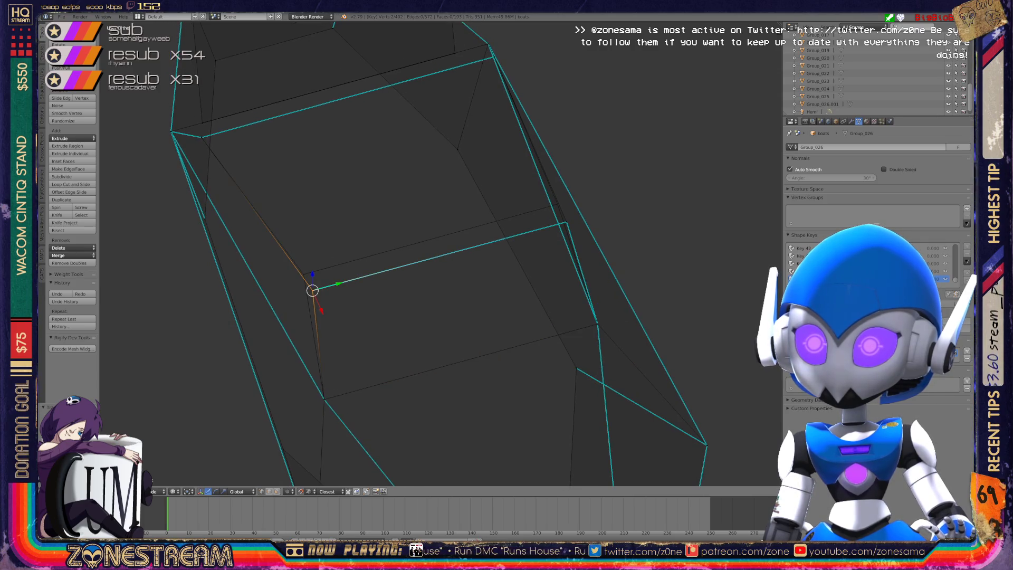
middle_click_drag(312, 290, 333, 193)
left_click(570, 304)
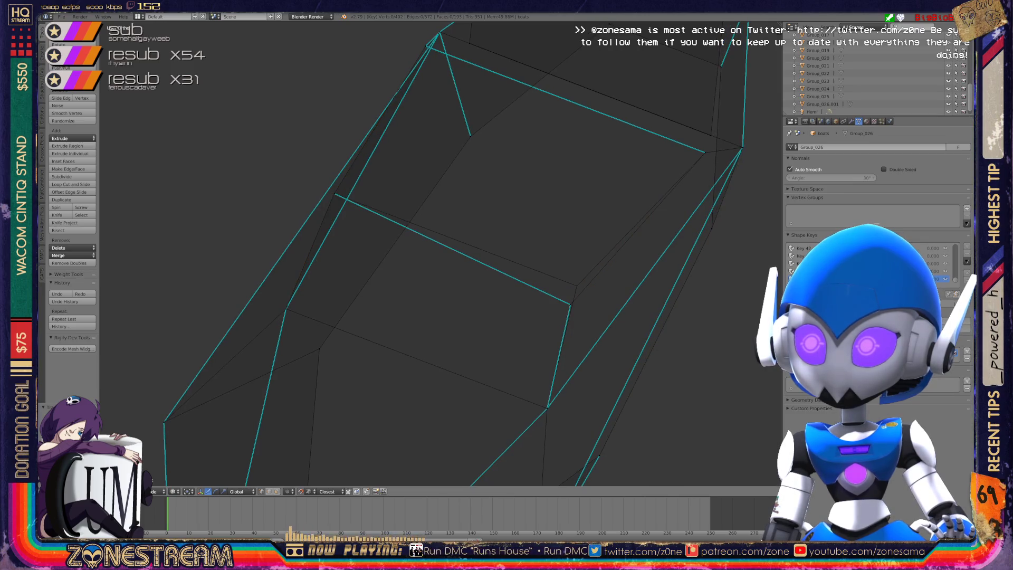
key("g")
key("Return")
mouse_move(570, 304)
middle_mouse_down()
mouse_move(519, 273)
mouse_move(475, 211)
middle_mouse_up()
Return to Object Mode and save over boats.blend.
key("Tab")
middle_click_drag(453, 254, 477, 300)
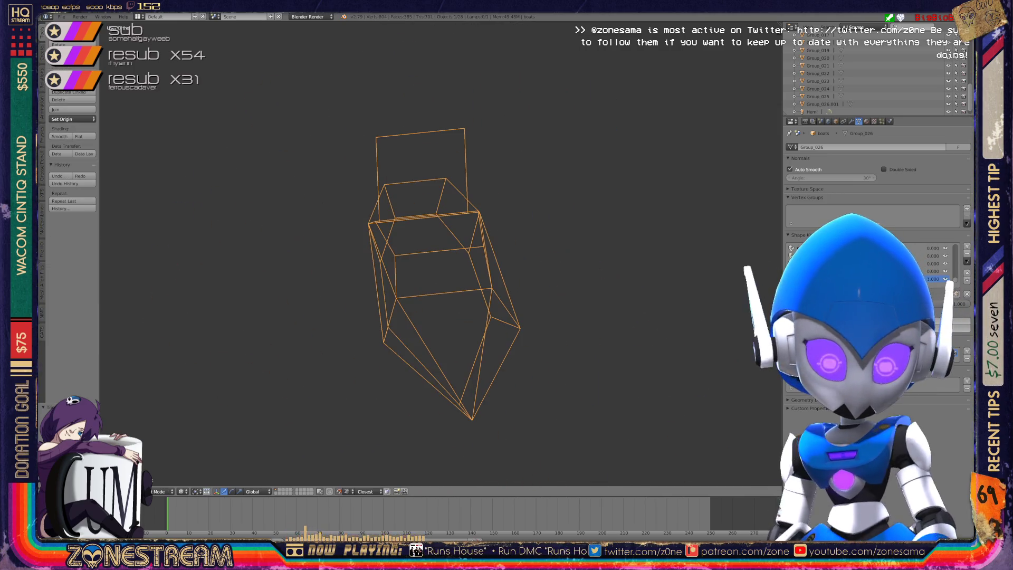
key("ctrl+s")
key("Return")
Enter Edit Mode on the next angular part and view its hull from an angle.
scroll(438, 253, "down", 3)
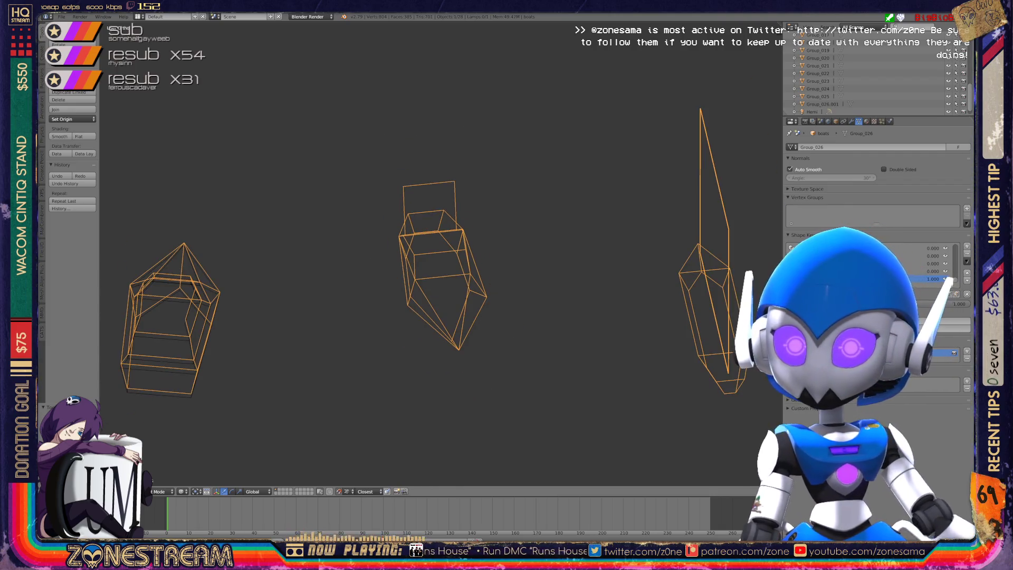
middle_click_drag(438, 253, 412, 232)
scroll(417, 280, "up", 5)
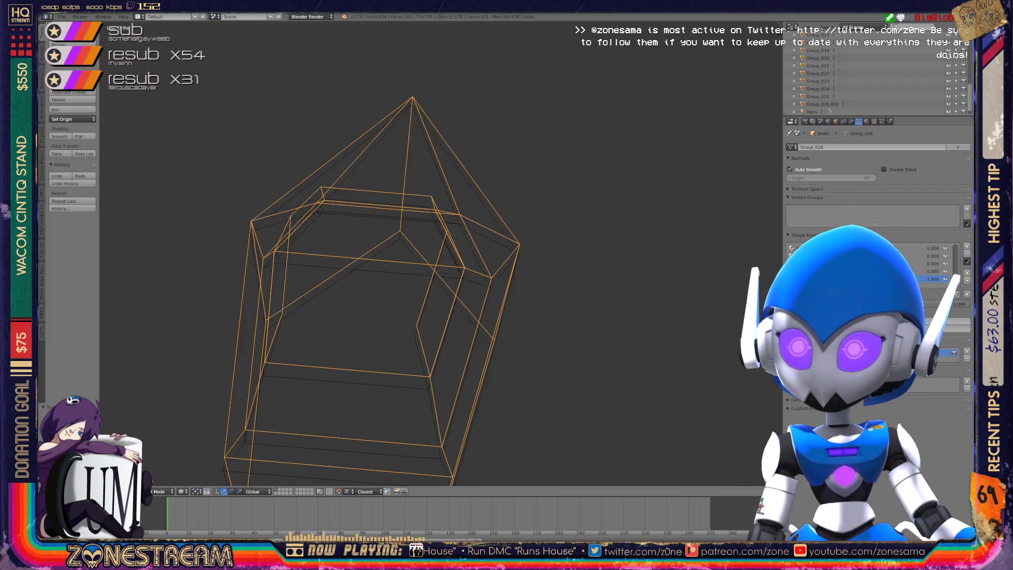
key("Tab")
scroll(400, 254, "down", 4)
middle_click_drag(401, 253, 464, 242)
scroll(400, 254, "up", 4)
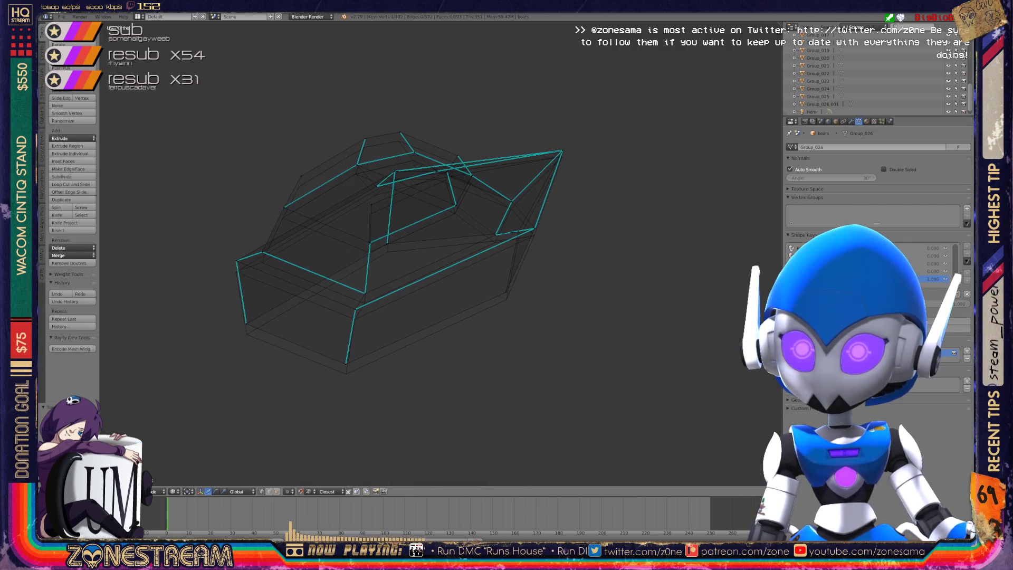
Lower the bottom, left and upper-left vertices of the part.
right_click(341, 424)
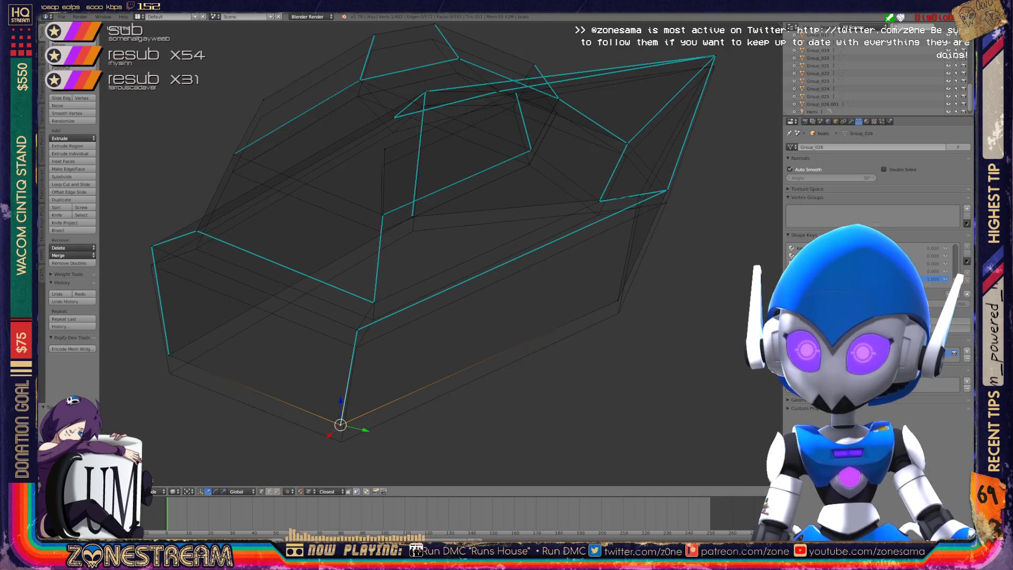
key("g")
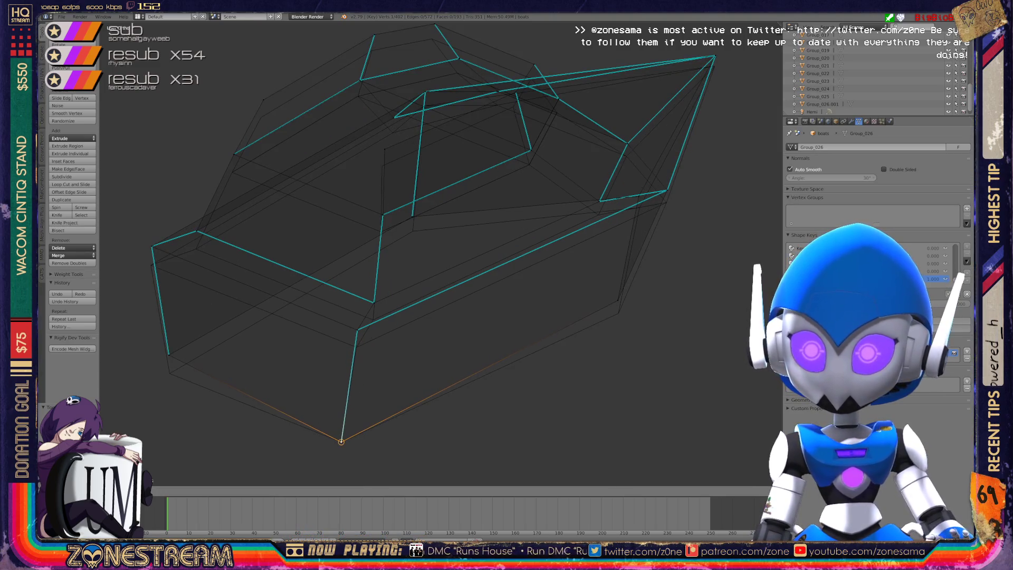
key("Return")
right_click(169, 355)
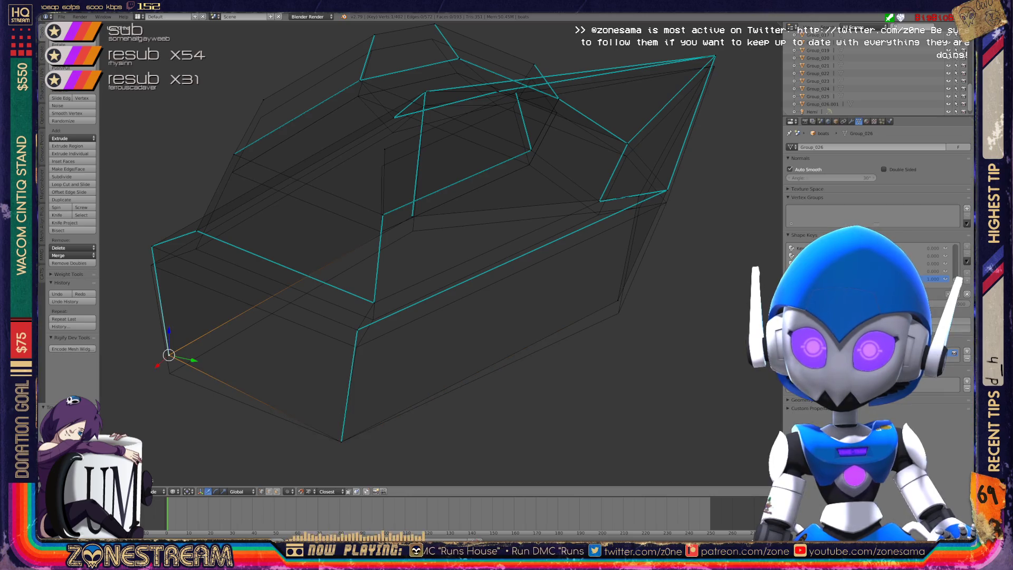
key("g")
key("Return")
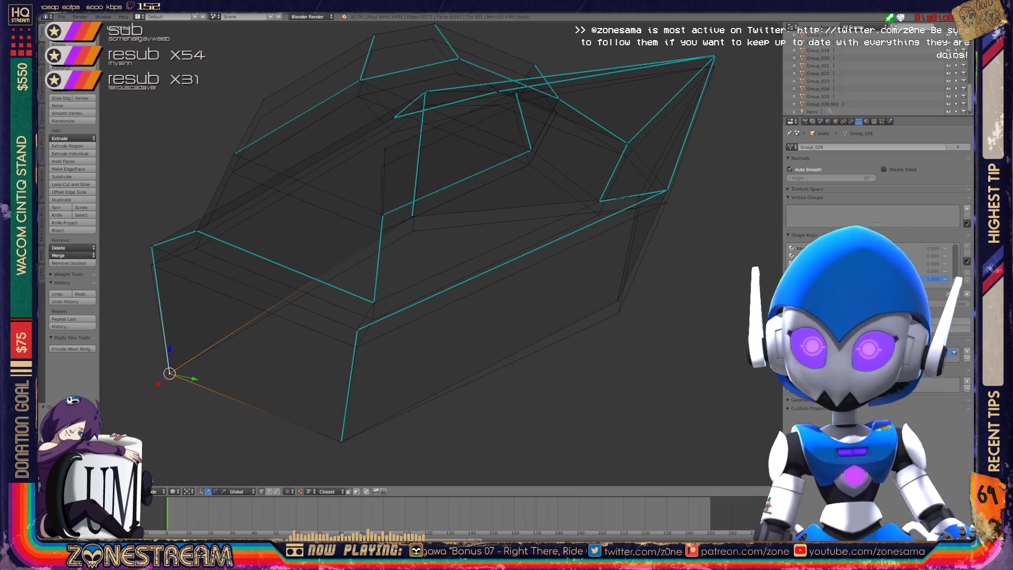
right_click(151, 246)
key("g")
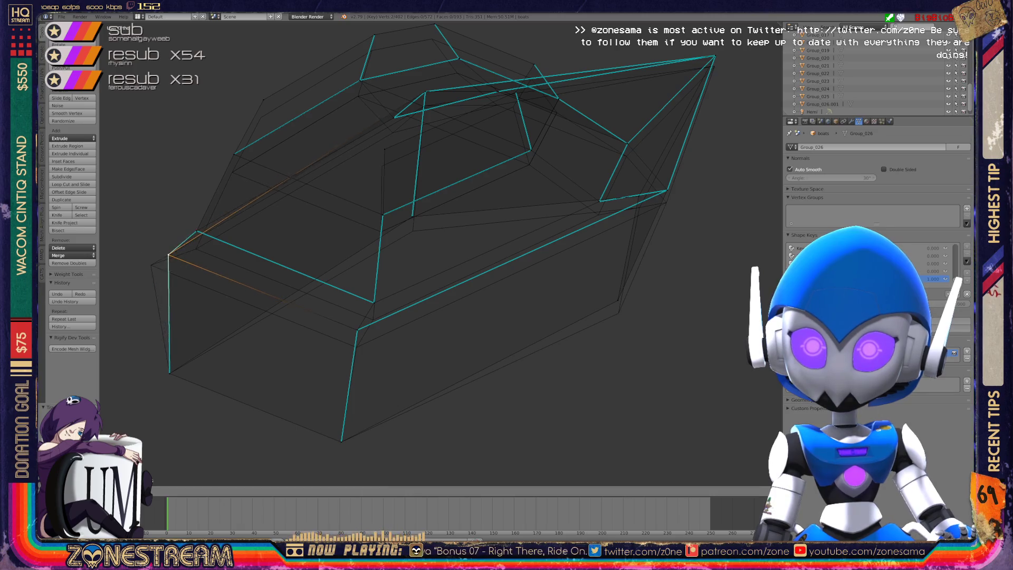
key("Return")
Lower the two front vertices slightly and select an upper-left vertex.
right_click(357, 330)
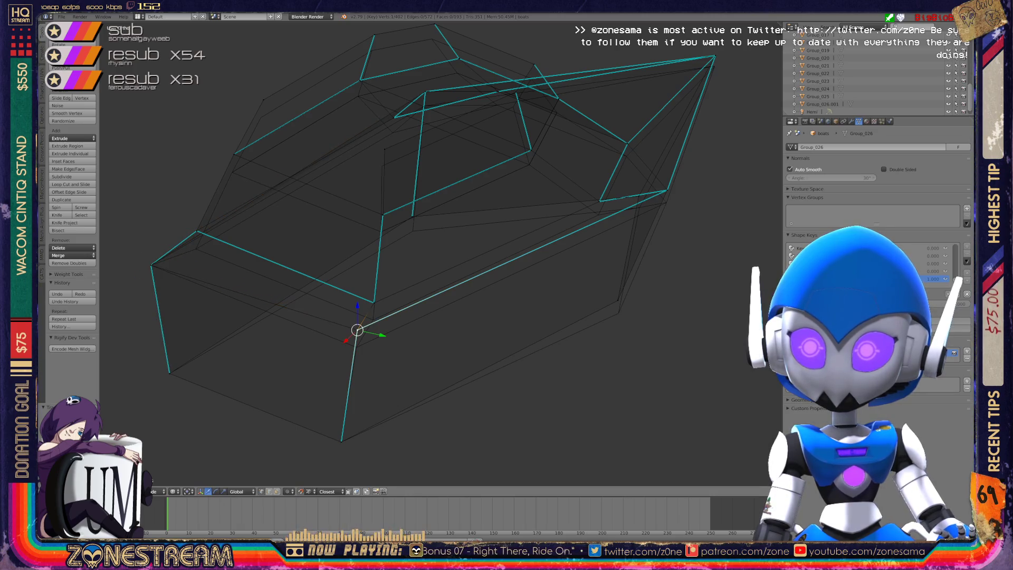
key("g")
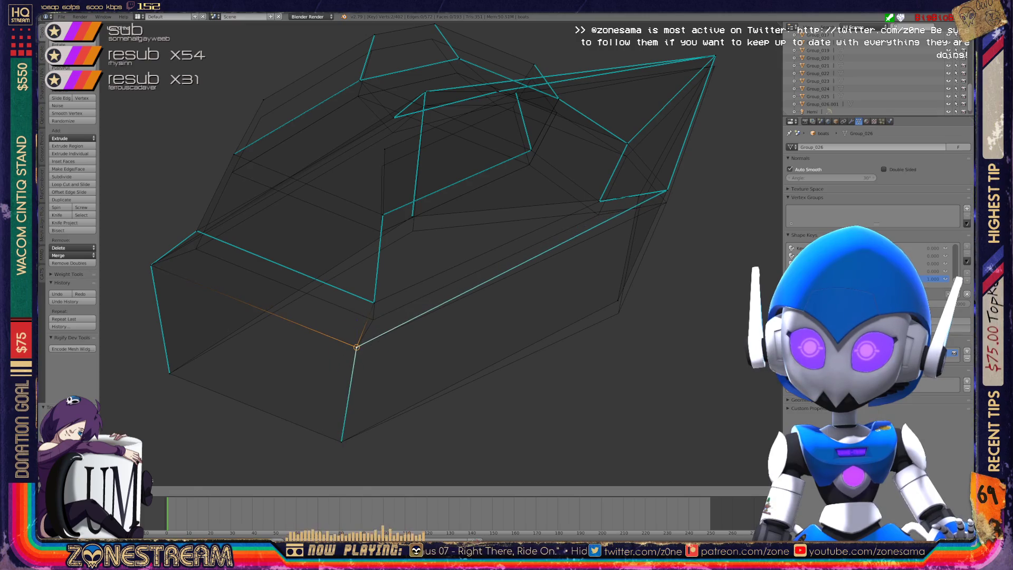
key("Return")
right_click(374, 303)
key("g")
key("Return")
right_click(197, 231)
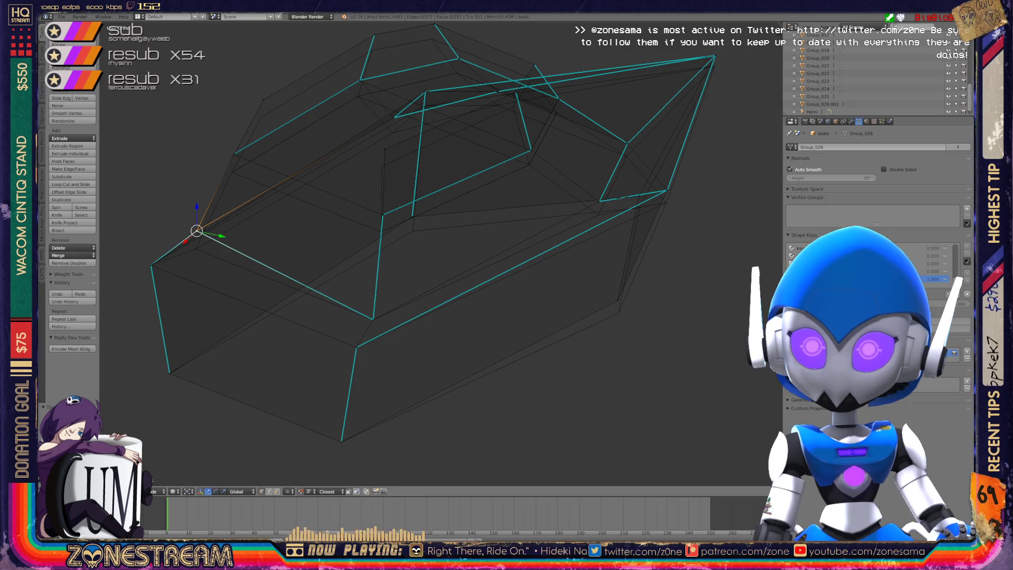
middle_click_drag(422, 237, 380, 216)
Lower the right vertices, the pointed tip and a middle vertex along Z to match the reference.
right_click(524, 372)
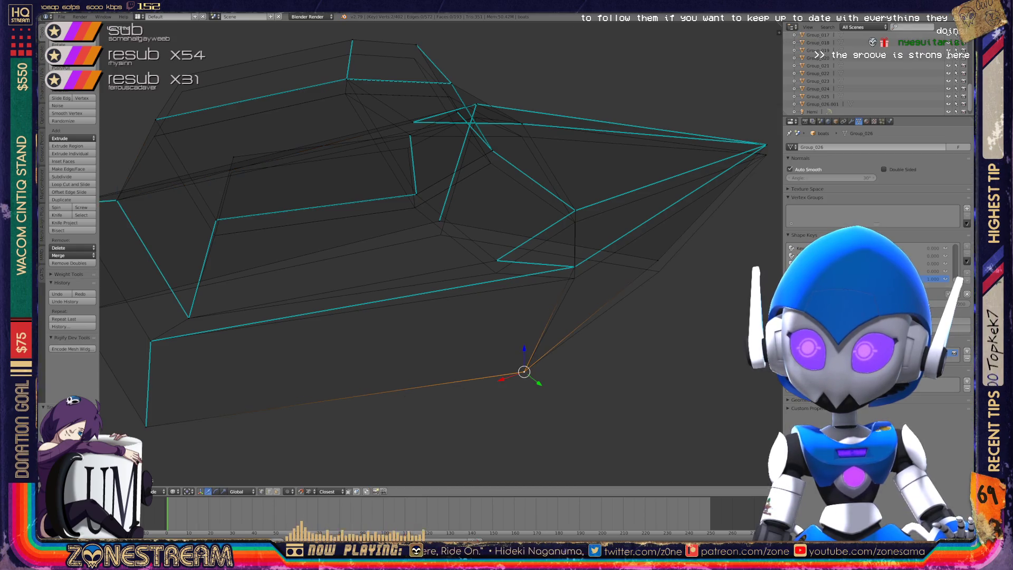
mouse_move(496, 260)
left_mouse_down()
mouse_move(496, 273)
mouse_move(574, 267)
mouse_move(574, 278)
left_mouse_up()
right_click(575, 211)
left_click_drag(575, 210, 574, 222)
right_click(766, 145)
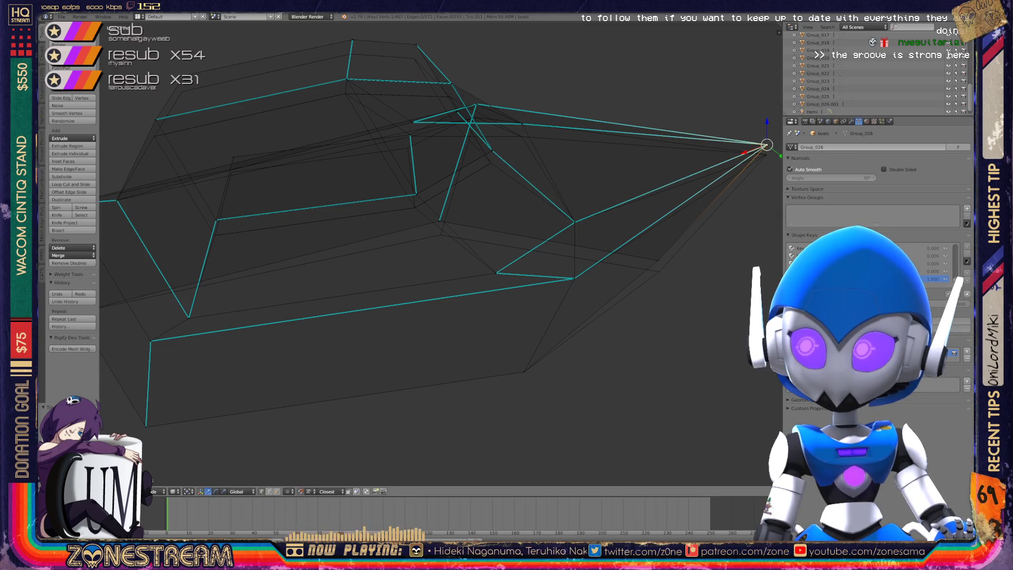
left_click_drag(766, 144, 766, 154)
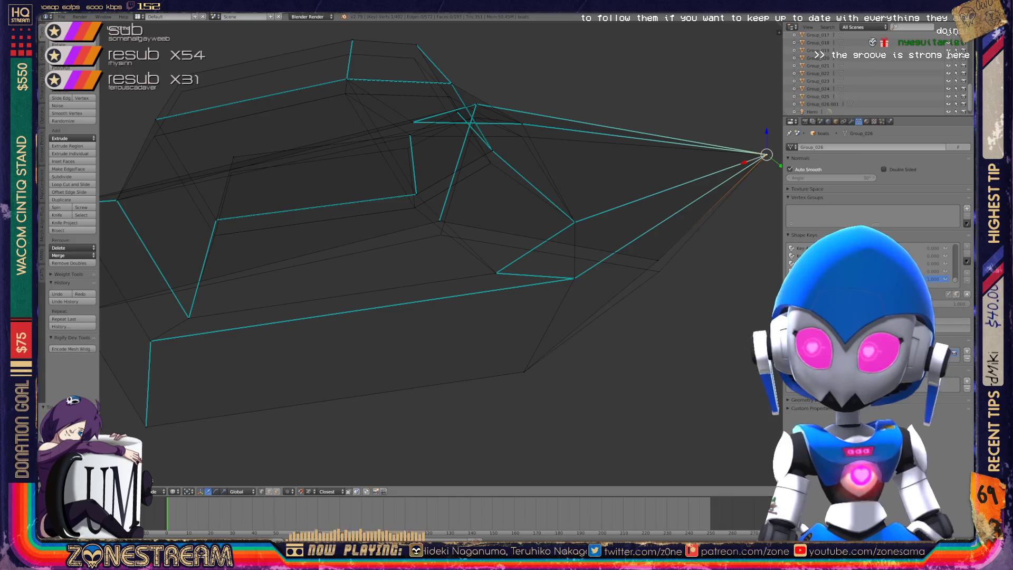
right_click(657, 260, "shift")
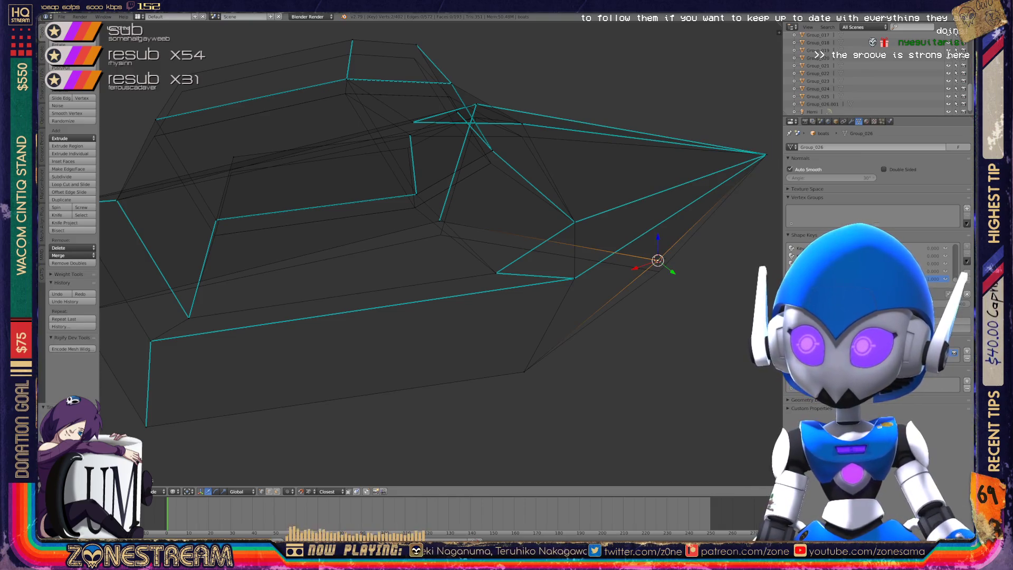
left_click_drag(657, 260, 659, 271)
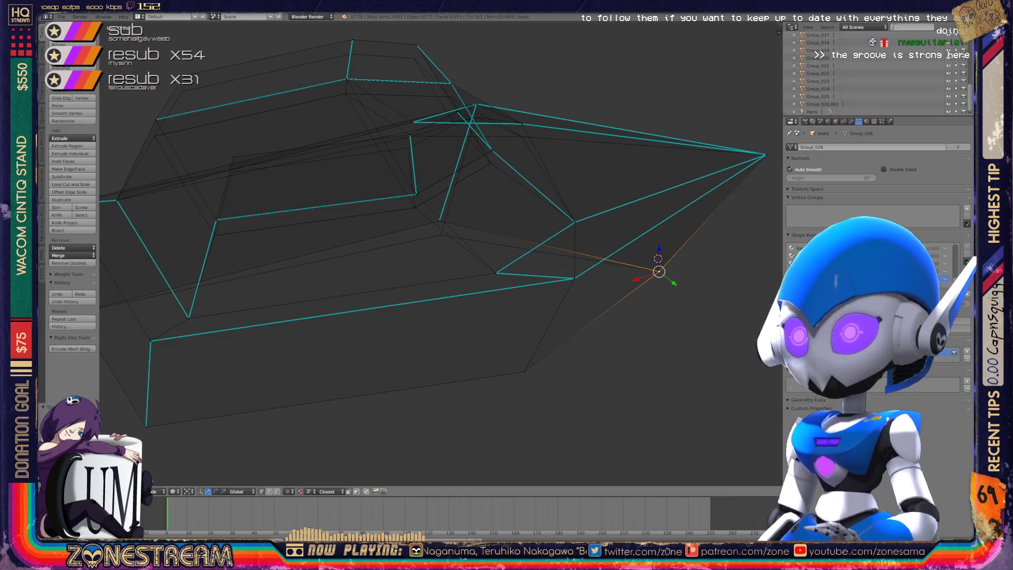
right_click(440, 220)
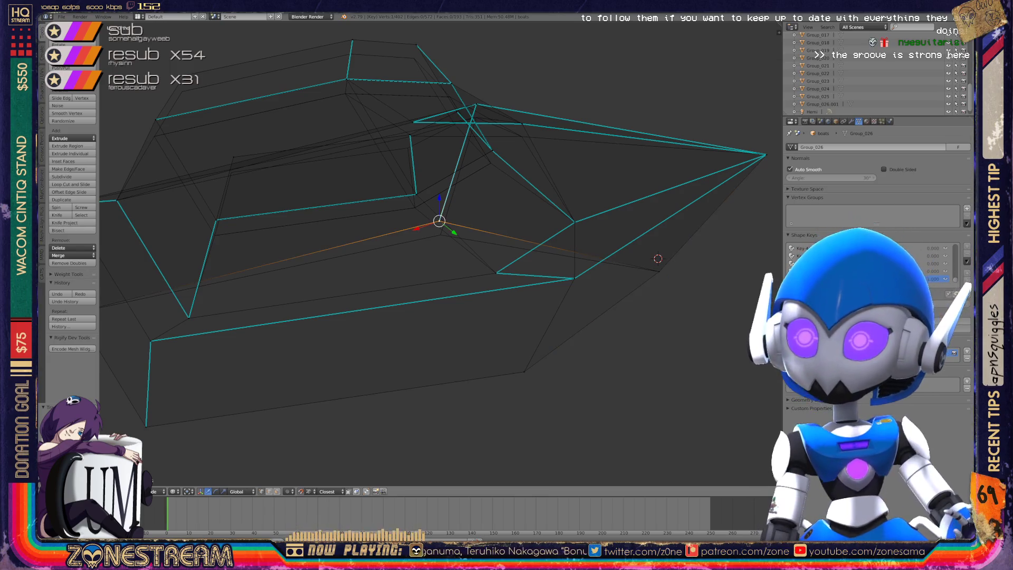
left_click_drag(439, 220, 440, 234)
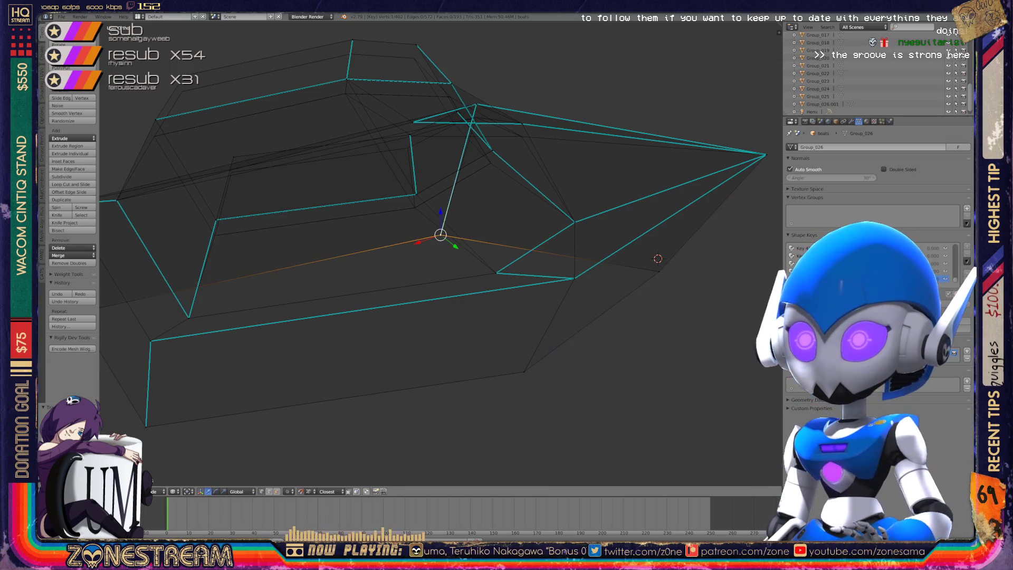
mouse_move(422, 263)
middle_mouse_down()
mouse_move(664, 264)
mouse_move(691, 253)
middle_mouse_up()
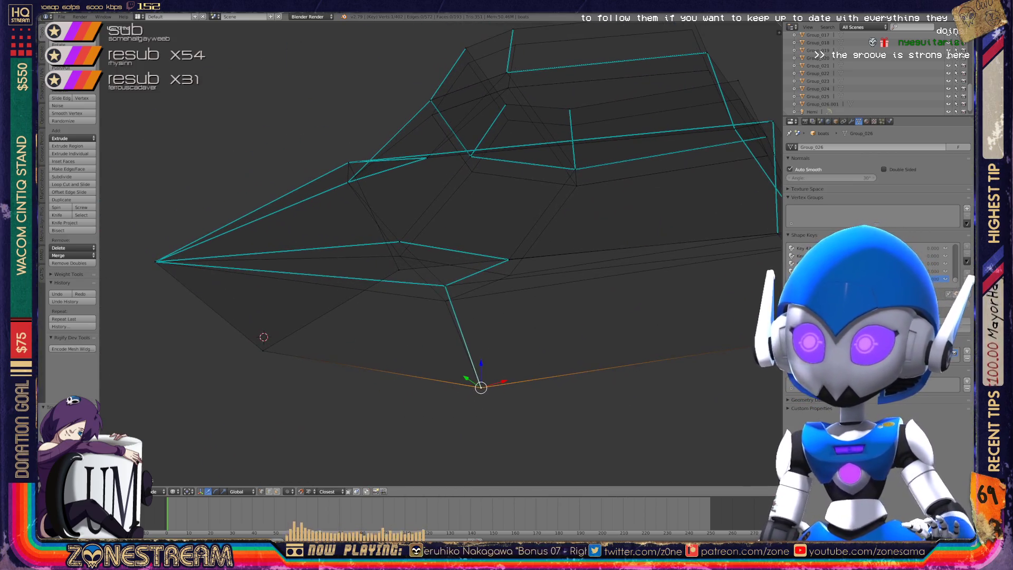
From below, lower the vertex near the part's middle along the vertical axis.
right_click(509, 275)
right_click(445, 285)
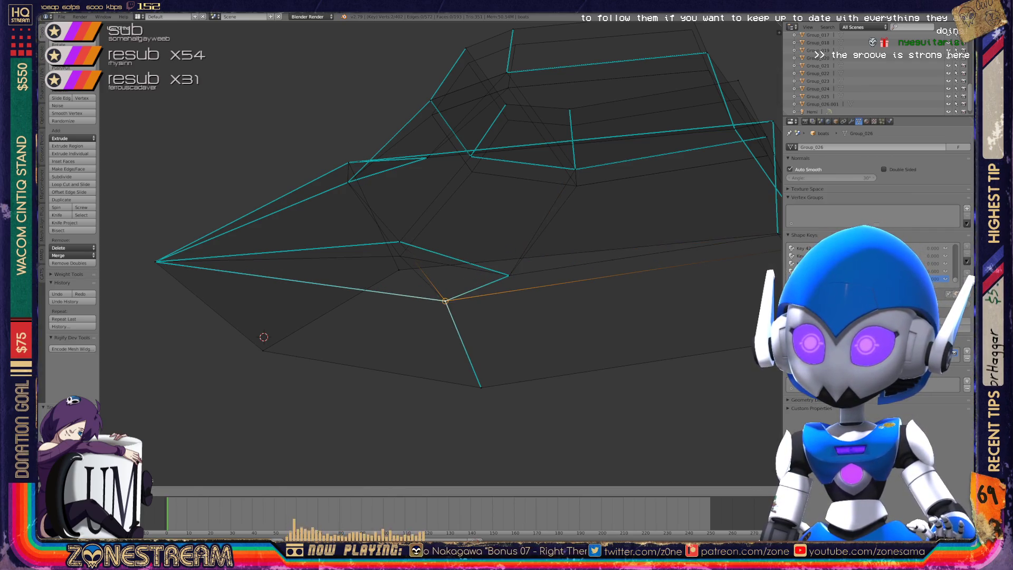
middle_click_drag(444, 285, 475, 264)
right_click(457, 256)
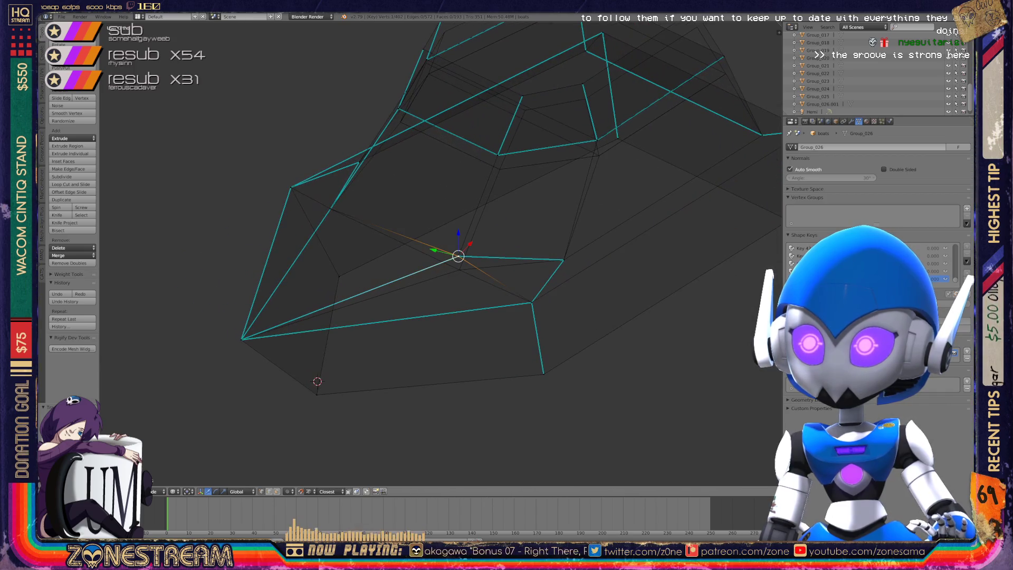
left_click_drag(458, 234, 459, 248)
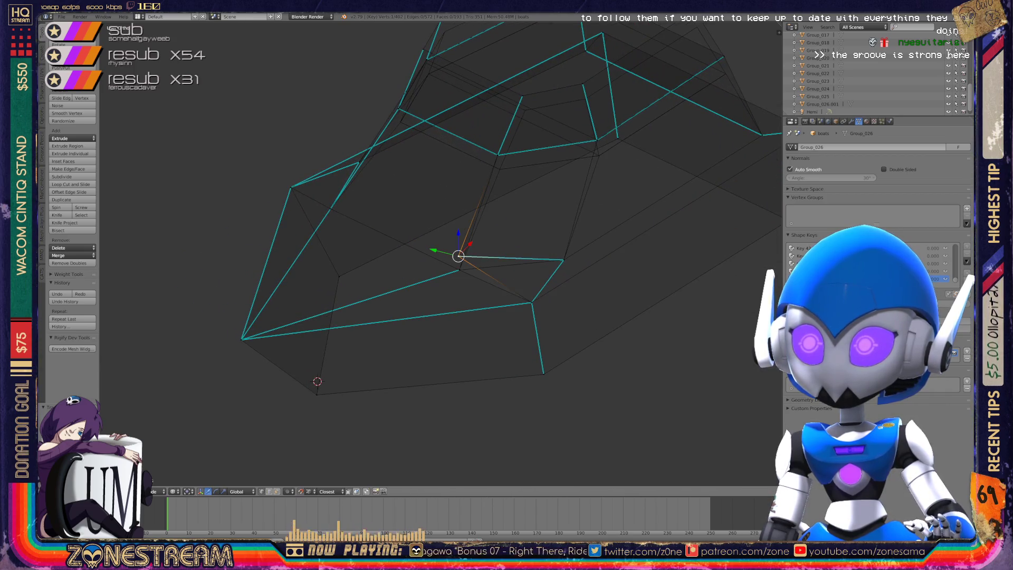
middle_click_drag(459, 275, 390, 324)
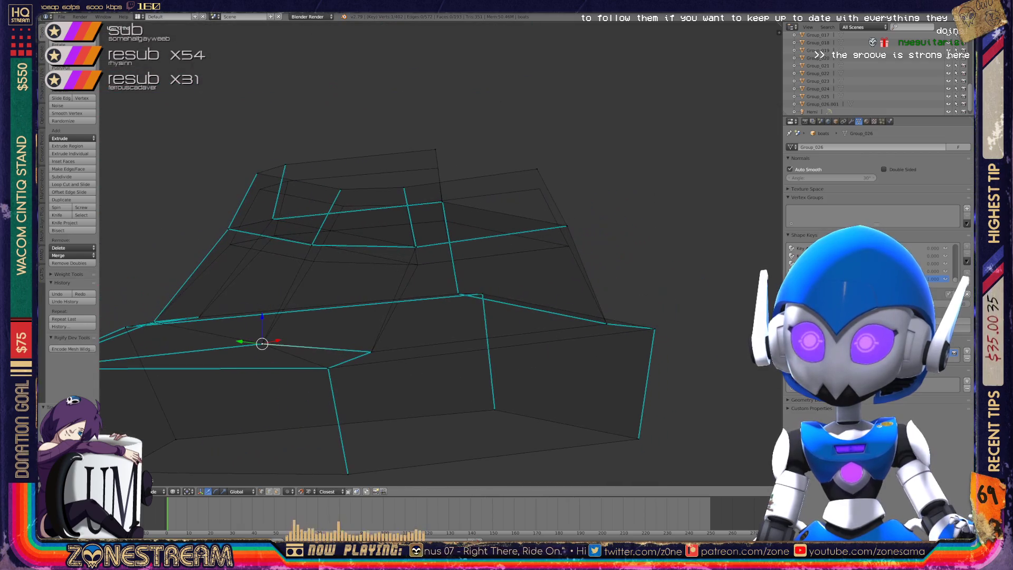
Adjust the top-edge vertices, lowering the junction vertex and pulling another up-left.
right_click(537, 169)
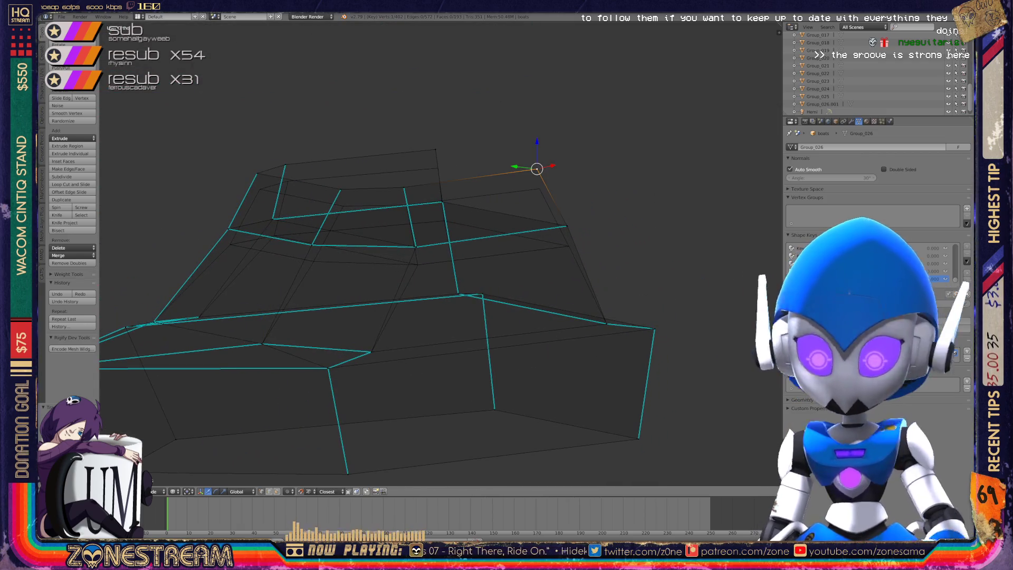
middle_click_drag(390, 325, 406, 311)
right_click(394, 217)
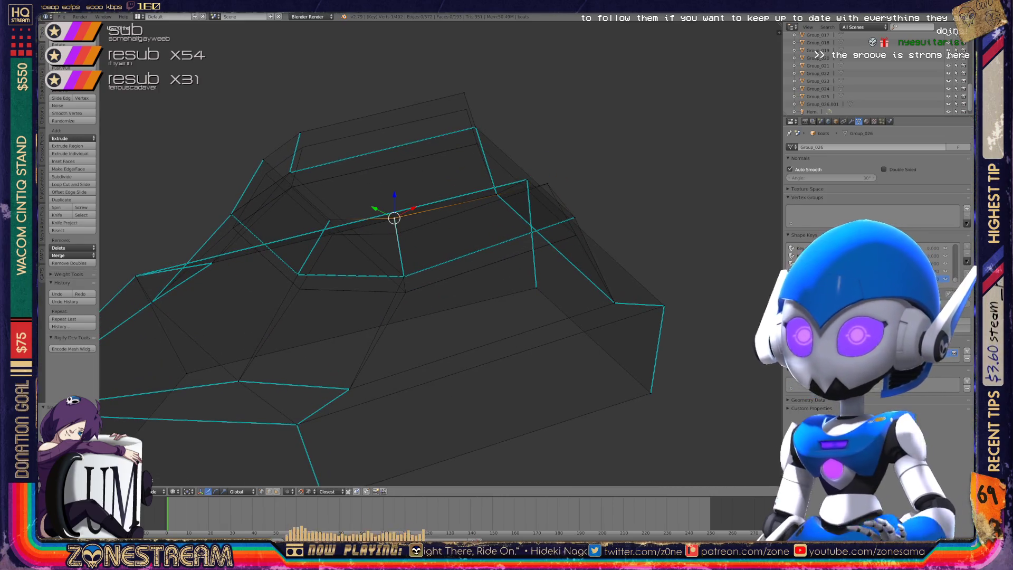
key("g")
key("Return")
middle_click_drag(406, 311, 438, 290)
right_click(343, 217)
right_click(464, 245)
right_click(404, 238)
right_click_drag(405, 238, 405, 249)
right_click_drag(264, 200, 260, 219)
middle_click_drag(260, 219, 433, 182)
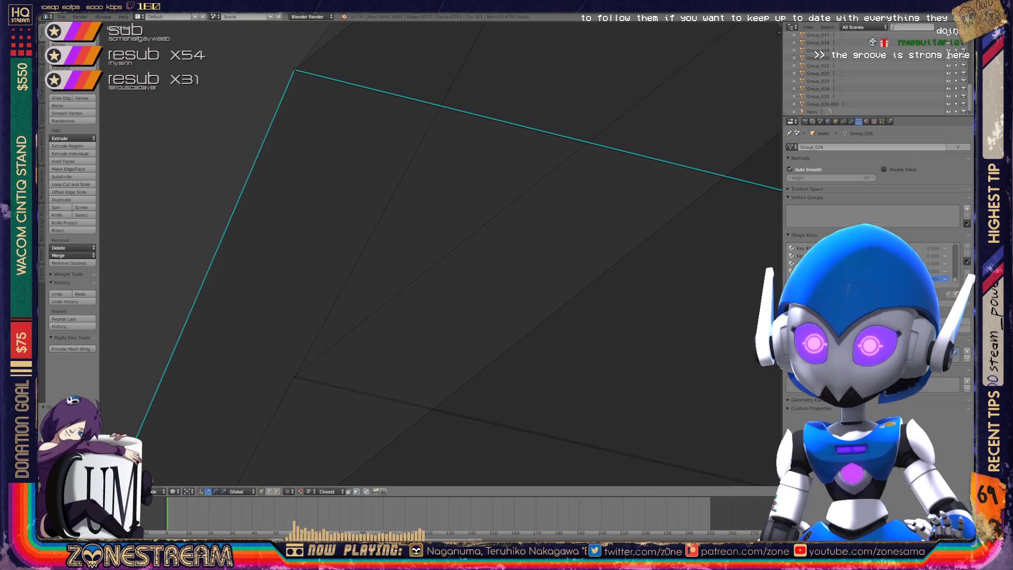
Move the top-left corner vertex down onto the lower corner vertex.
right_click(295, 70)
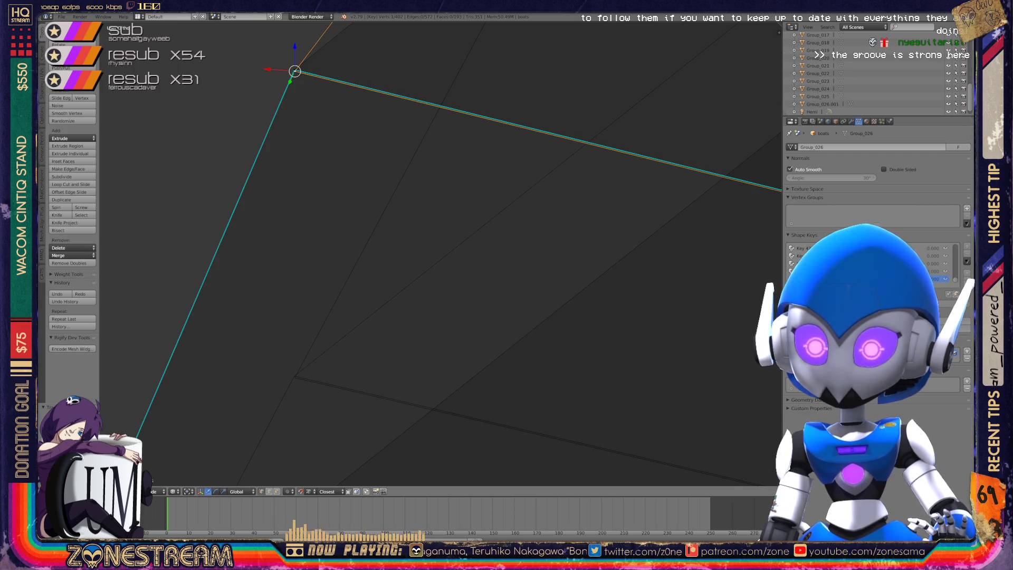
key("g")
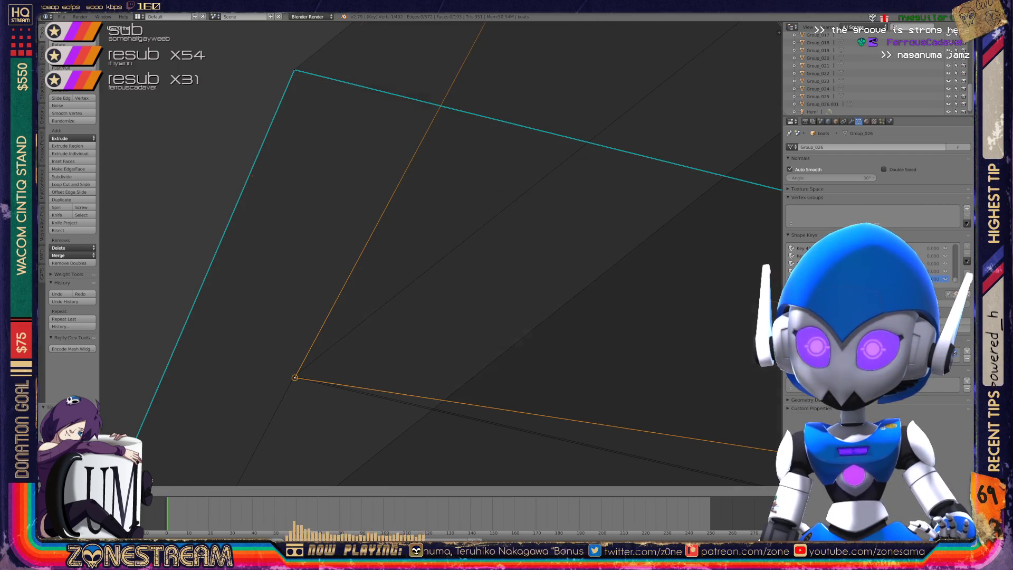
left_click(294, 378)
right_click(294, 70)
key("g")
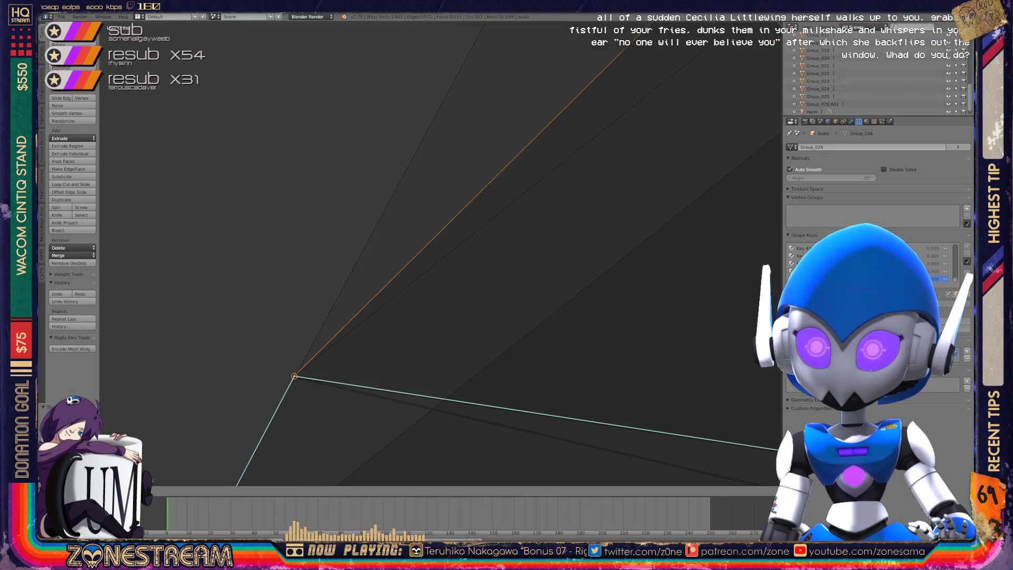
left_click(294, 376)
scroll(440, 254, "down", 3)
mouse_move(281, 262)
middle_mouse_down("shift")
mouse_move(347, 259)
mouse_move(293, 236)
mouse_move(370, 211)
middle_mouse_up("shift")
scroll(478, 218, "up", 3)
Bring the triangle's top vertex down onto the bottom point.
mouse_move(479, 218)
middle_mouse_down()
mouse_move(506, 132)
mouse_move(448, 95)
middle_mouse_up()
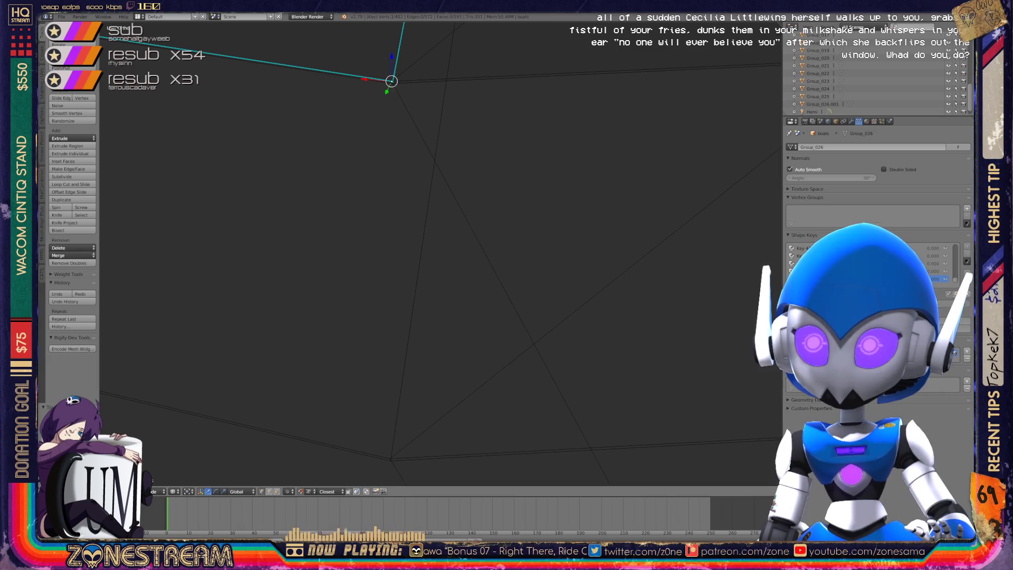
right_click(391, 81, "shift")
key("g")
left_click(389, 458)
right_click(393, 82)
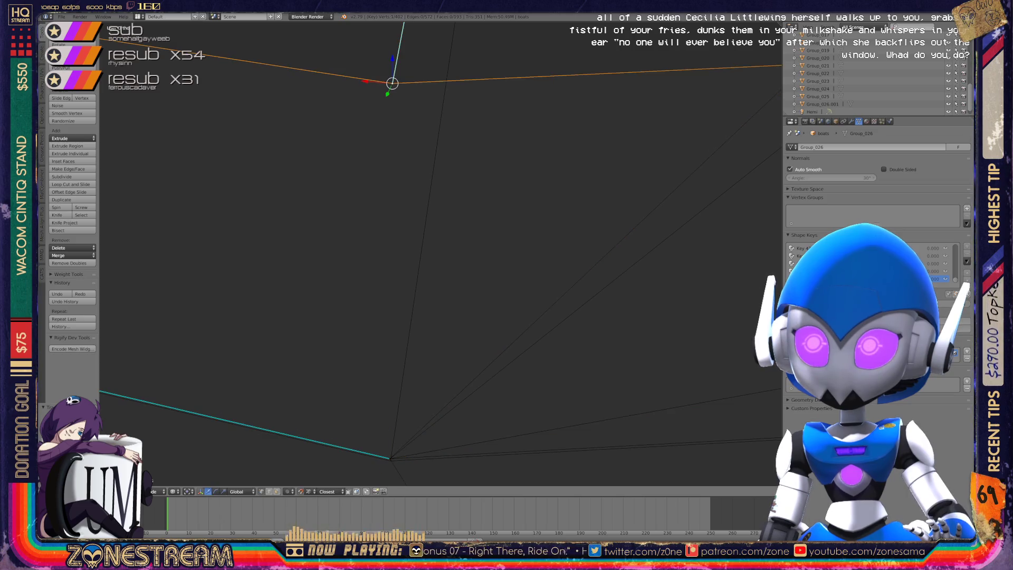
key("g")
left_click(390, 460)
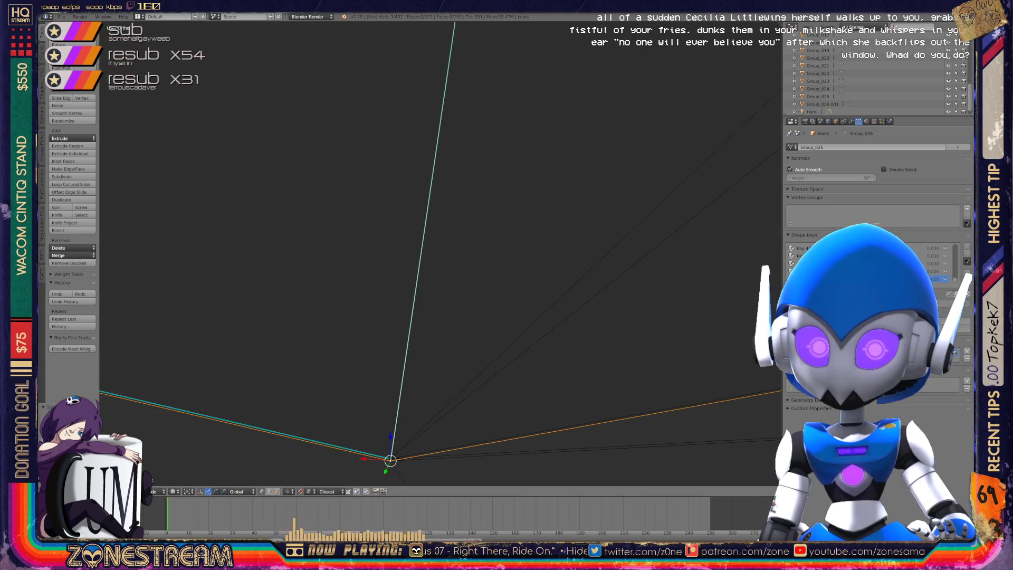
middle_click_drag(438, 263, 441, 237)
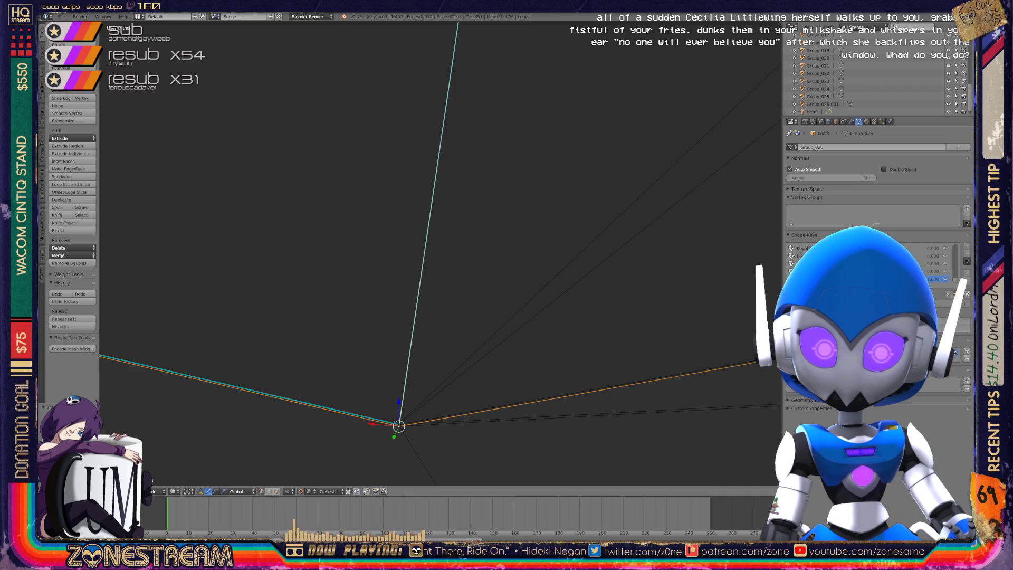
mouse_move(438, 264)
middle_mouse_down()
mouse_move(417, 248)
mouse_move(430, 230)
mouse_move(401, 235)
mouse_move(369, 216)
middle_mouse_up()
Move the vertex where the cyan edges meet down to the lower corner, undoing an accidental join.
mouse_move(736, 198)
middle_mouse_down("shift")
mouse_move(543, 219)
mouse_move(260, 226)
mouse_move(339, 226)
mouse_move(260, 199)
mouse_move(378, 203)
mouse_move(332, 167)
middle_mouse_up("shift")
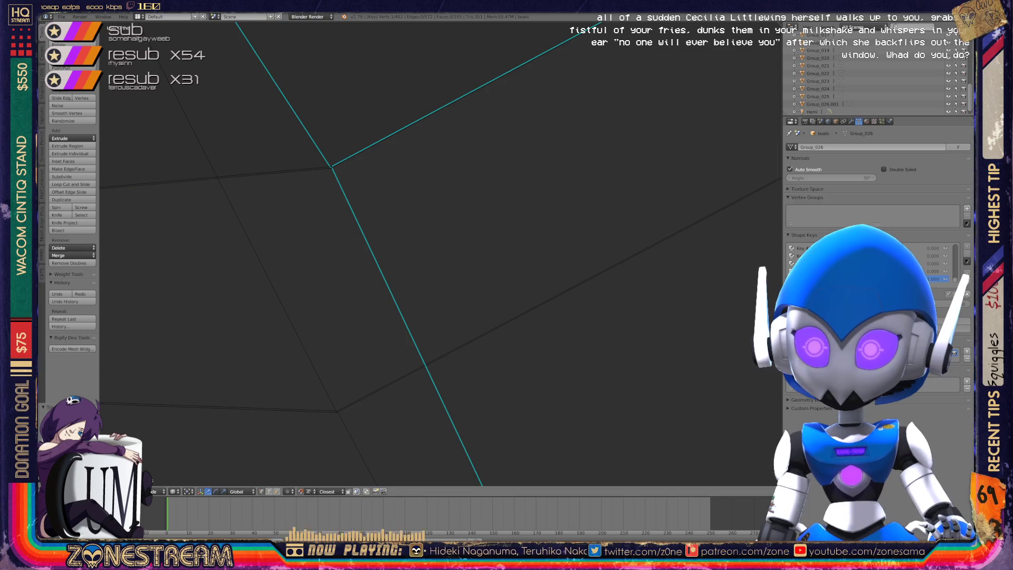
right_click(331, 167)
key("j")
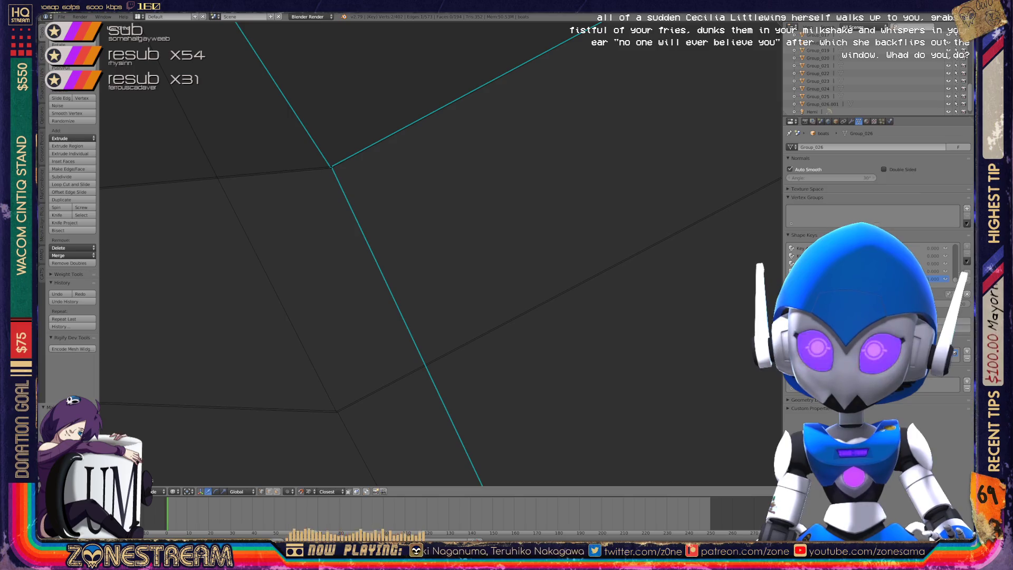
key("ctrl+z")
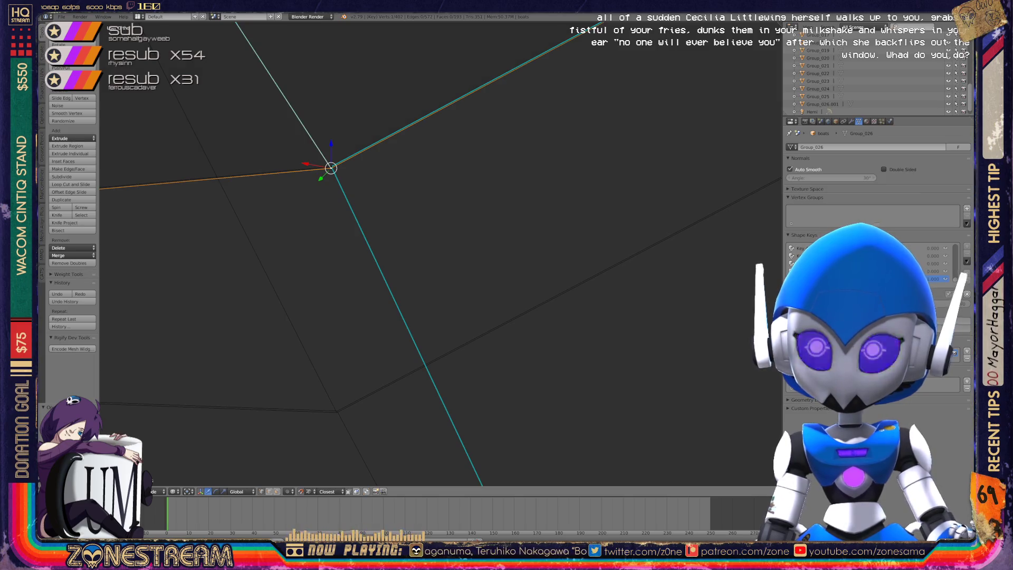
key("g")
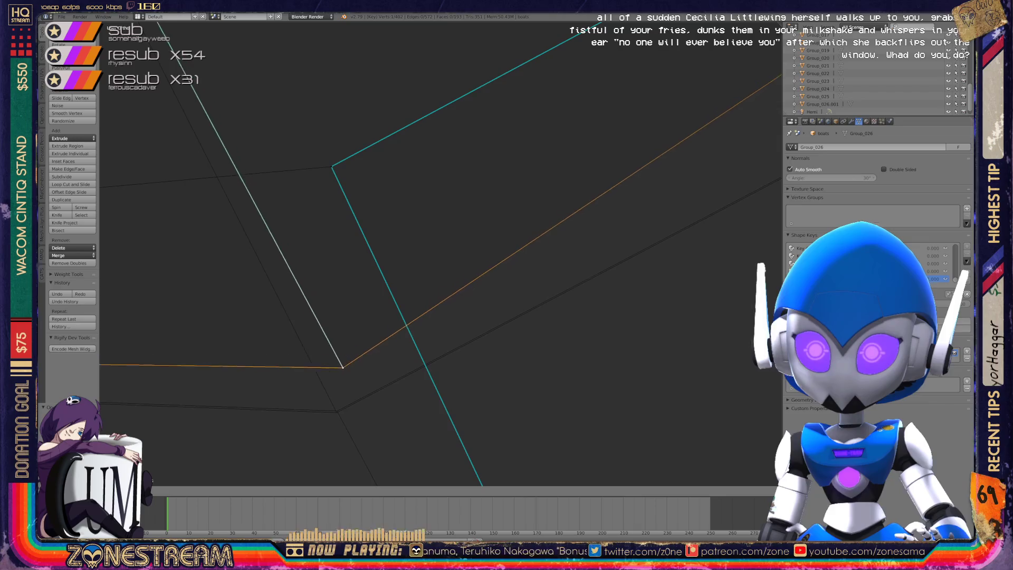
key("Return")
mouse_move(338, 316)
middle_mouse_down()
mouse_move(395, 258)
mouse_move(496, 221)
middle_mouse_up()
Zoom in on the armor part and select the middle and inner top-left corner vertices.
scroll(440, 253, "down", 2)
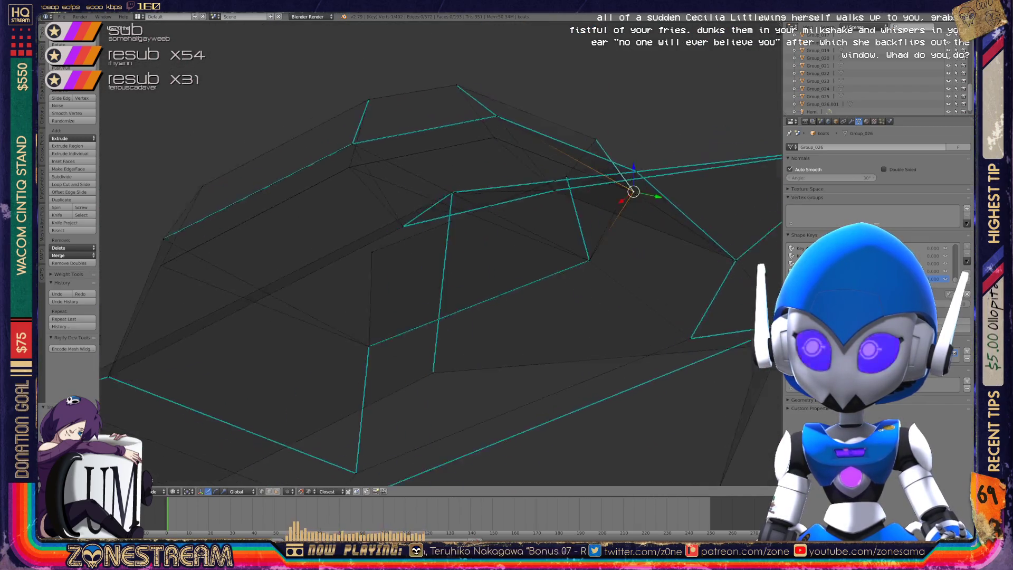
middle_click_drag(202, 56, 202, 55)
middle_click_drag(422, 253, 406, 248)
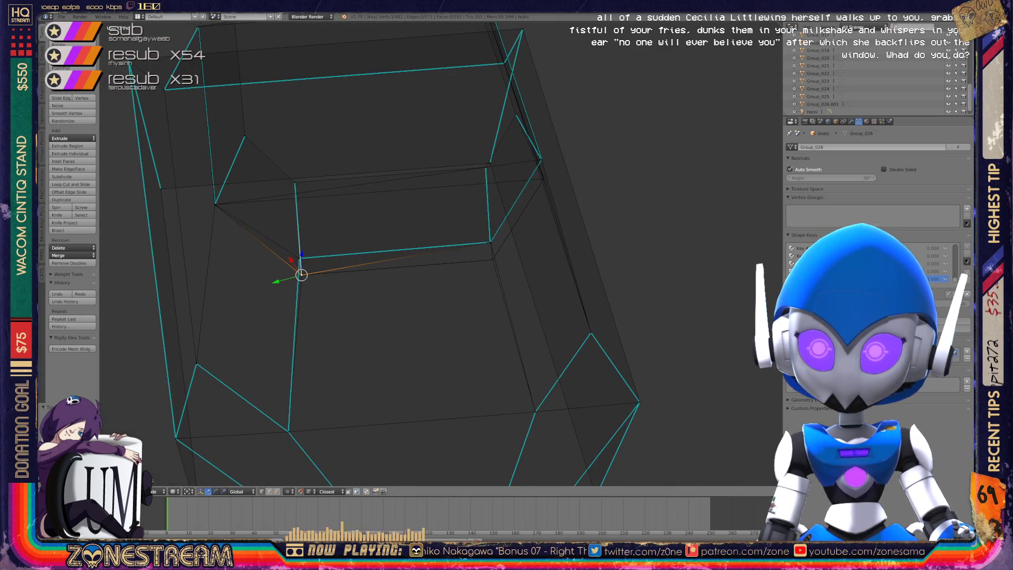
key("Tab")
key("Tab")
right_click(299, 258)
right_click(215, 204)
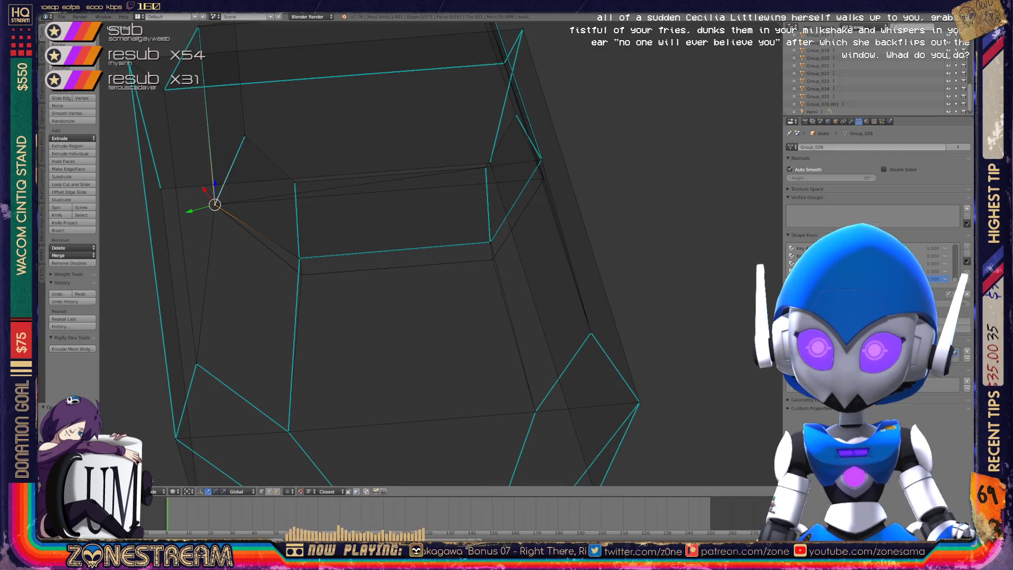
Snap the upper corner vertex down onto the matching lower corner of the reference.
scroll(369, 253, "up", 5)
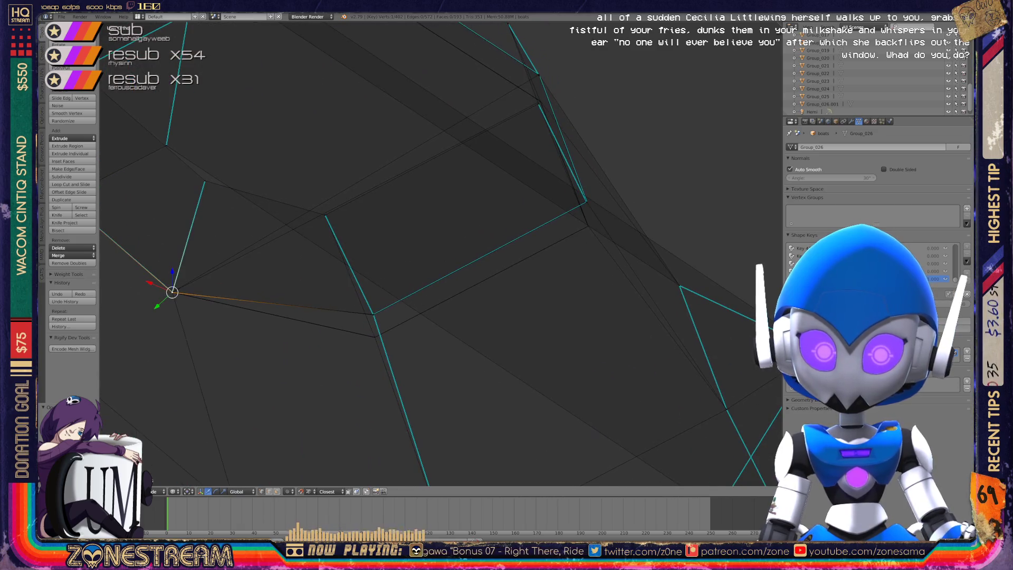
scroll(437, 348, "up", 3)
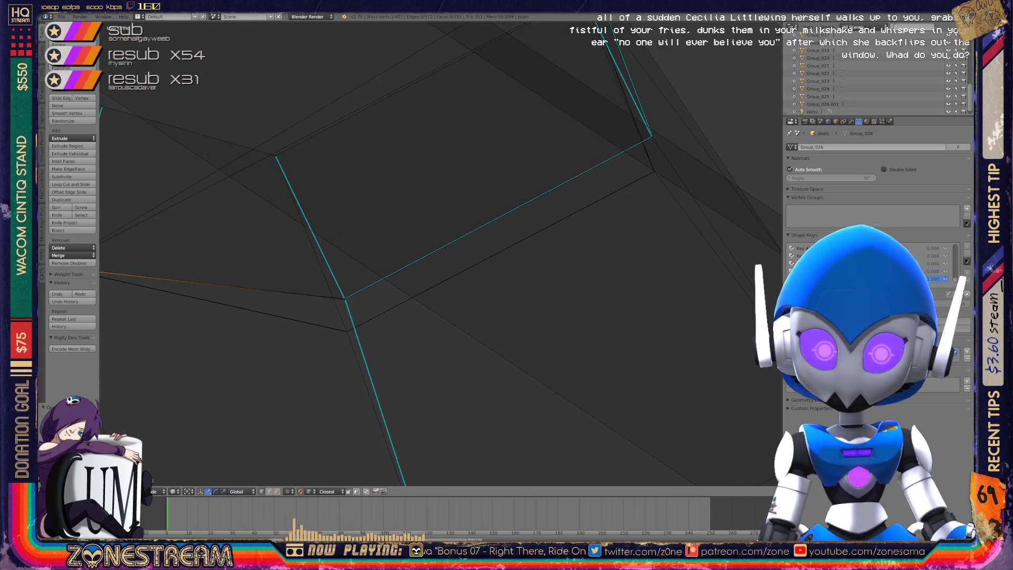
scroll(440, 253, "up", 4)
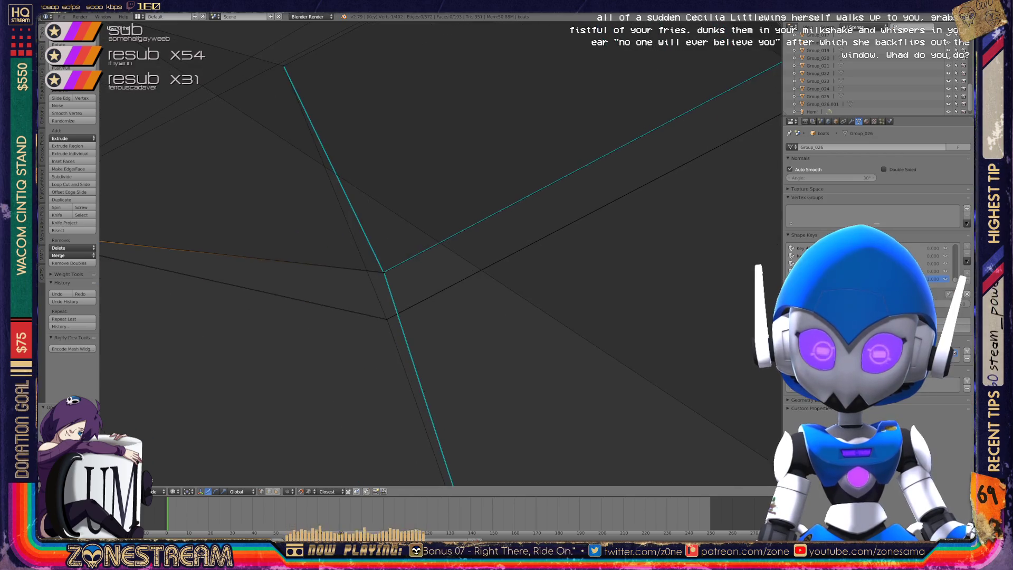
mouse_move(237, 319)
middle_mouse_down()
mouse_move(361, 226)
mouse_move(334, 217)
mouse_move(360, 178)
middle_mouse_up()
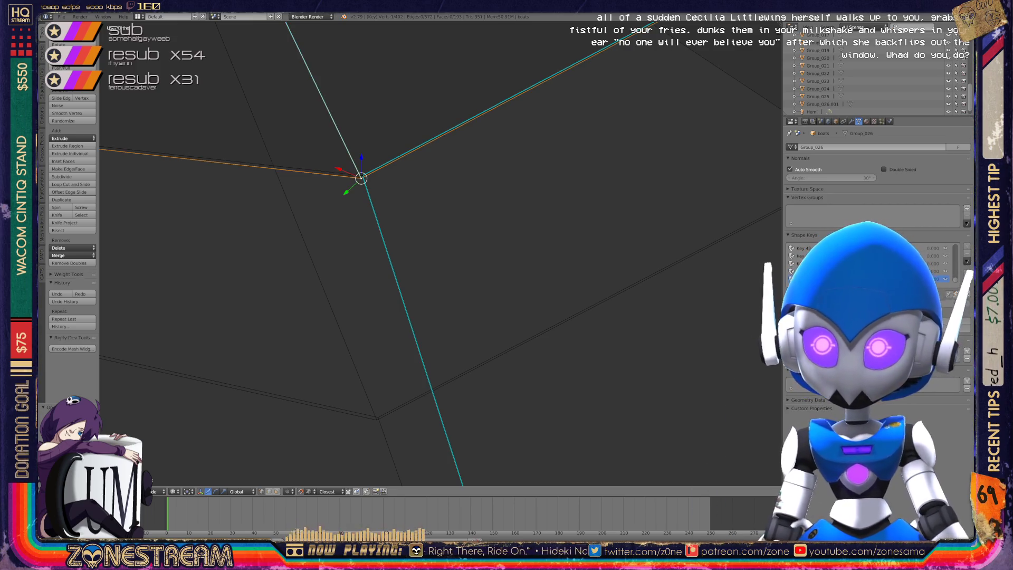
mouse_move(361, 177)
middle_mouse_down()
mouse_move(379, 248)
mouse_move(376, 419)
middle_mouse_up()
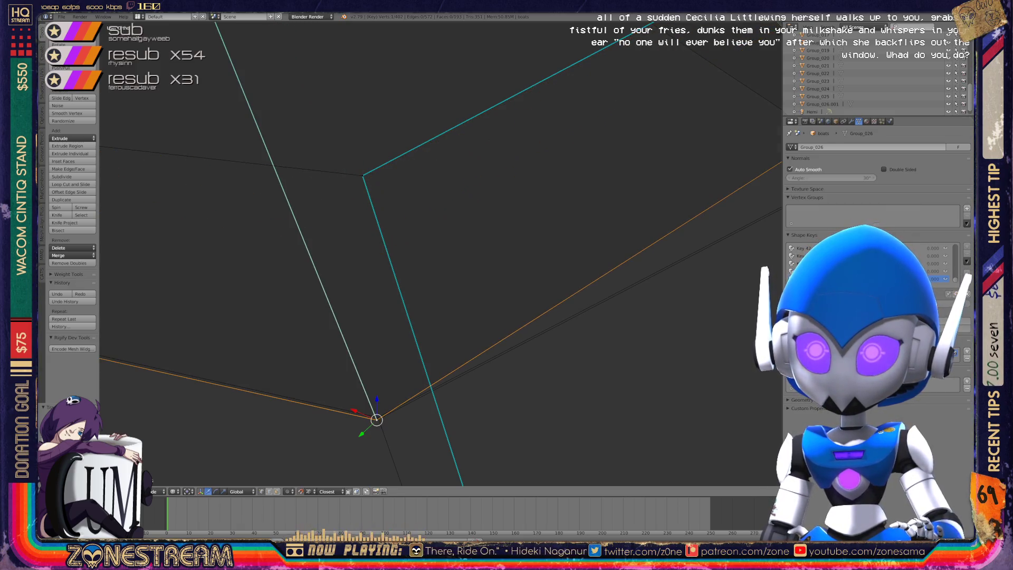
right_click(363, 175)
key("g")
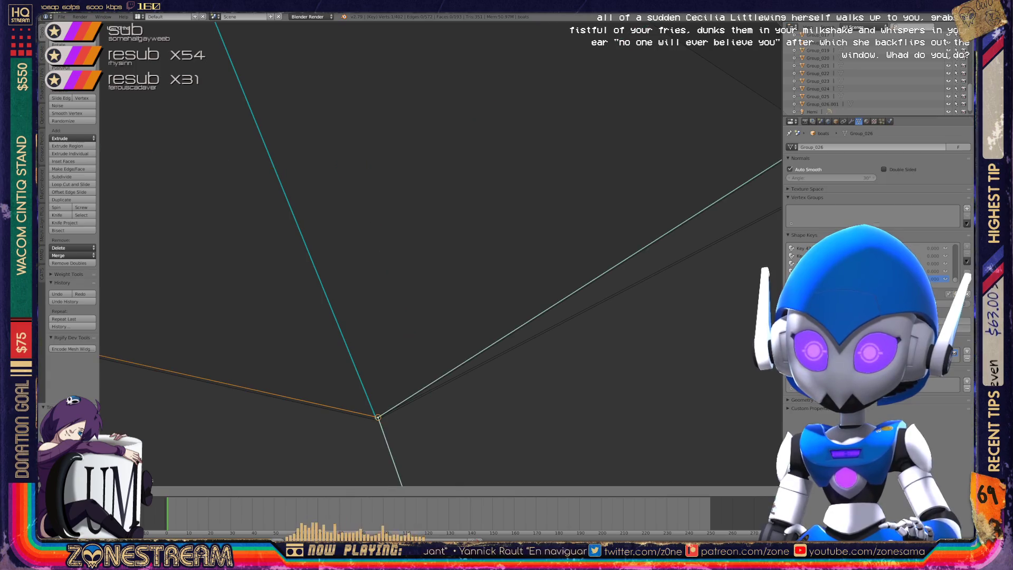
left_click(378, 417)
mouse_move(378, 417)
middle_mouse_down()
mouse_move(414, 316)
mouse_move(276, 339)
mouse_move(112, 309)
mouse_move(348, 269)
mouse_move(128, 346)
mouse_move(469, 206)
mouse_move(369, 185)
mouse_move(320, 140)
mouse_move(355, 140)
mouse_move(285, 64)
mouse_move(267, 220)
mouse_move(356, 237)
middle_mouse_up()
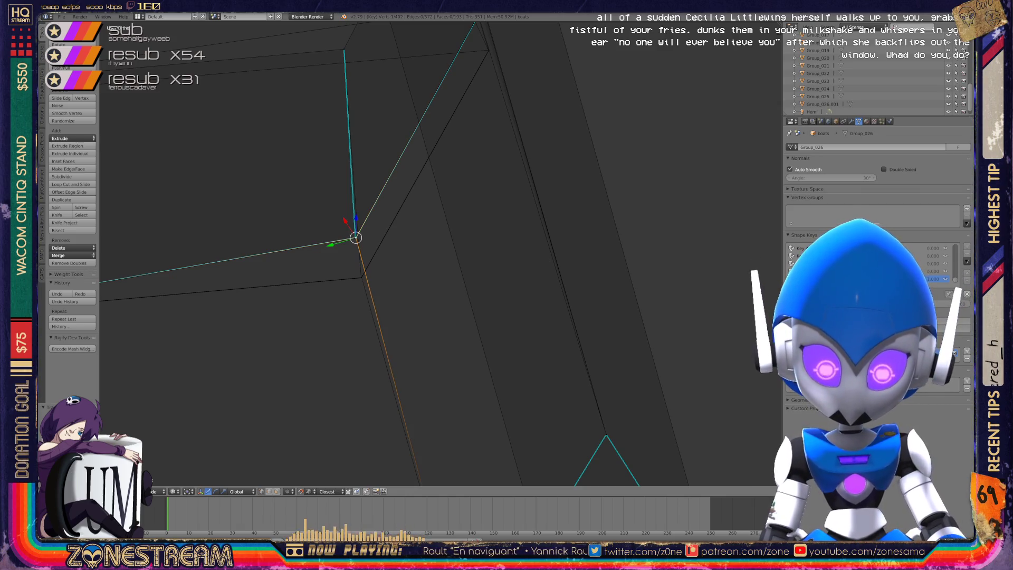
mouse_move(355, 237)
middle_mouse_down()
mouse_move(441, 253)
mouse_move(340, 115)
mouse_move(295, 93)
middle_mouse_up()
mouse_move(294, 93)
left_mouse_down()
mouse_move(357, 478)
mouse_move(300, 94)
left_mouse_up()
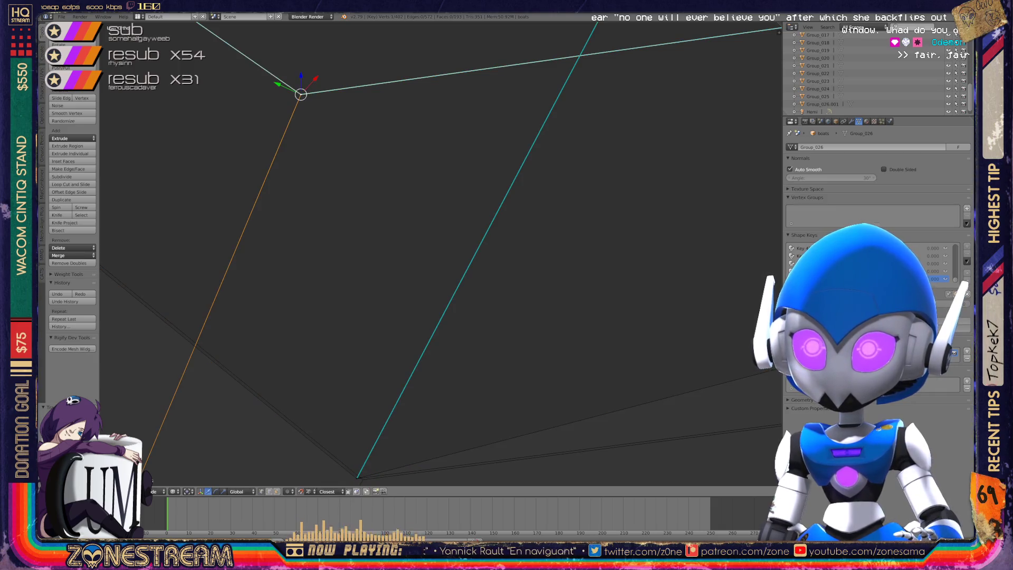
Snap the vertex at the teal edge junction onto the vertex below it.
right_click(301, 94)
mouse_move(362, 480)
middle_mouse_down()
mouse_move(425, 294)
mouse_move(99, 371)
mouse_move(337, 364)
mouse_move(238, 354)
mouse_move(369, 274)
mouse_move(369, 295)
middle_mouse_up()
right_click(395, 88)
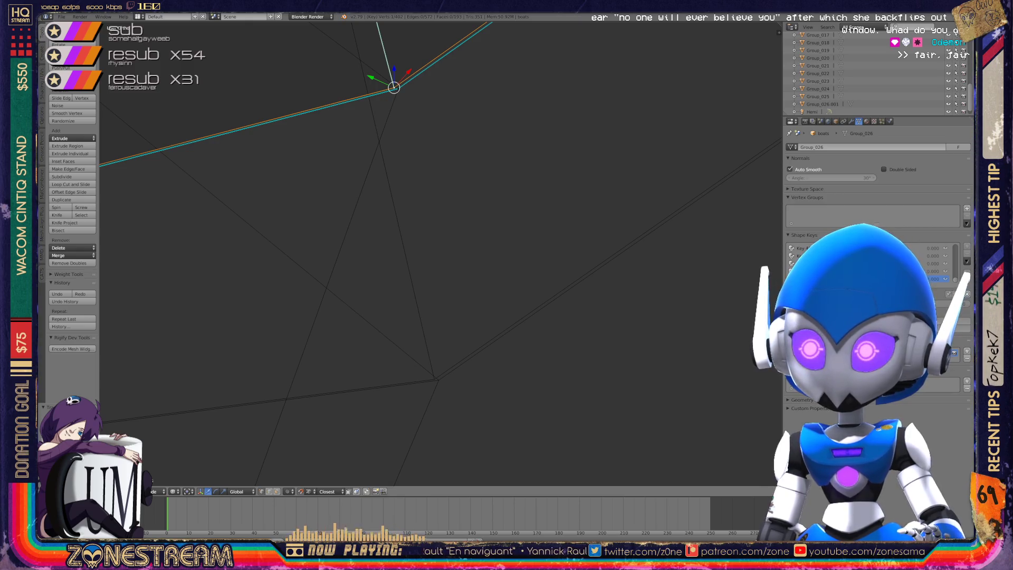
key("g")
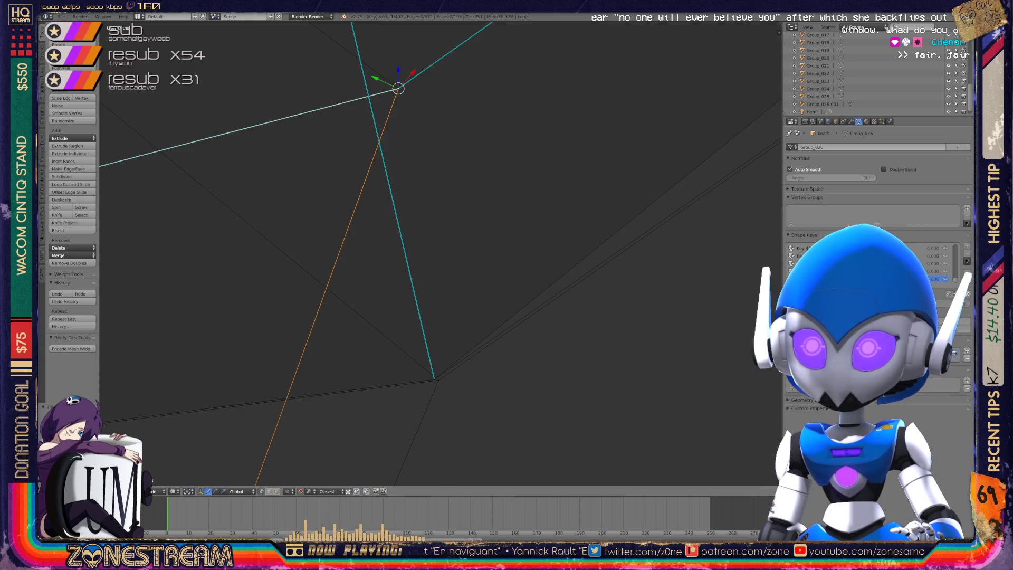
mouse_move(399, 89)
left_mouse_down()
mouse_move(441, 296)
mouse_move(430, 362)
mouse_move(439, 380)
left_mouse_up()
Move the top corner vertex down onto the lower corner of the reference.
scroll(440, 254, "down", 8)
mouse_move(440, 254)
middle_mouse_down("shift")
mouse_move(269, 342)
mouse_move(142, 216)
middle_mouse_up("shift")
right_click(521, 101)
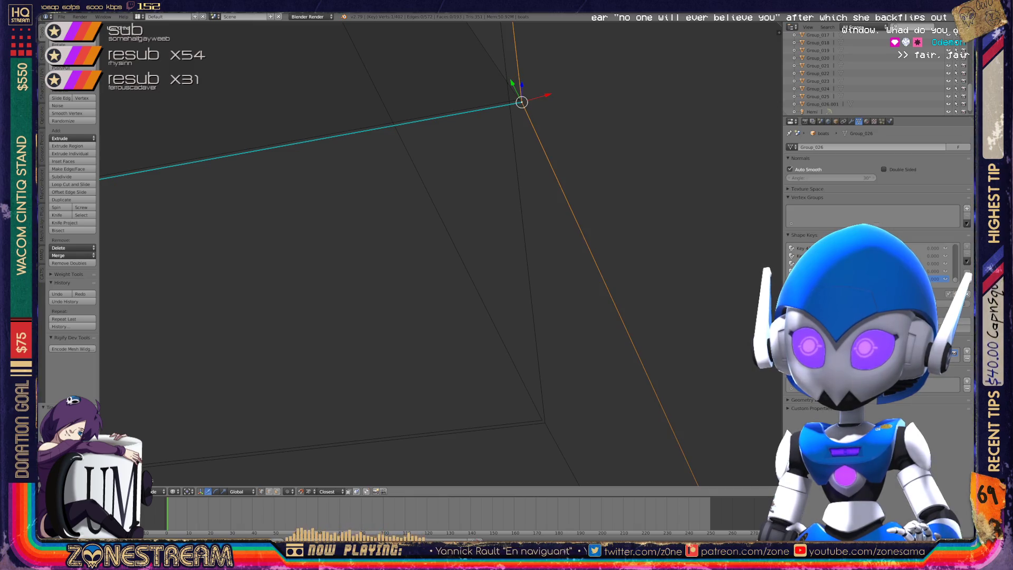
key("g")
key("Escape")
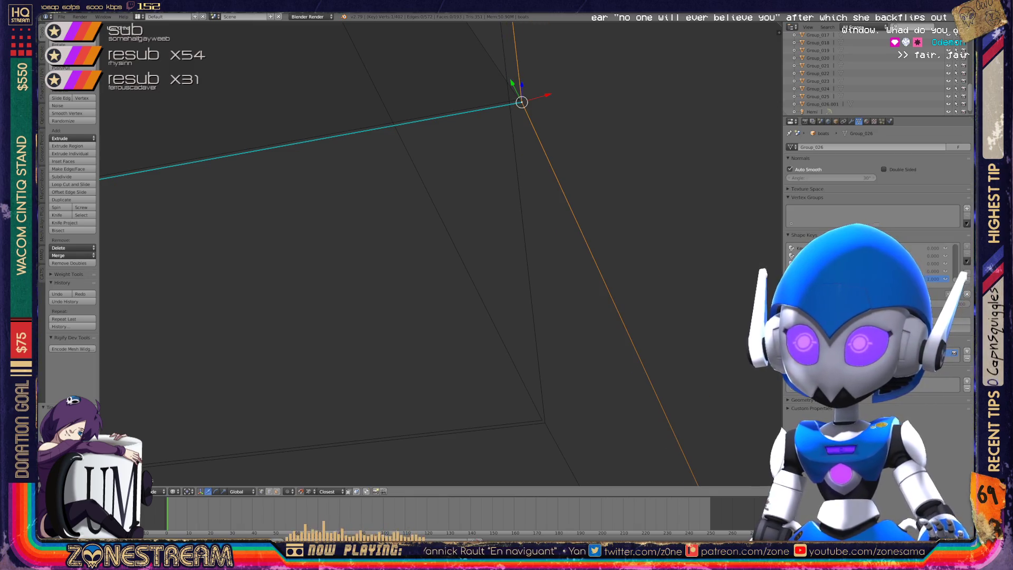
key("g")
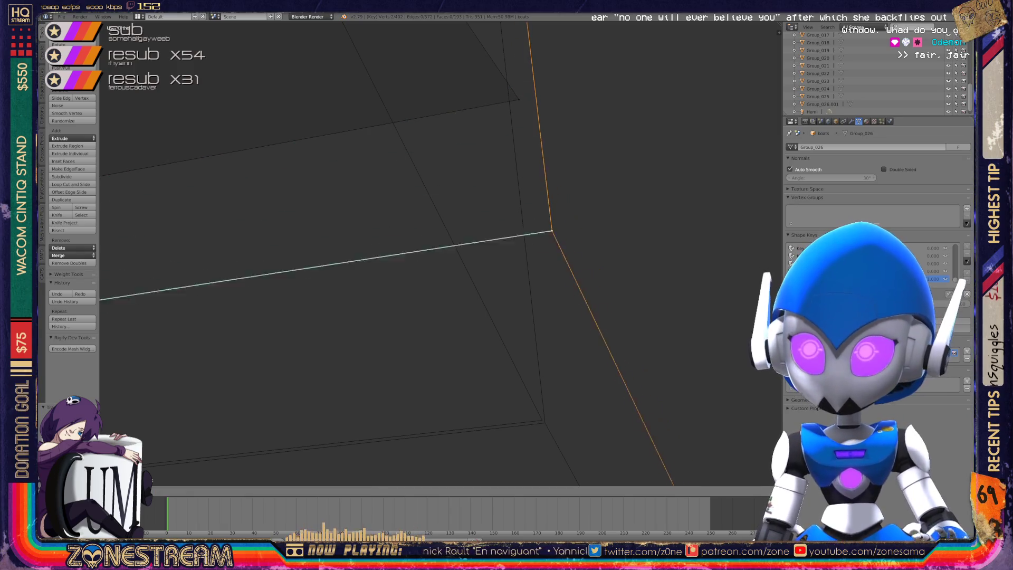
left_click(544, 422)
key("ctrl+z")
key("g")
left_click(541, 419)
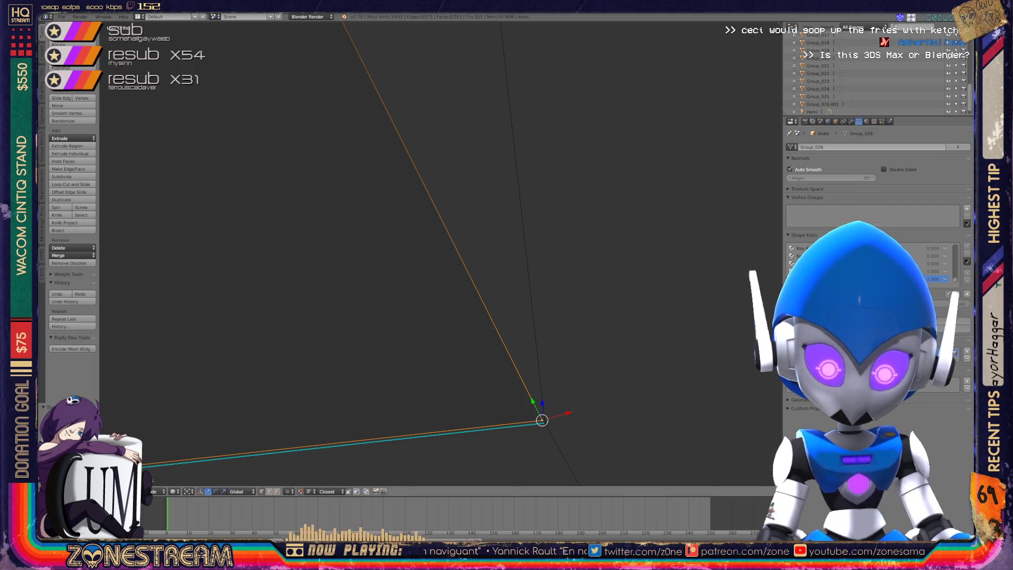
Save the file over boats.blend.
key("ctrl+s")
key("Return")
key("KP_Decimal")
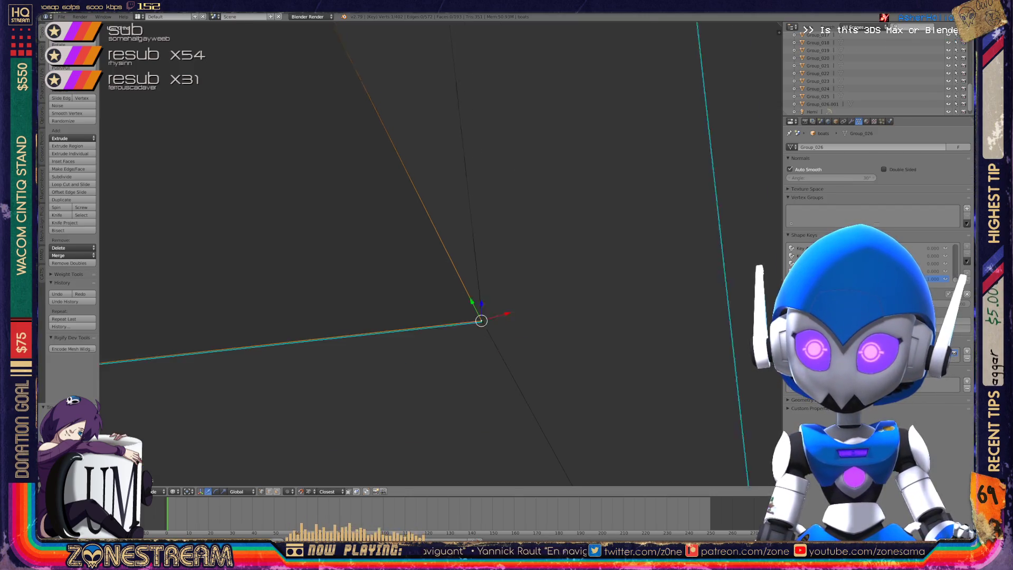
middle_click_drag(444, 260, 390, 300)
Return to Object Mode and view the scene from the front.
key("Tab")
key("KP_1")
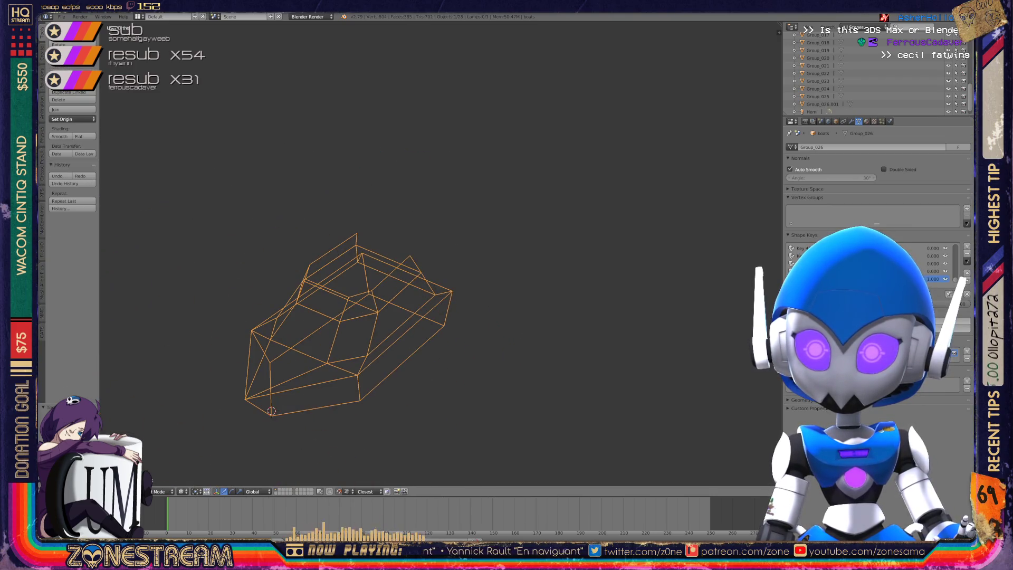
scroll(440, 253, "down", 6)
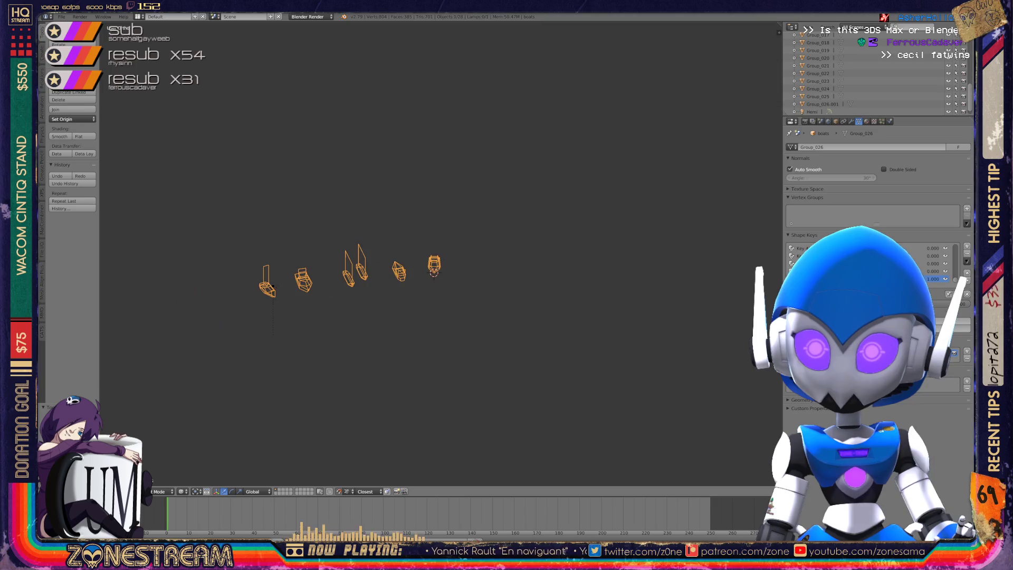
scroll(440, 253, "up", 5)
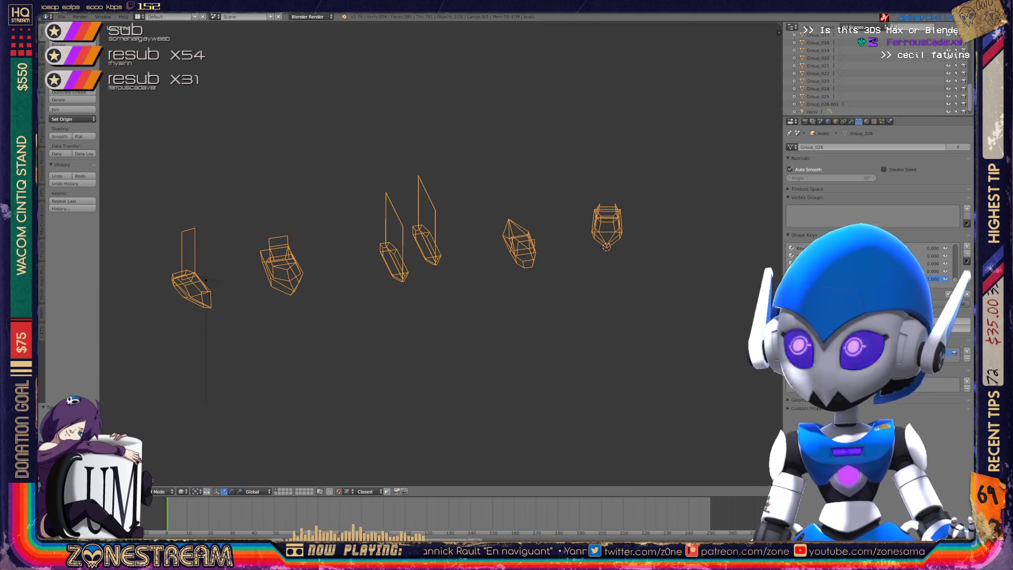
scroll(870, 80, "up", 5)
scroll(871, 79, "down", 8)
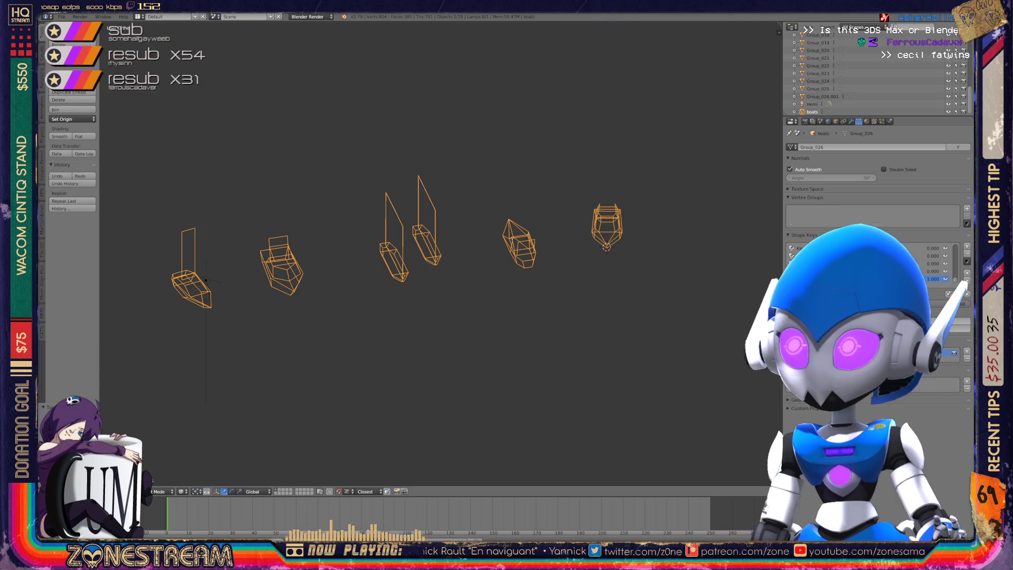
Delete the Hemi lamp, save the file, and reselect the boats object.
left_click(812, 104)
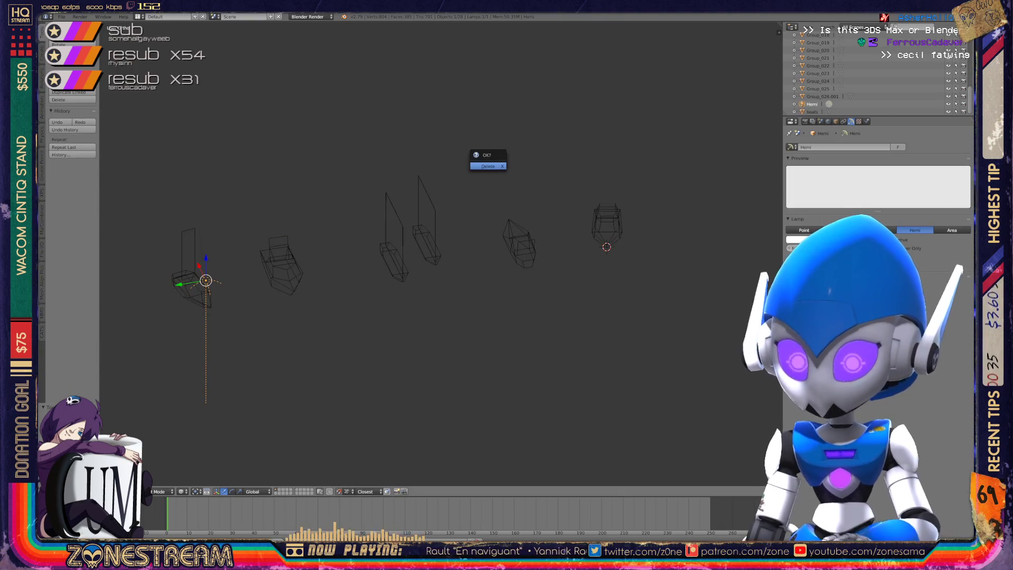
key("x")
key("Return")
key("ctrl+s")
key("Return")
scroll(438, 253, "up", 5)
scroll(437, 254, "down", 4)
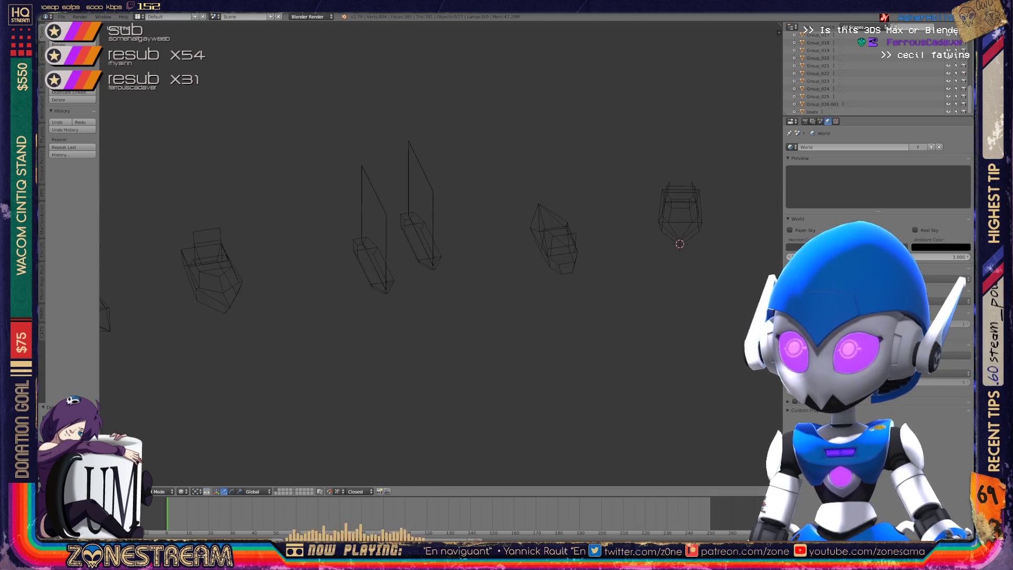
left_click(812, 112)
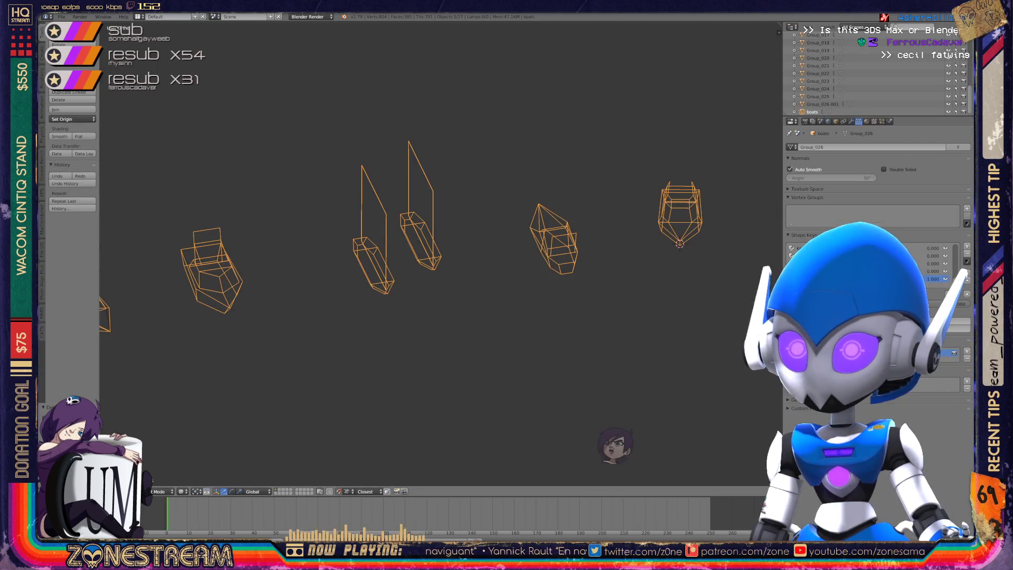
Select and delete all Group objects, then show Orphan Data in the Outliner.
key("KP_Decimal")
middle_click_drag(438, 253, 474, 237)
scroll(438, 253, "up", 6)
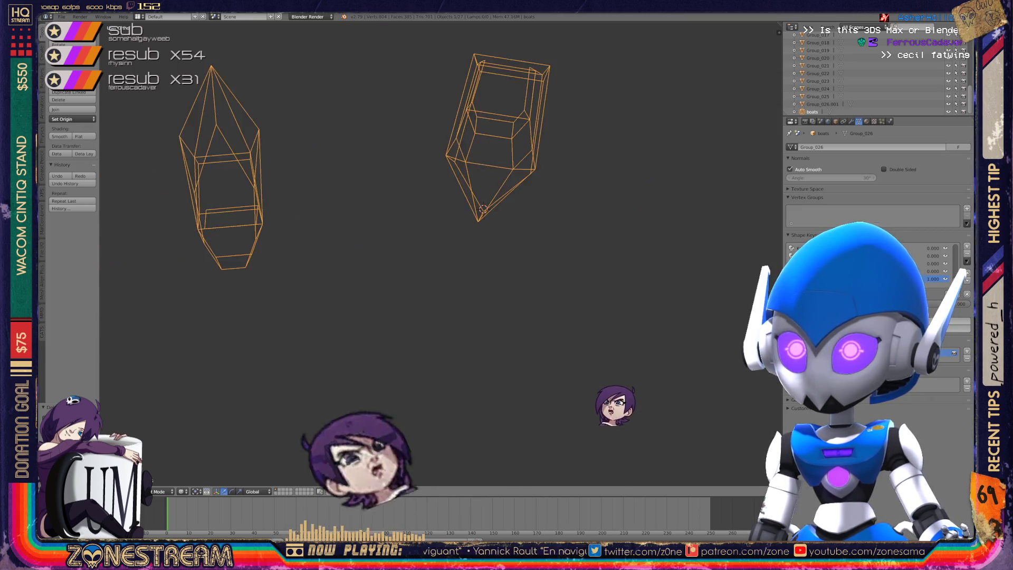
mouse_move(616, 381)
middle_mouse_down()
mouse_move(607, 232)
mouse_move(580, 206)
mouse_move(485, 175)
mouse_move(475, 190)
middle_mouse_up()
scroll(606, 232, "down", 4)
scroll(401, 211, "up", 4)
scroll(401, 211, "up", 2)
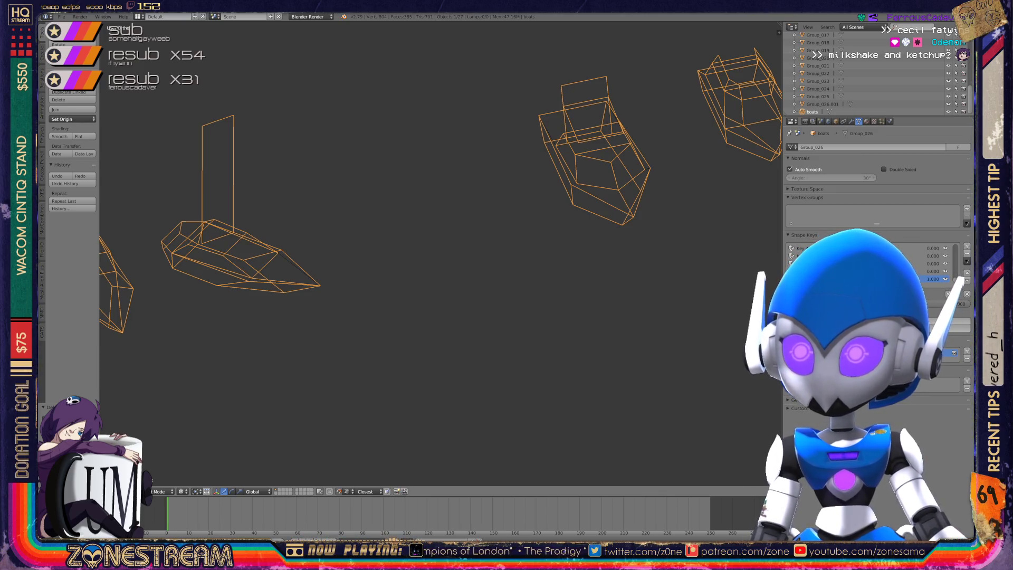
key("a")
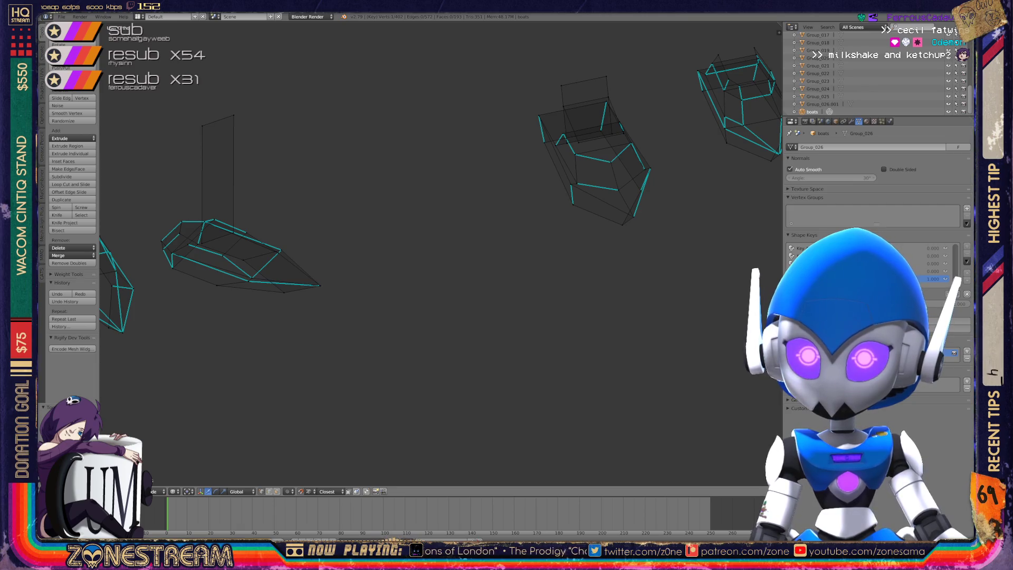
key("a")
key("a")
key("a")
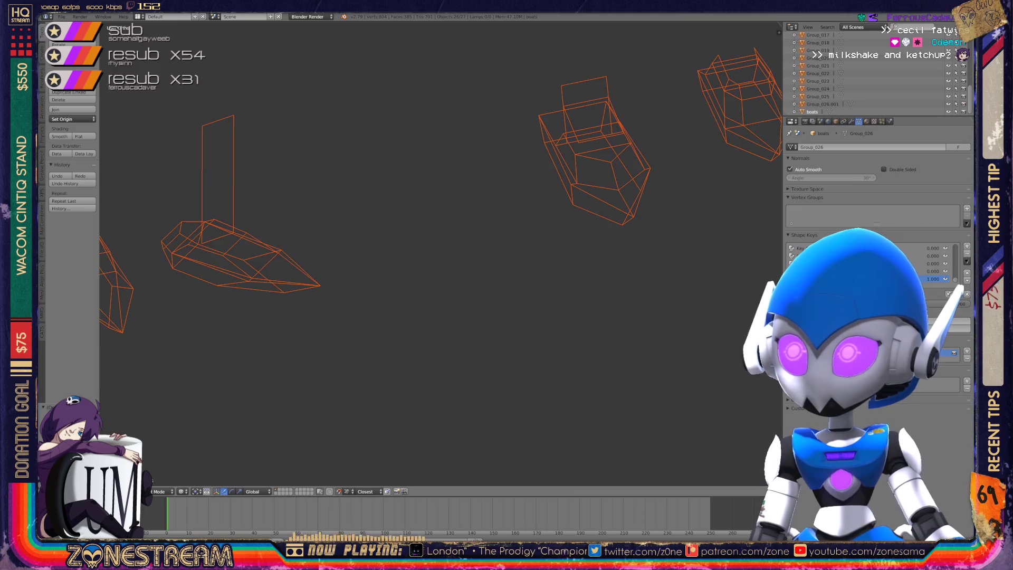
key("x")
key("Return")
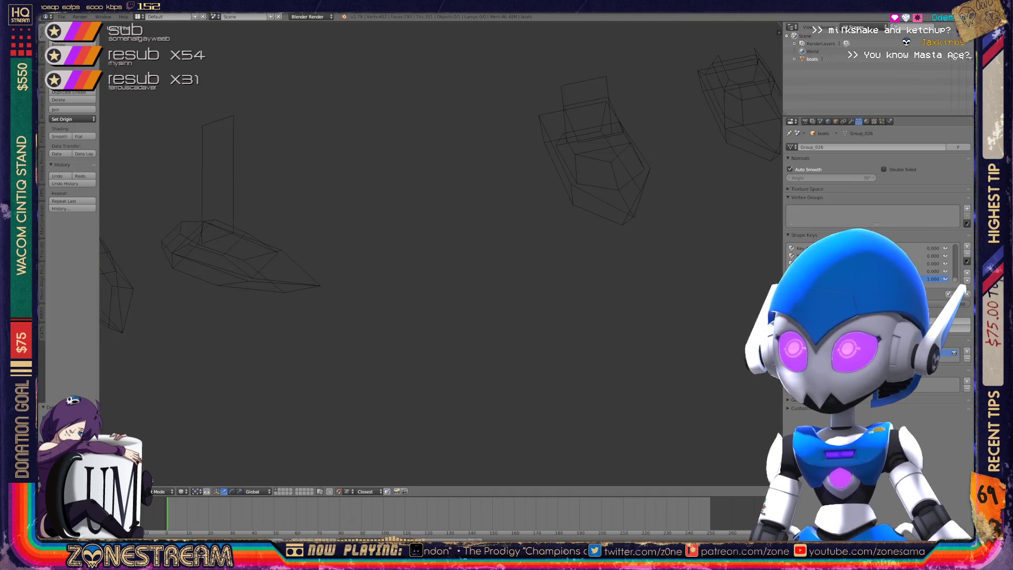
left_click(857, 27)
left_click(865, 129)
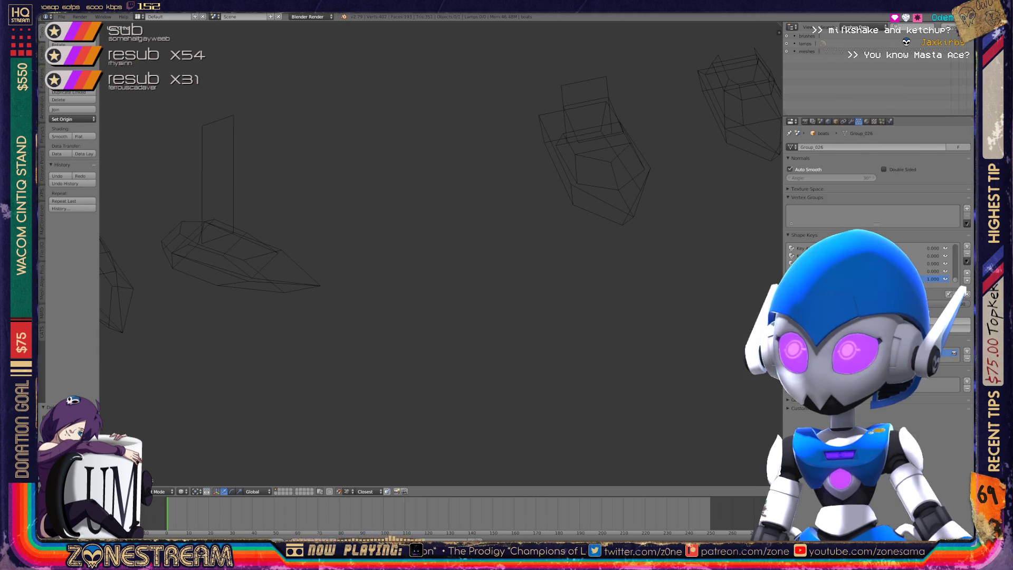
Purge unused orphan materials, textures and images repeatedly until nothing remains.
left_click(948, 28)
left_click(948, 31)
left_click(948, 27)
left_click(948, 31)
left_click(948, 28)
left_click(948, 31)
left_click(949, 27)
left_click(949, 31)
left_click(948, 28)
left_click(949, 31)
Switch the Outliner display back to All Scenes.
left_click(864, 27)
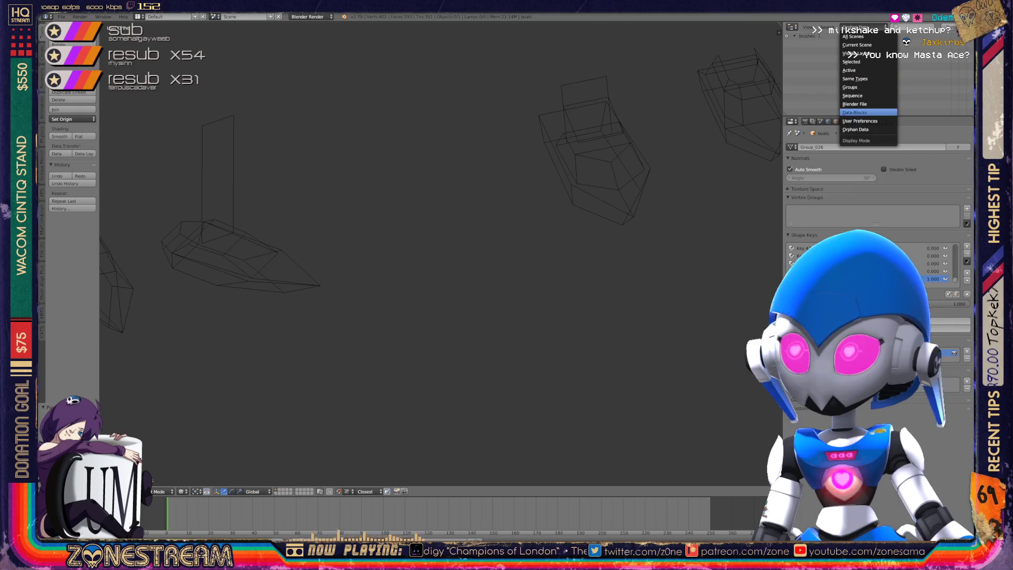
left_click(853, 37)
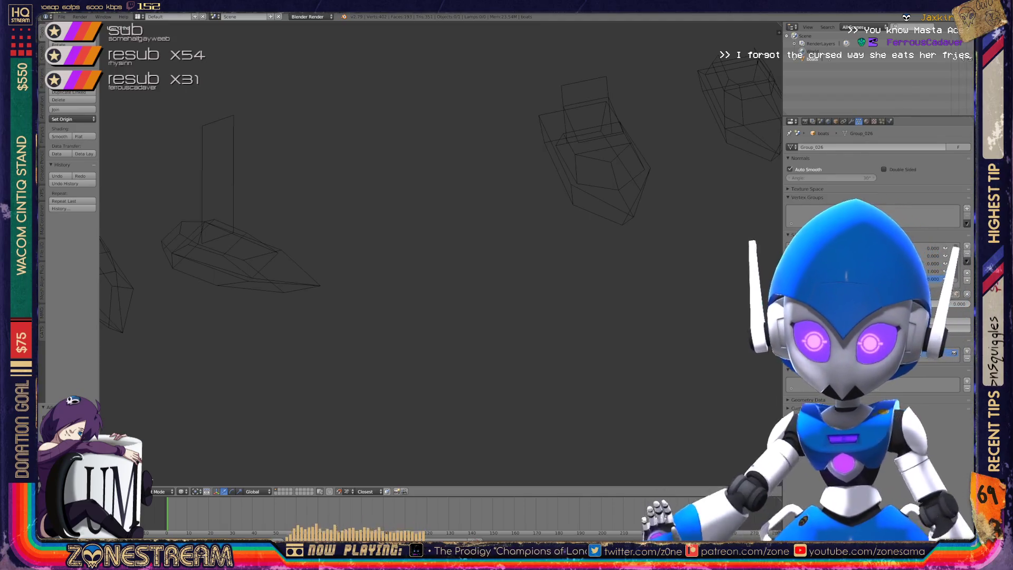
left_click(62, 16)
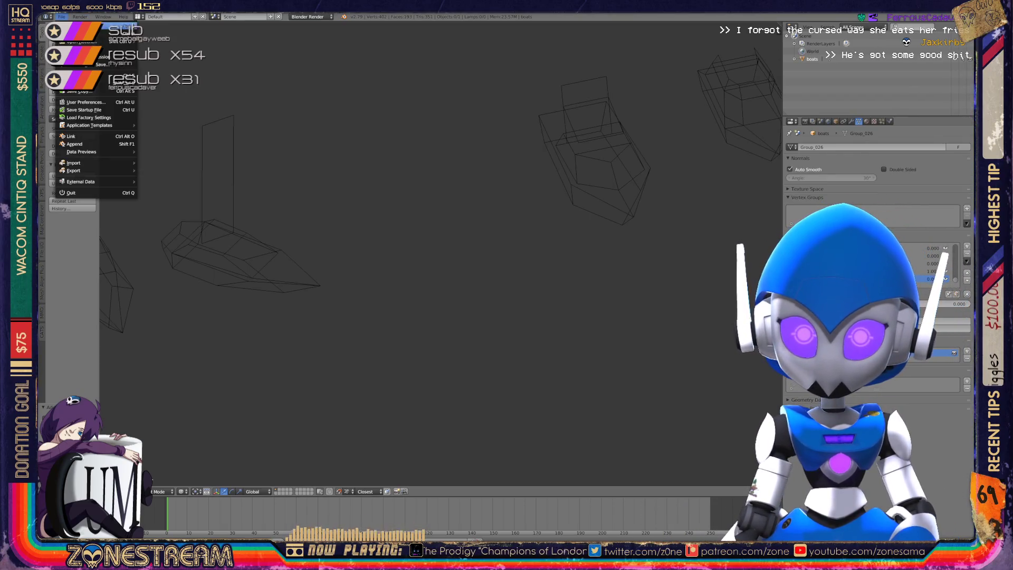
Import 01175.obj from the poly-testfix folder as a Wavefront OBJ and frame it.
mouse_move(89, 162)
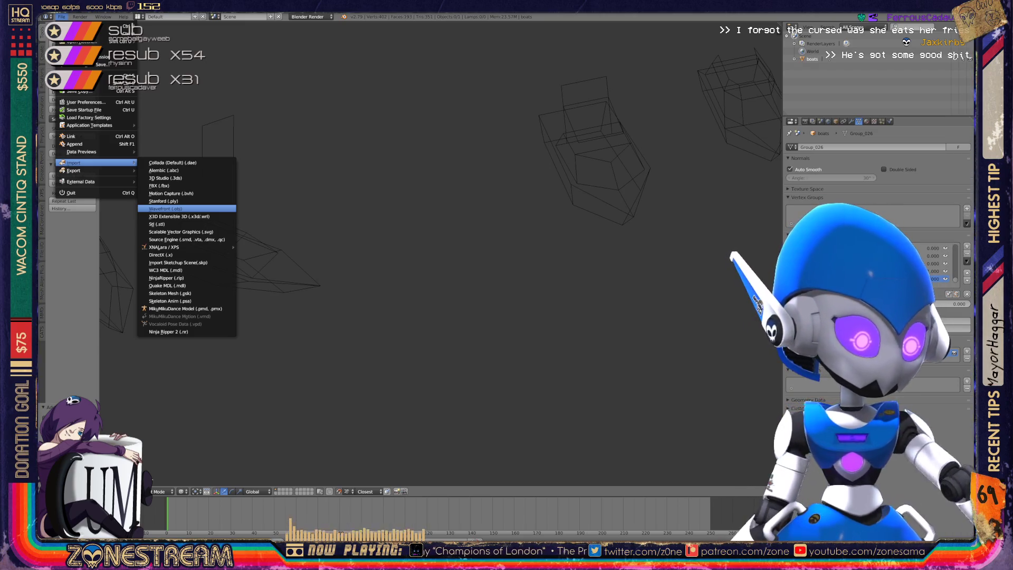
left_click(165, 208)
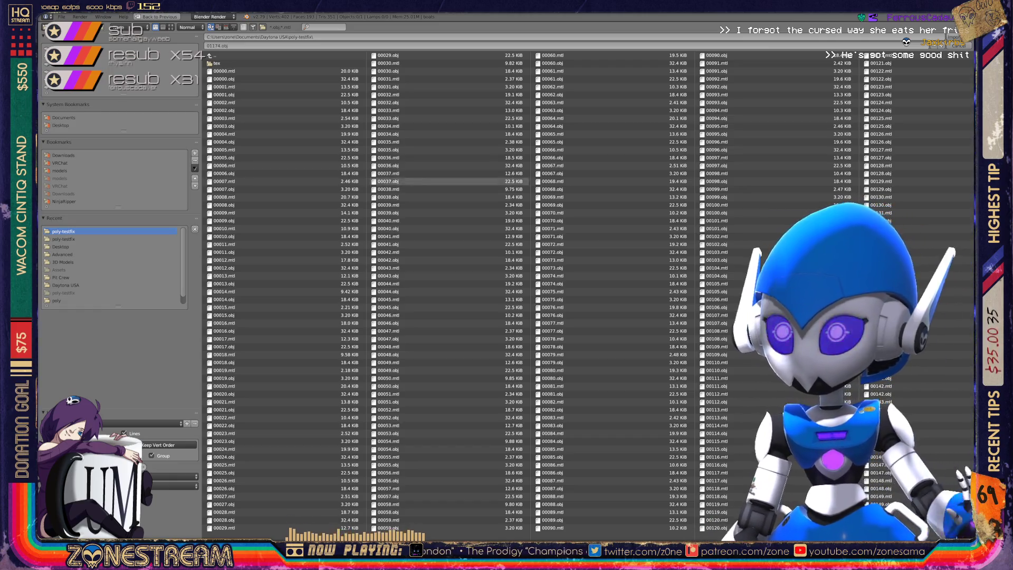
scroll(580, 426, "right", 1)
scroll(547, 292, "down", 10)
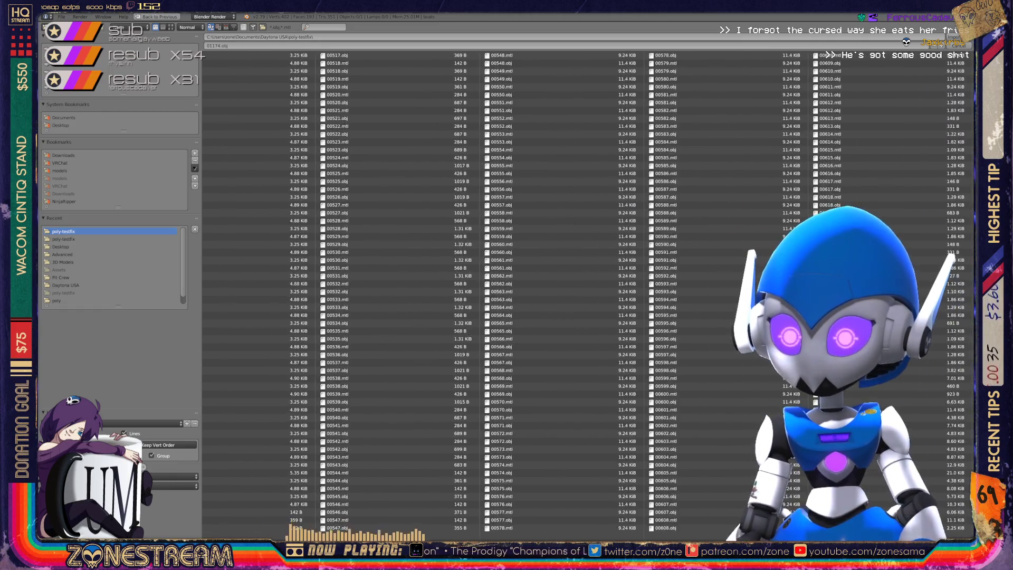
scroll(546, 291, "down", 6)
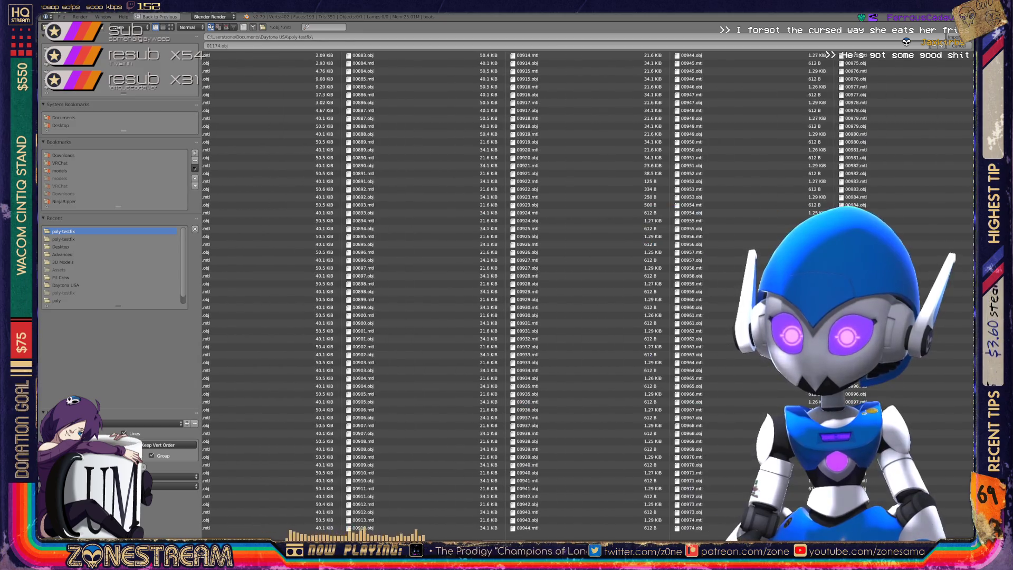
scroll(547, 291, "down", 2)
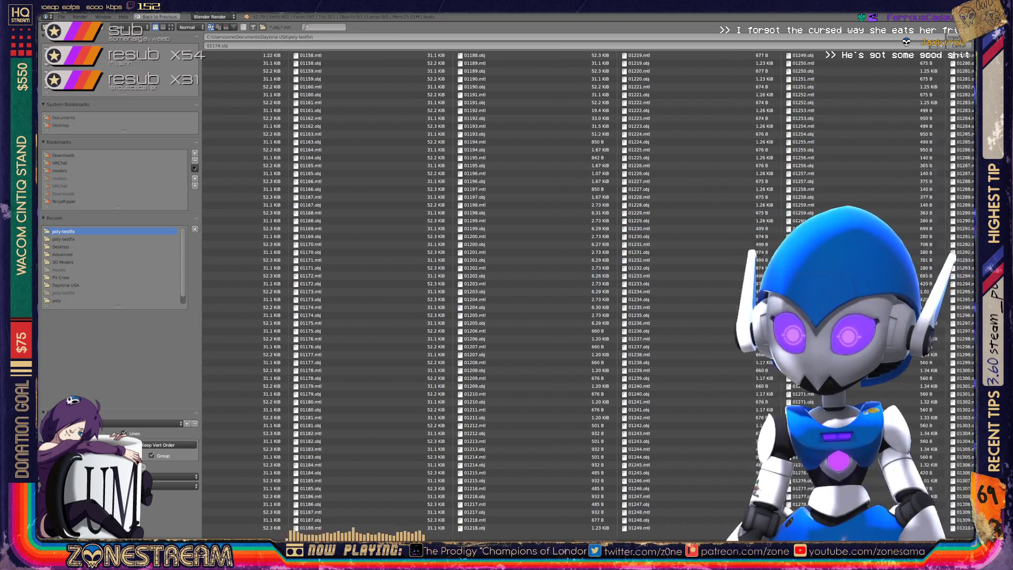
scroll(527, 426, "up", 2)
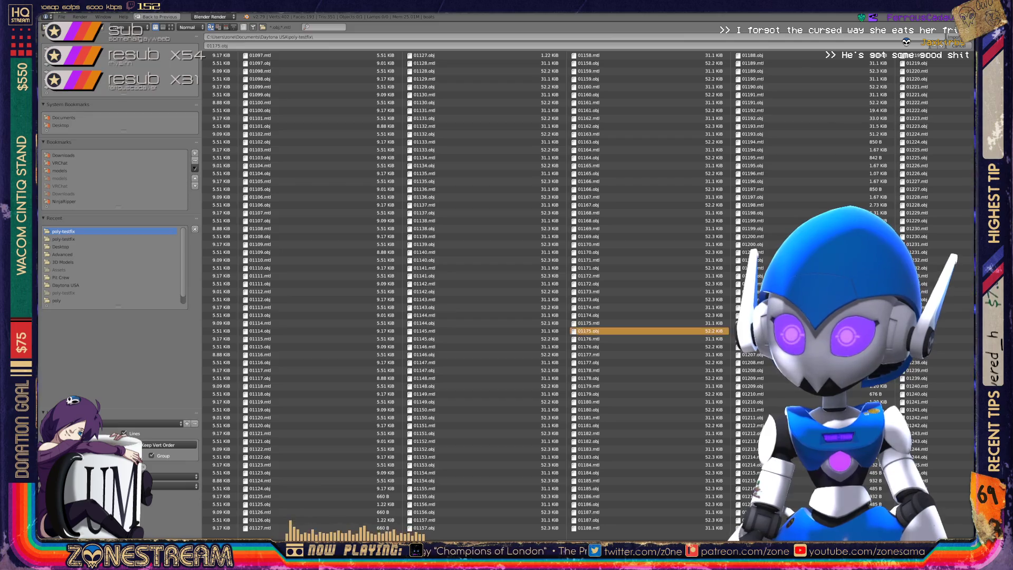
double_click(588, 331)
scroll(871, 74, "down", 5)
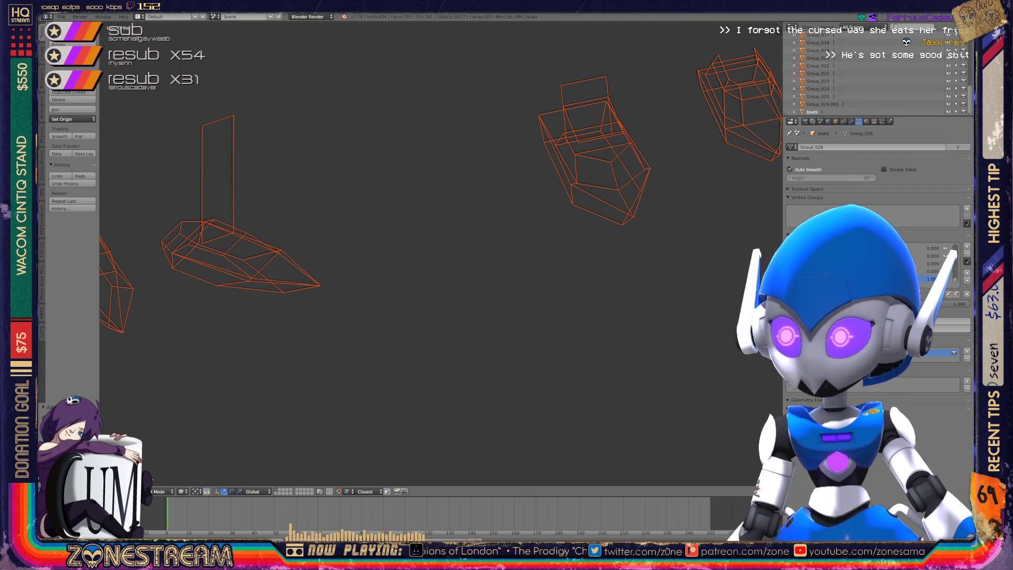
key("KP_Decimal")
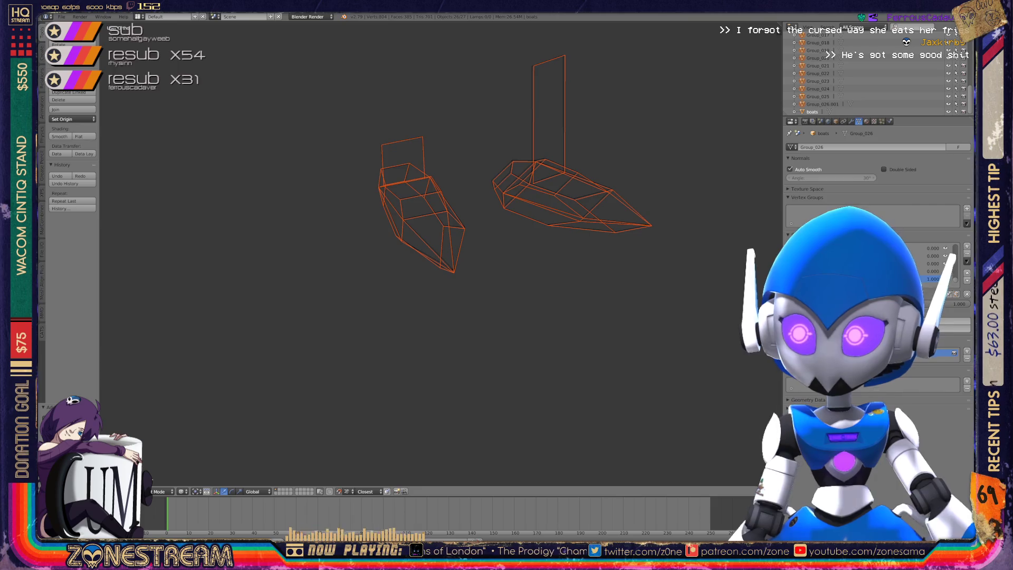
Select the boats mesh and enter Edit Mode.
left_click(822, 103)
left_click(812, 112)
key("Tab")
Pull the tip vertex and a neighbouring vertex down onto the cyan reference.
scroll(437, 259, "up", 5)
scroll(437, 258, "up", 4)
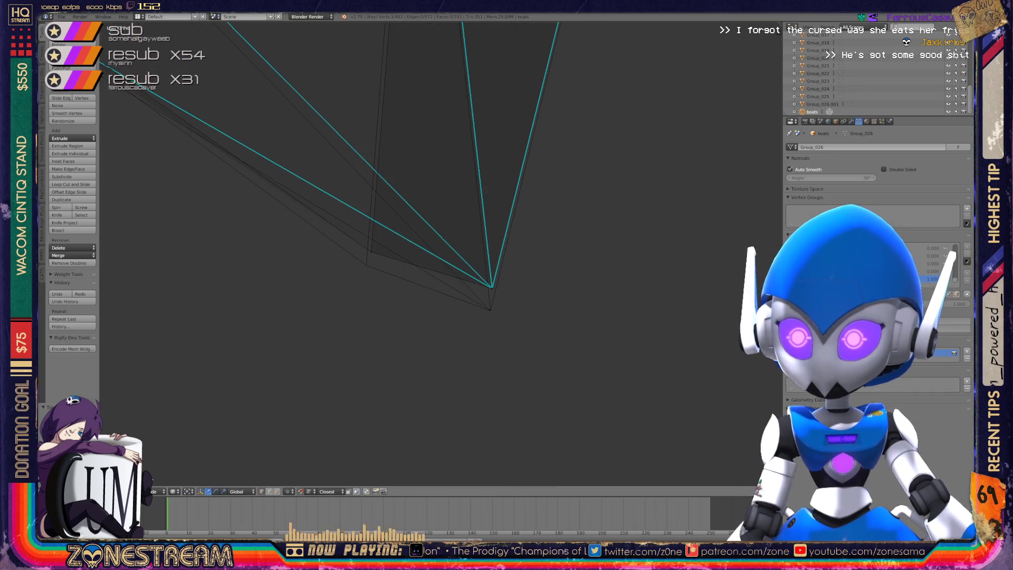
right_click(491, 287)
left_click_drag(491, 287, 490, 310)
right_click(371, 251)
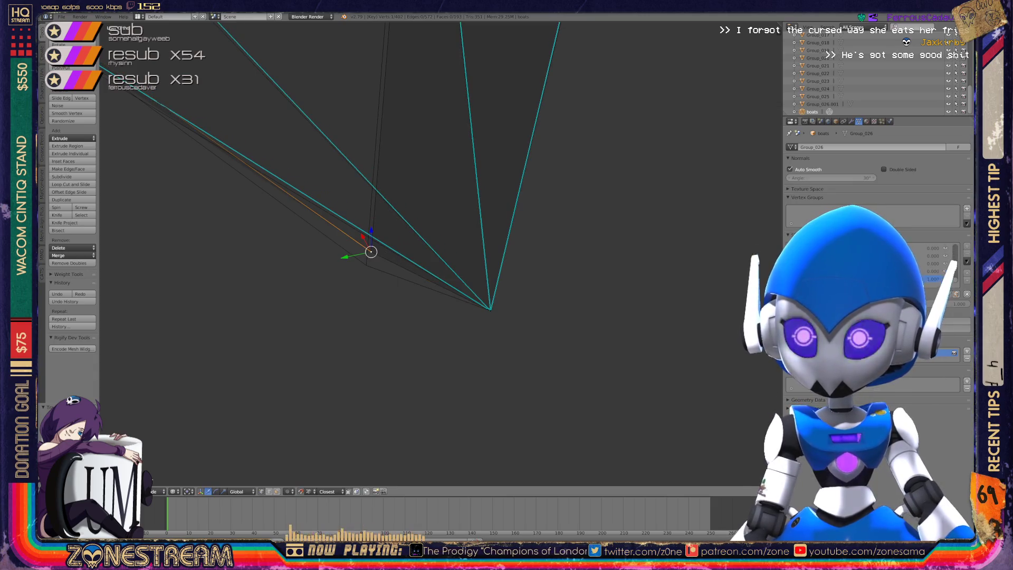
left_click_drag(369, 249, 361, 266)
scroll(378, 262, "down", 1)
middle_click_drag(378, 262, 454, 240)
key("KP_Decimal")
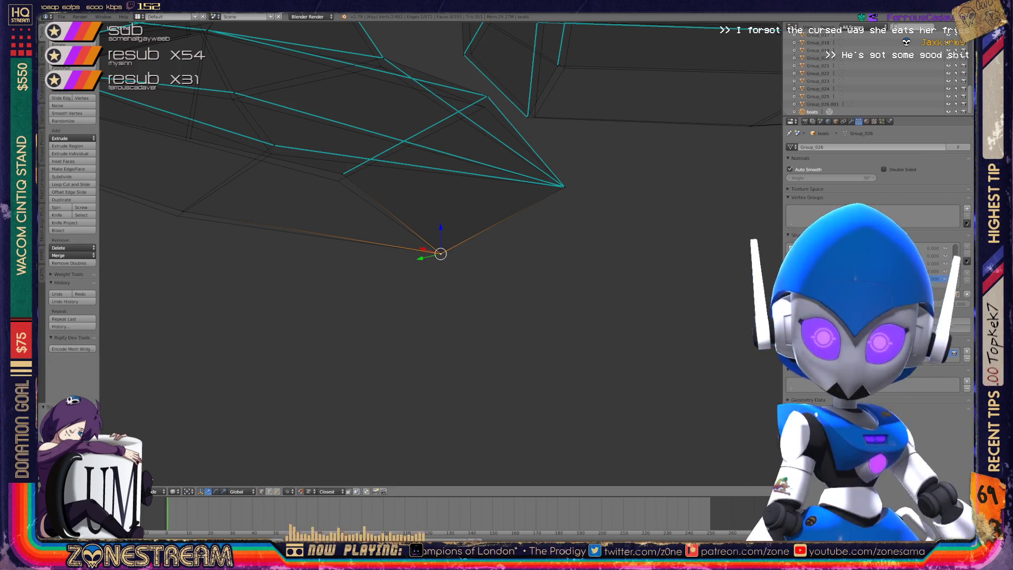
Align the edge-junction vertex and the next left vertex onto the reference edges.
scroll(292, 129, "up", 3)
right_click(379, 207)
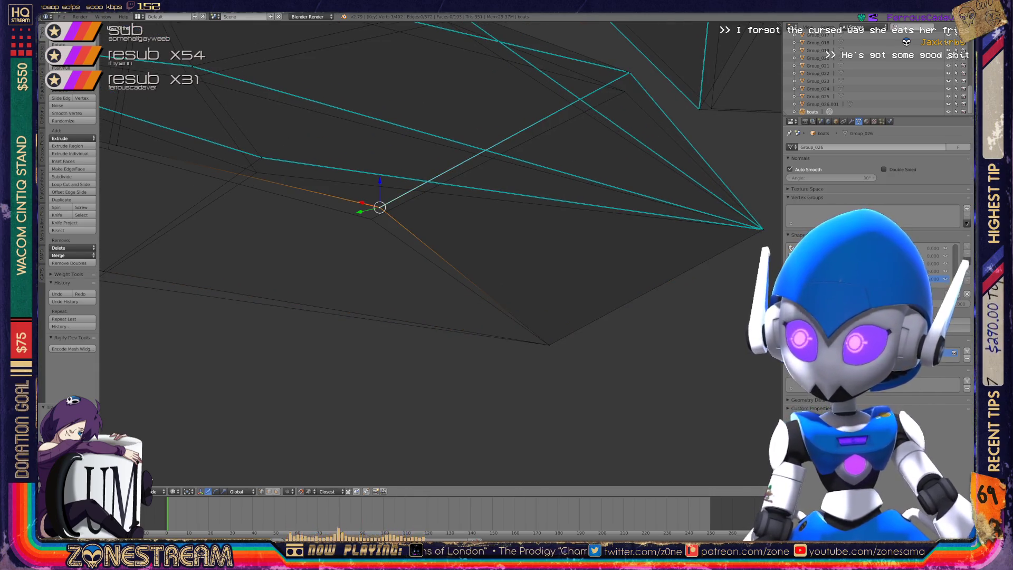
key("g")
left_click(371, 218)
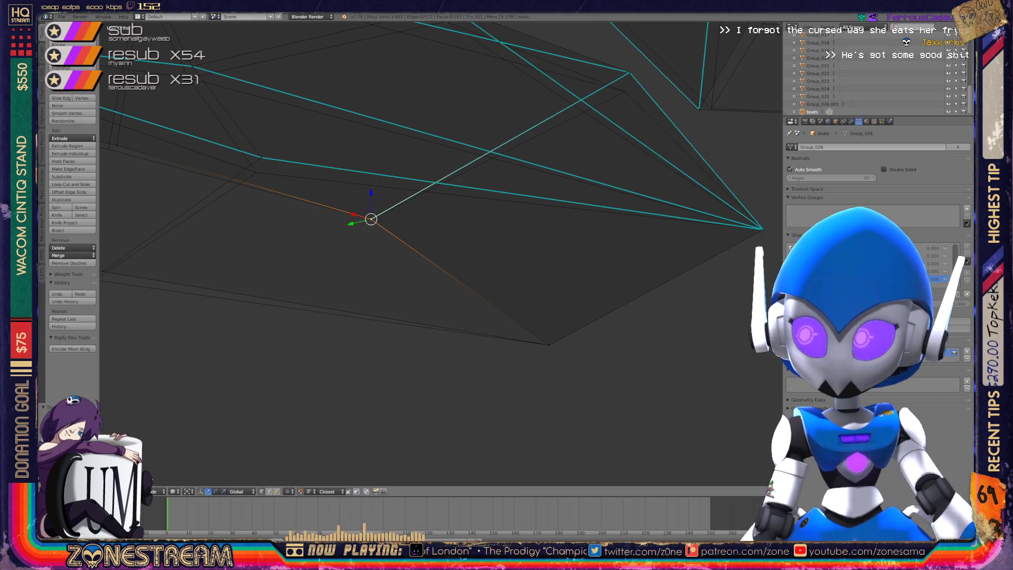
middle_click_drag(371, 218, 526, 214, "shift")
right_click(257, 266)
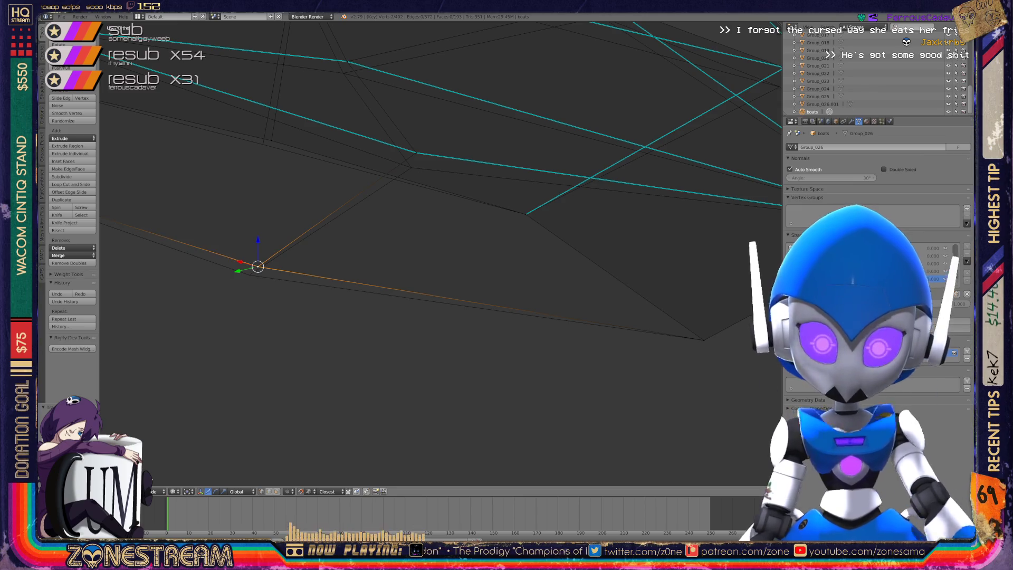
key("g")
left_click(249, 274)
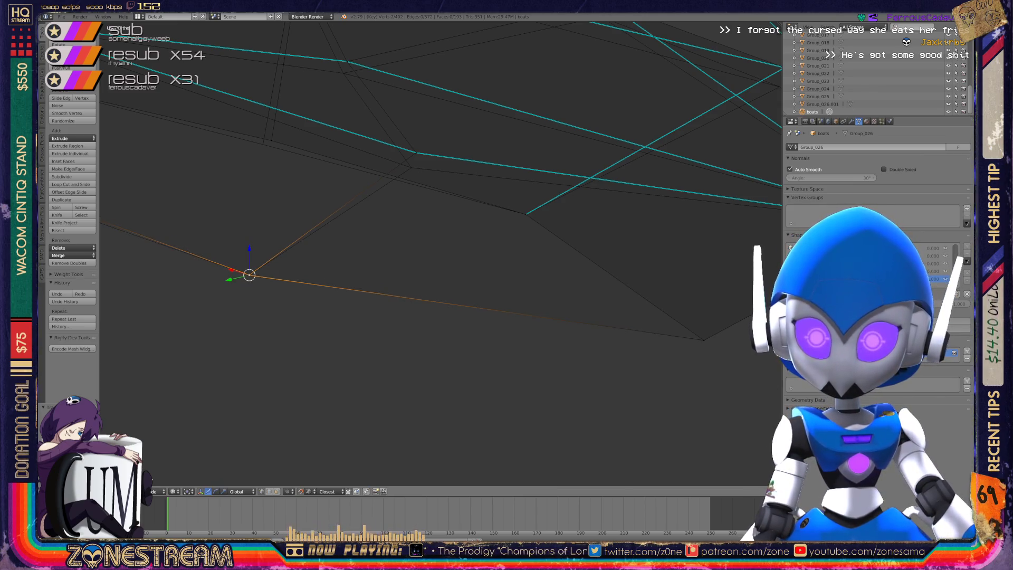
mouse_move(249, 275)
middle_mouse_down()
mouse_move(199, 352)
mouse_move(366, 231)
middle_mouse_up()
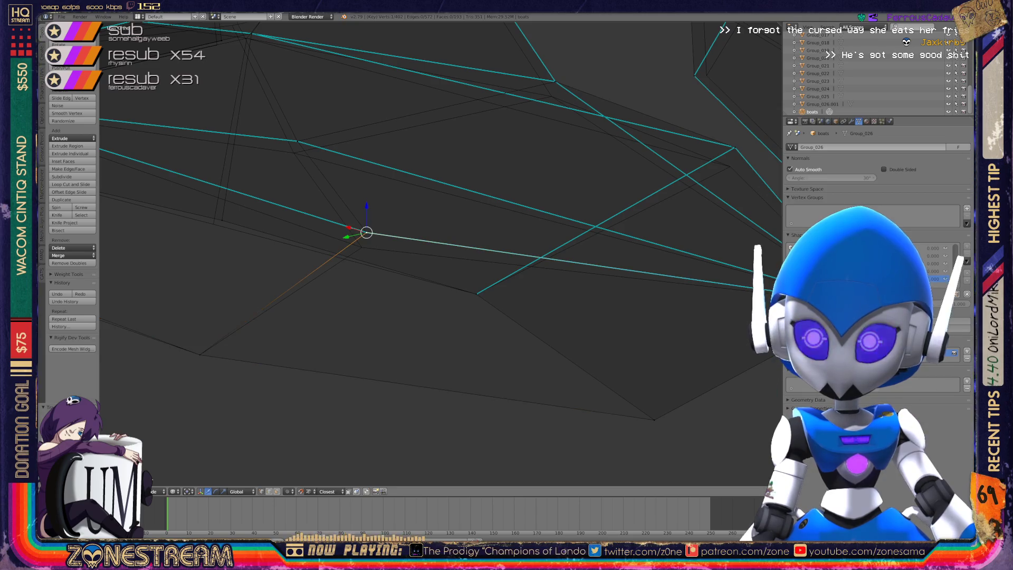
Nudge two more vertices along the edge slightly lower to match the reference.
key("g")
key("Return")
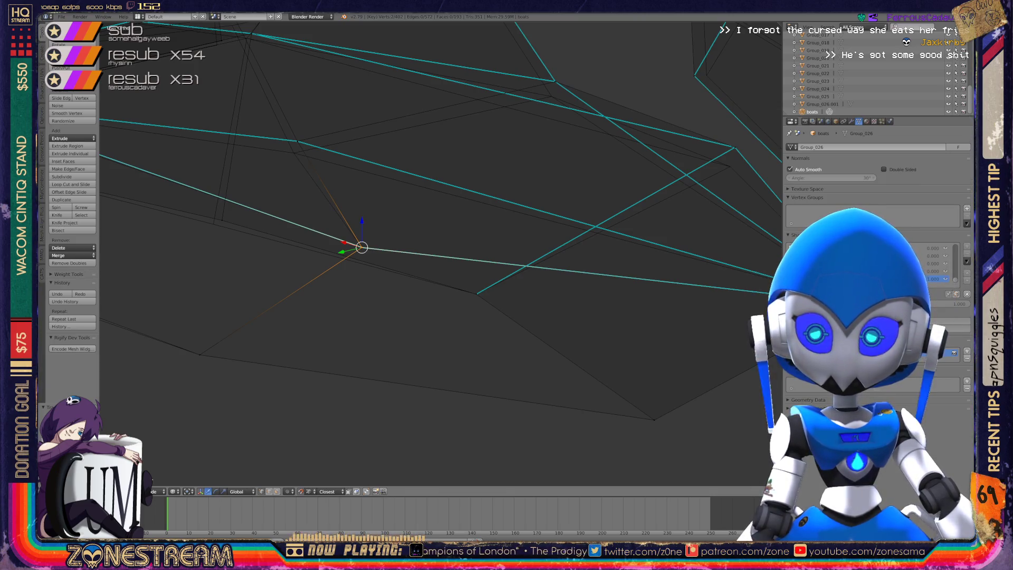
mouse_move(422, 263)
middle_mouse_down()
mouse_move(454, 227)
mouse_move(433, 253)
mouse_move(458, 240)
mouse_move(437, 259)
middle_mouse_up()
right_click(429, 189)
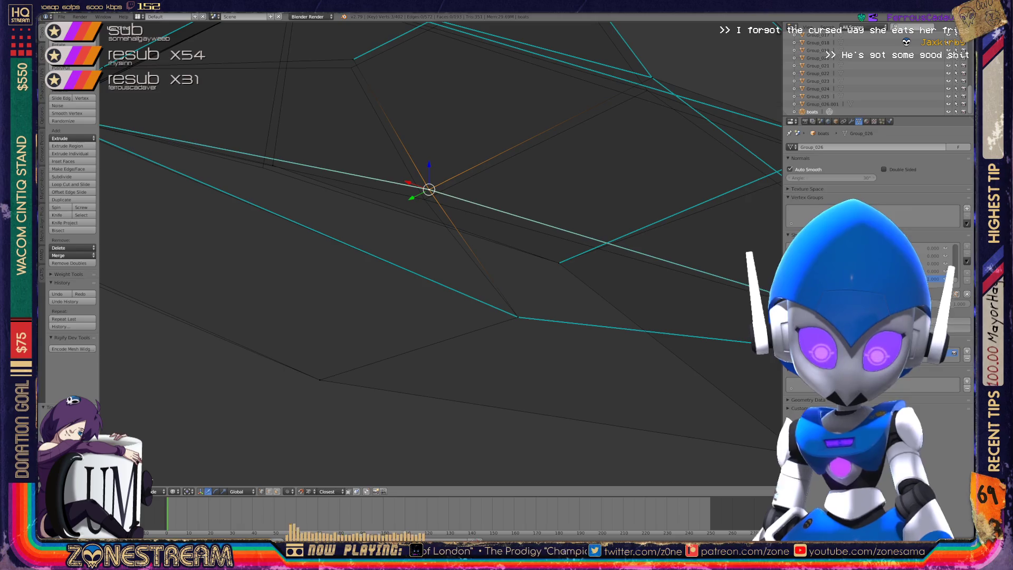
key("g")
key("Return")
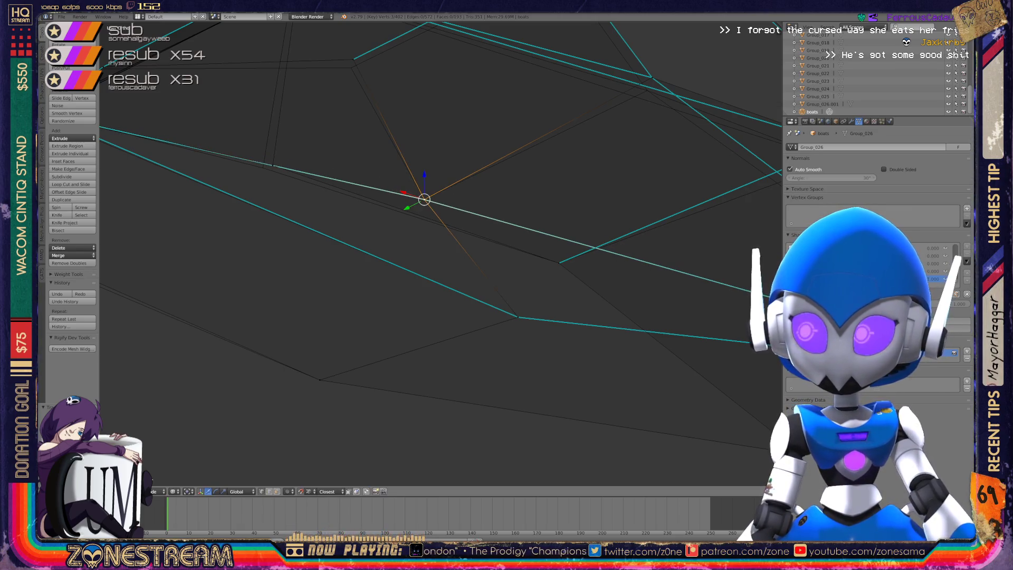
middle_click_drag(422, 238, 640, 264, "shift")
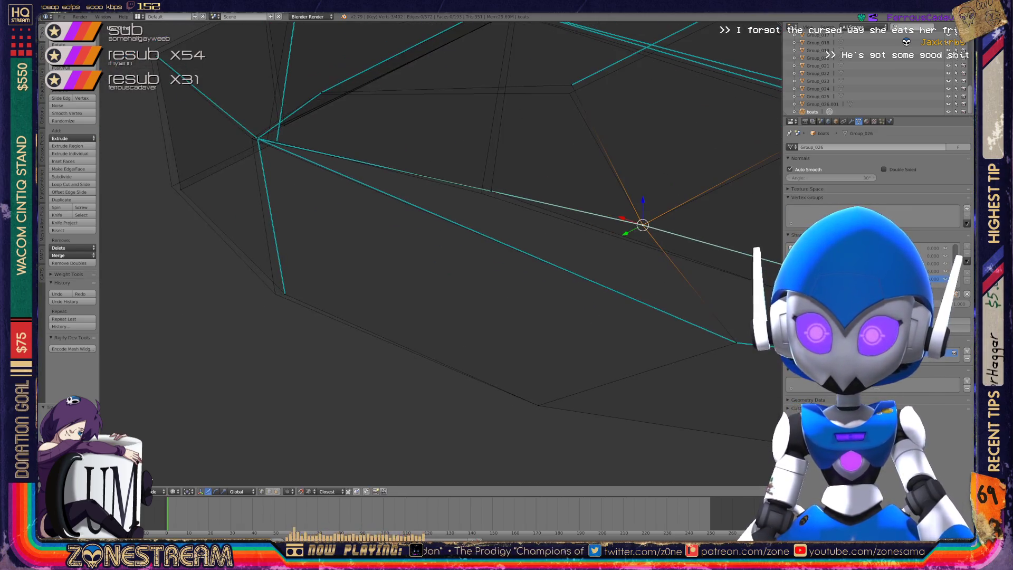
Drag the vertex near the left junction up-left onto the reference corner.
middle_click_drag(475, 238, 486, 284)
right_click(336, 298)
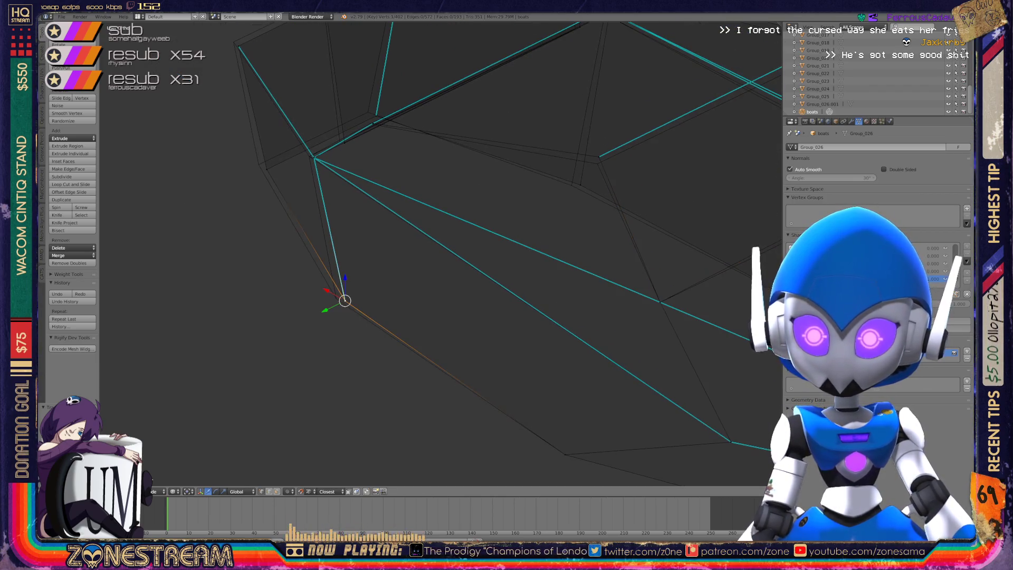
key("ctrl+space")
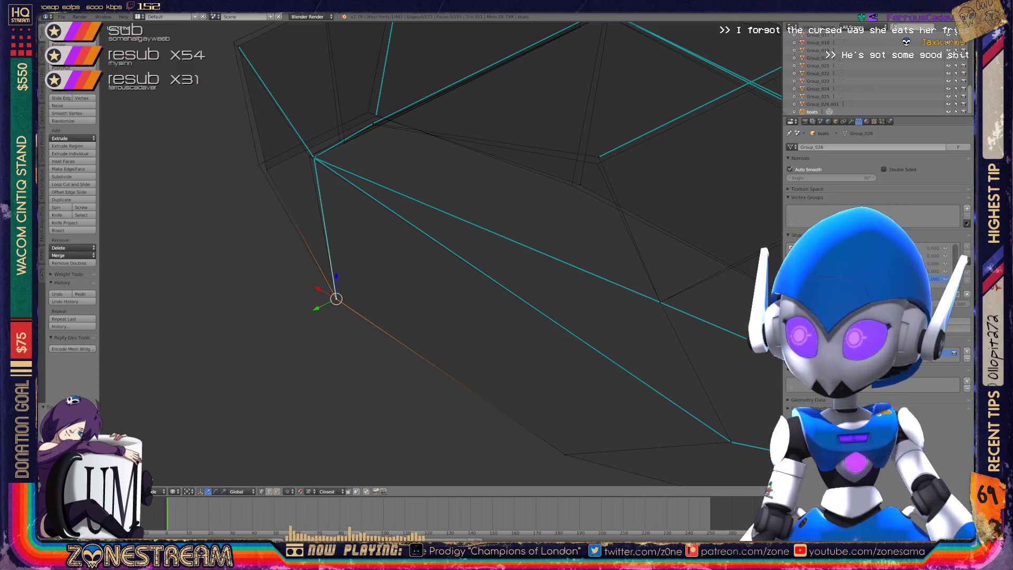
middle_click_drag(485, 285, 490, 311)
right_click(336, 239)
key("a")
right_click(310, 241)
right_click(289, 251)
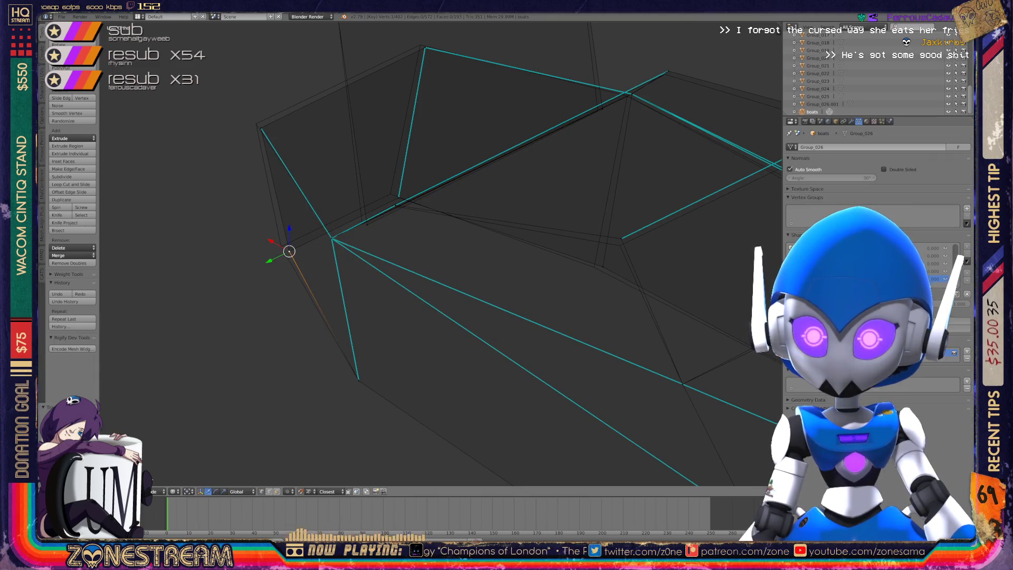
left_click_drag(289, 251, 281, 246)
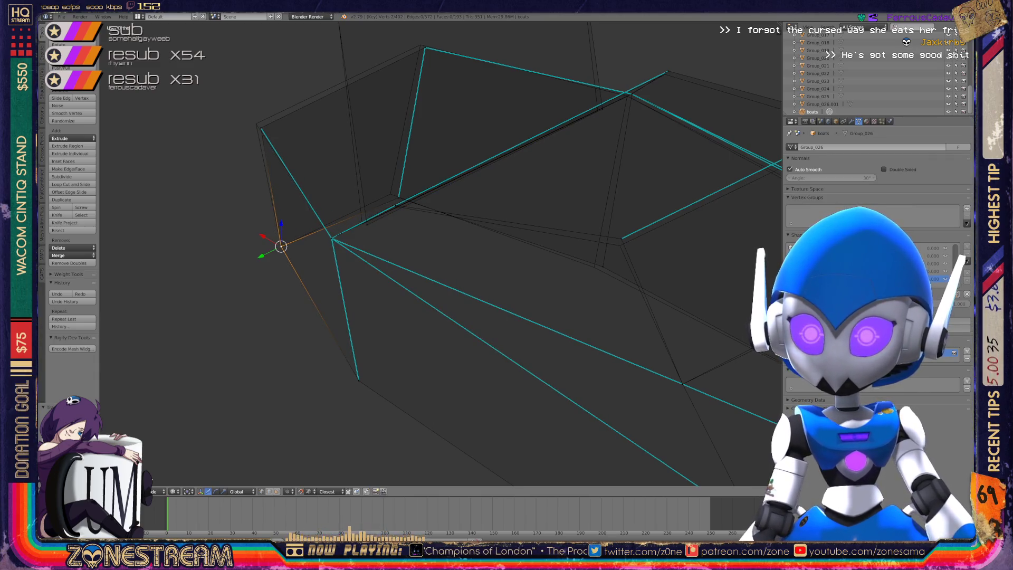
Move the lower vertex and the upper corner vertex slightly left with G.
right_click(362, 223)
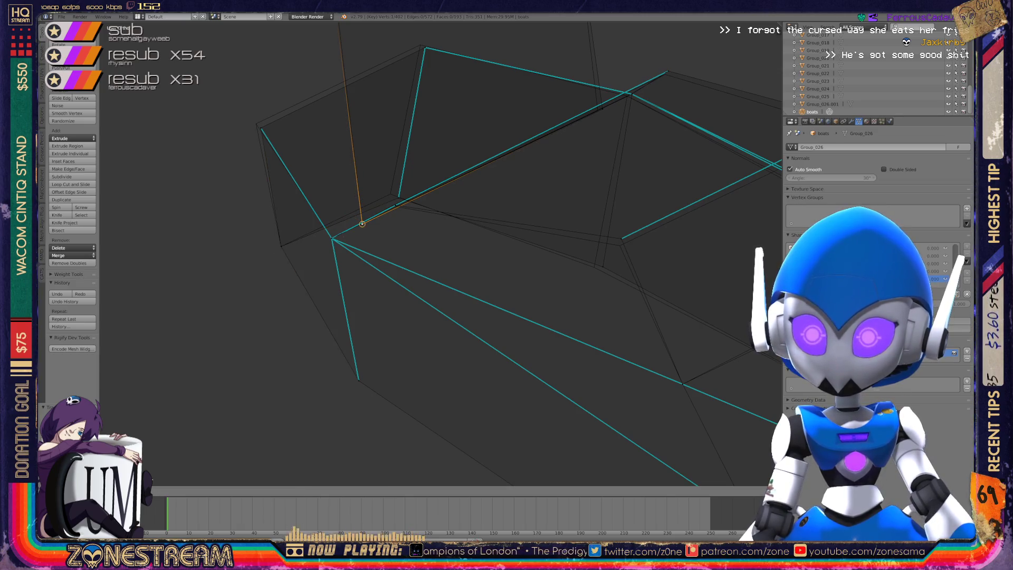
right_click(257, 124)
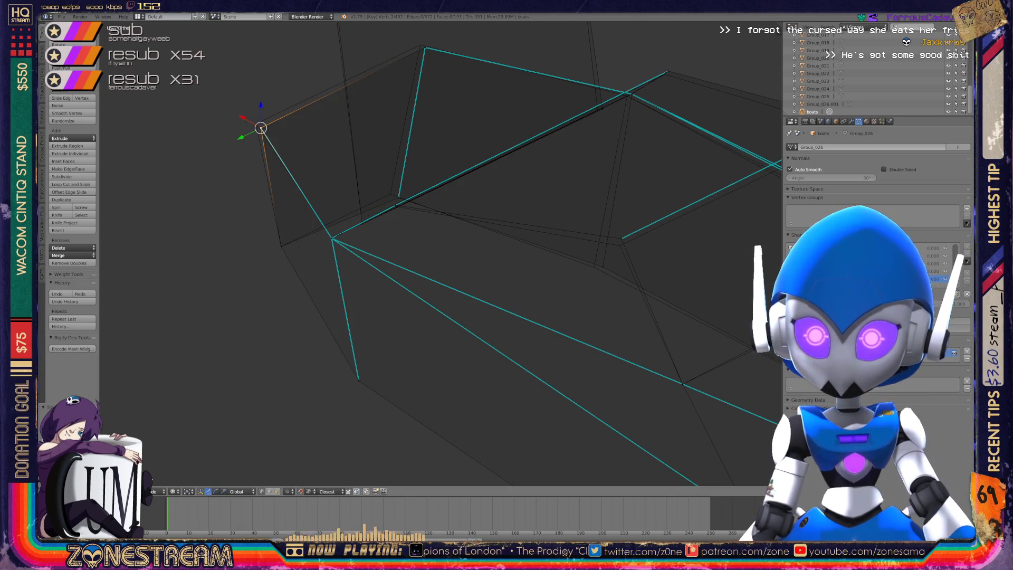
middle_click_drag(421, 264, 369, 290)
right_click(279, 278)
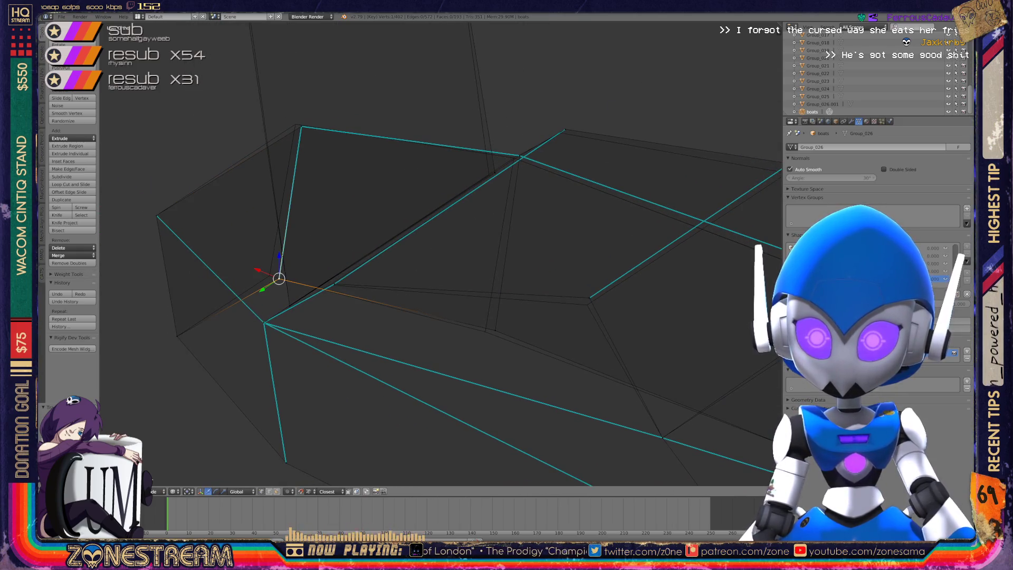
key("g")
key("Return")
right_click(302, 126)
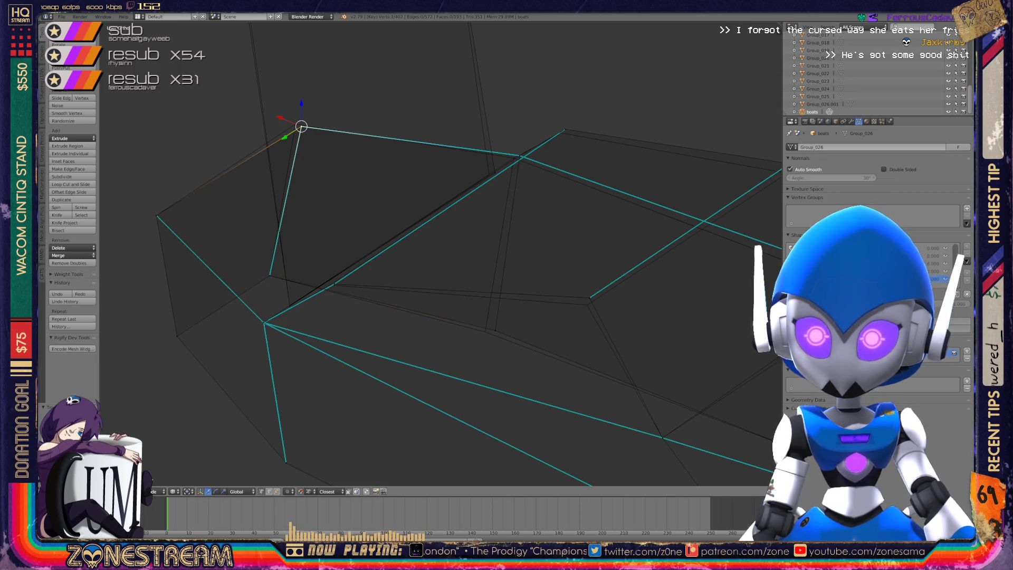
key("g")
key("Return")
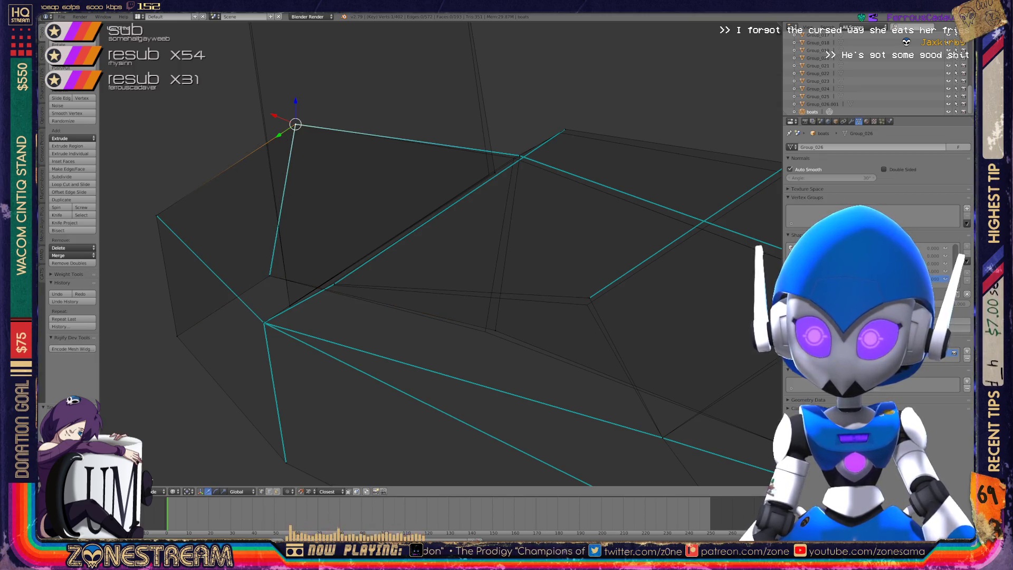
Inspect the overlapping vertices at the 3D cursor, then nudge the top-right corner vertex down.
middle_click_drag(495, 330, 404, 274, "shift")
right_click(404, 274)
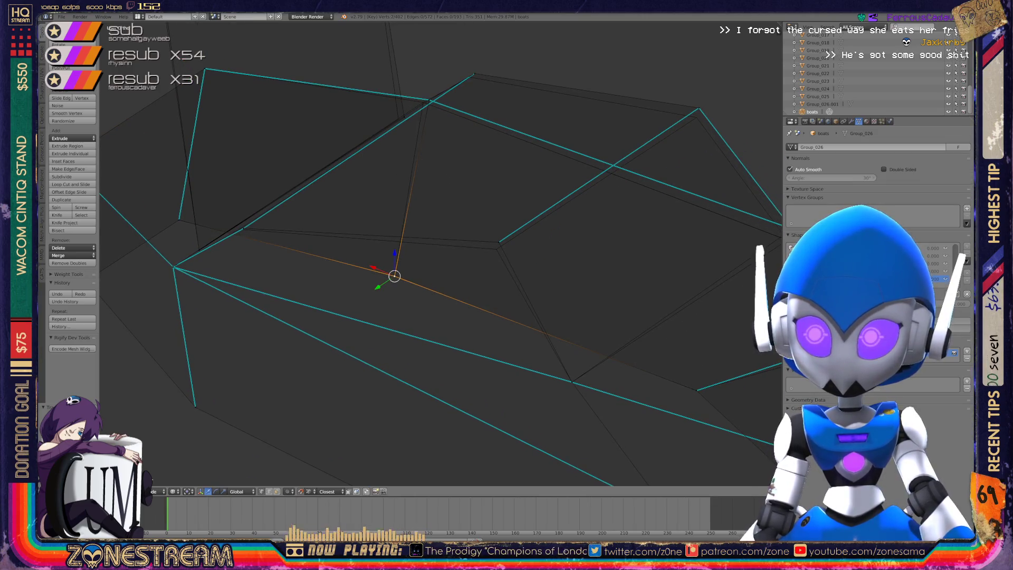
right_click(499, 242)
right_click(498, 241)
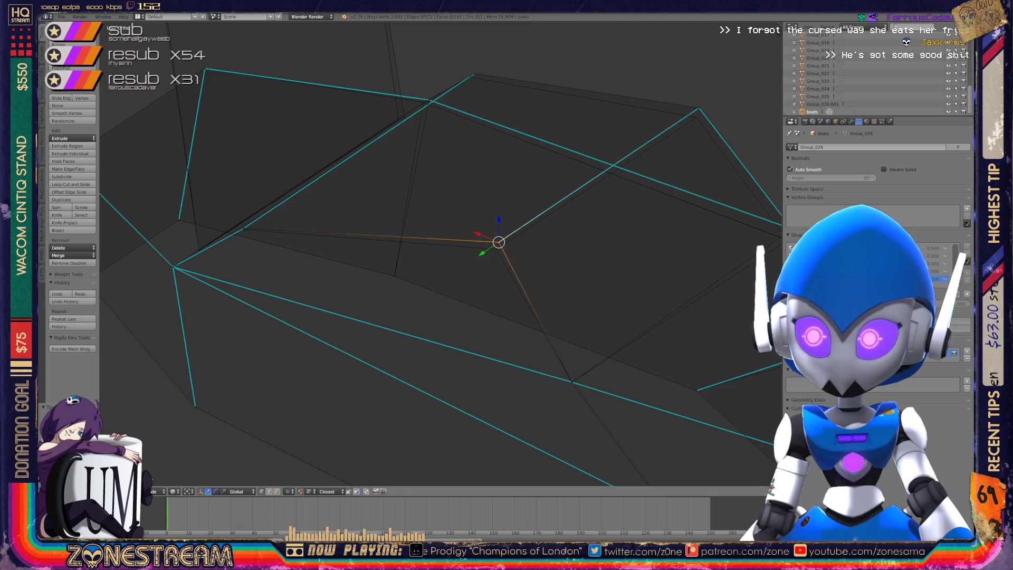
right_click(496, 247, "shift")
key("a")
right_click(699, 109)
left_click_drag(699, 109, 696, 118)
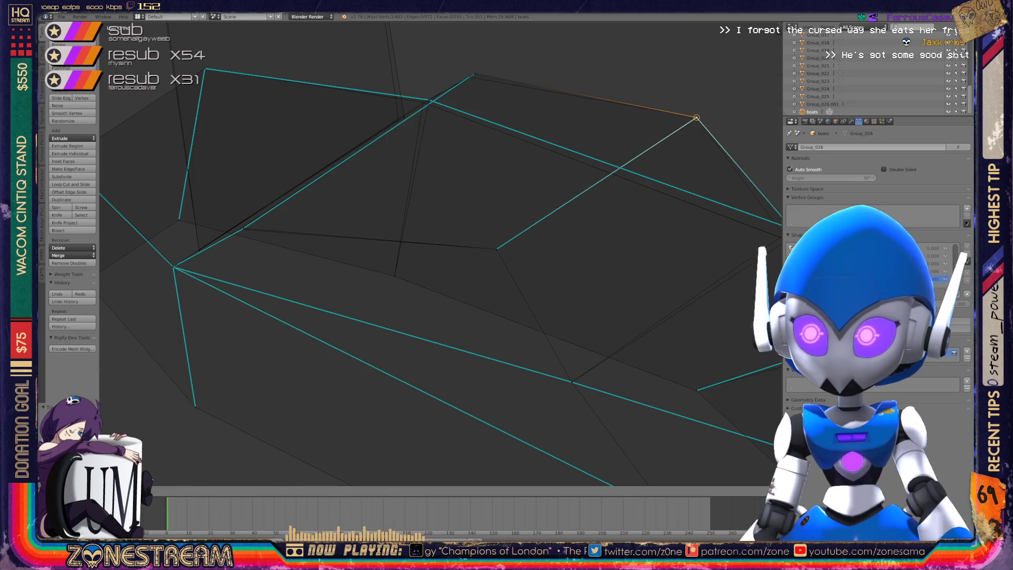
Shift the vertex above the edge junction right and pull it up onto the peak corner.
right_click(474, 73)
key("g")
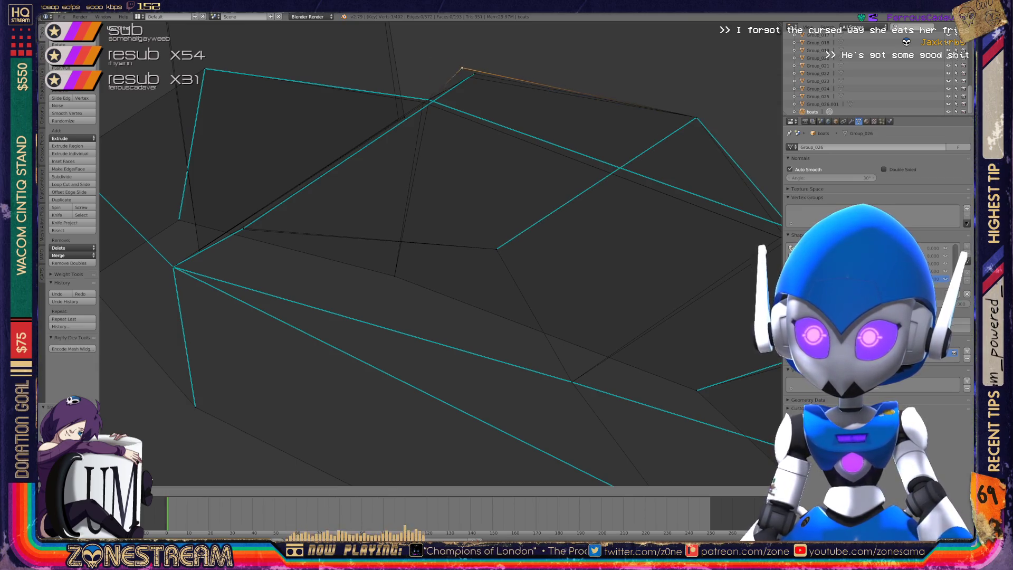
right_click(430, 101, "shift")
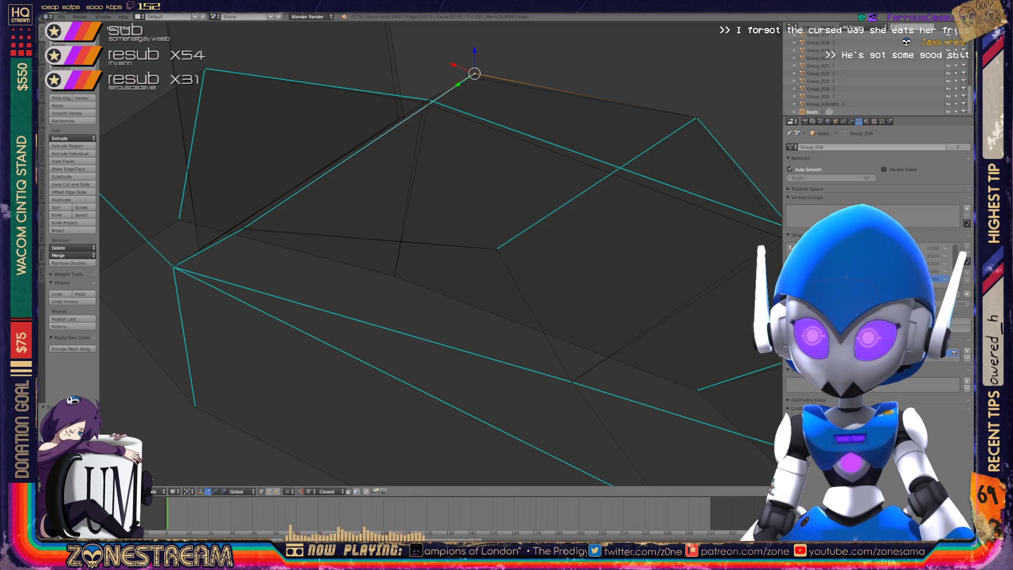
mouse_move(437, 253)
middle_mouse_down()
mouse_move(507, 243)
mouse_move(475, 264)
mouse_move(438, 237)
middle_mouse_up()
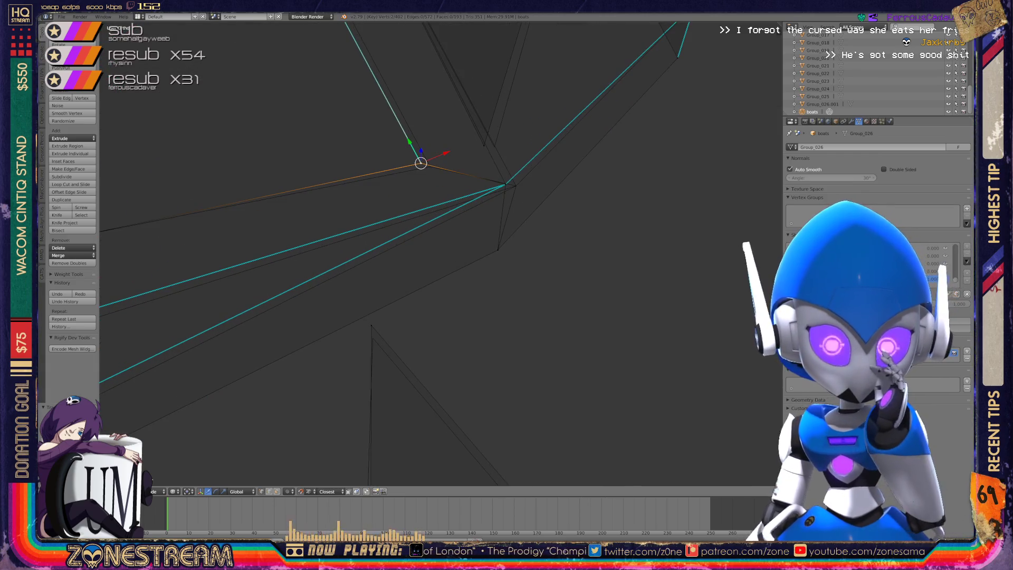
middle_click_drag(438, 238, 445, 241)
right_click(484, 146)
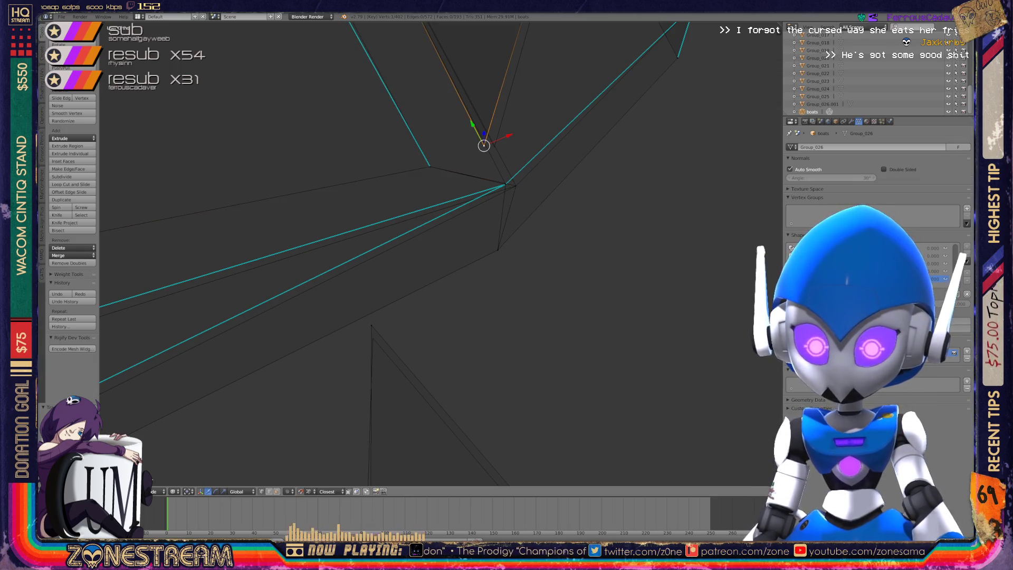
mouse_move(483, 145)
left_mouse_down()
mouse_move(494, 147)
mouse_move(505, 184)
left_mouse_up()
scroll(435, 253, "down", 4)
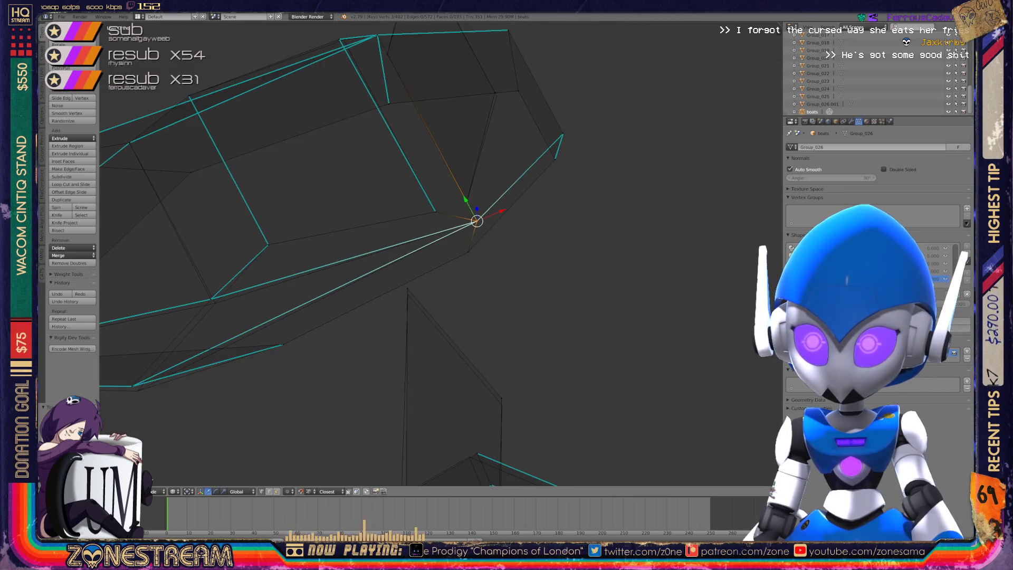
left_click_drag(477, 220, 495, 94)
middle_click_drag(495, 94, 537, 207, "shift")
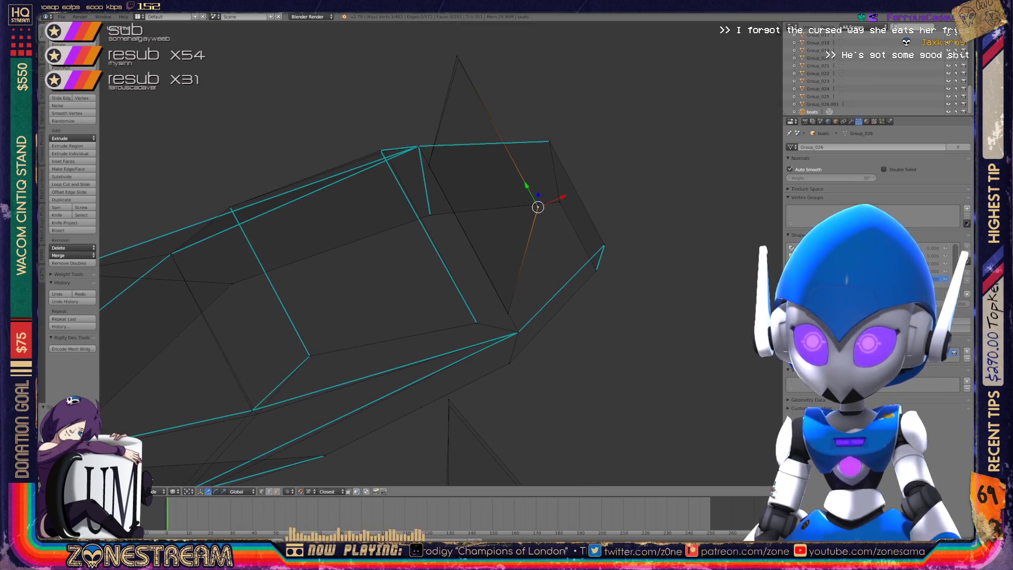
mouse_move(538, 207)
left_mouse_down()
mouse_move(452, 46)
mouse_move(459, 68)
mouse_move(459, 56)
left_mouse_up()
At the pointed tip, lower the middle ridge vertex and move the ridge junction vertices into place.
middle_click_drag(459, 158, 570, 56, "shift")
middle_click_drag(435, 253, 401, 222)
middle_click_drag(454, 242, 470, 225)
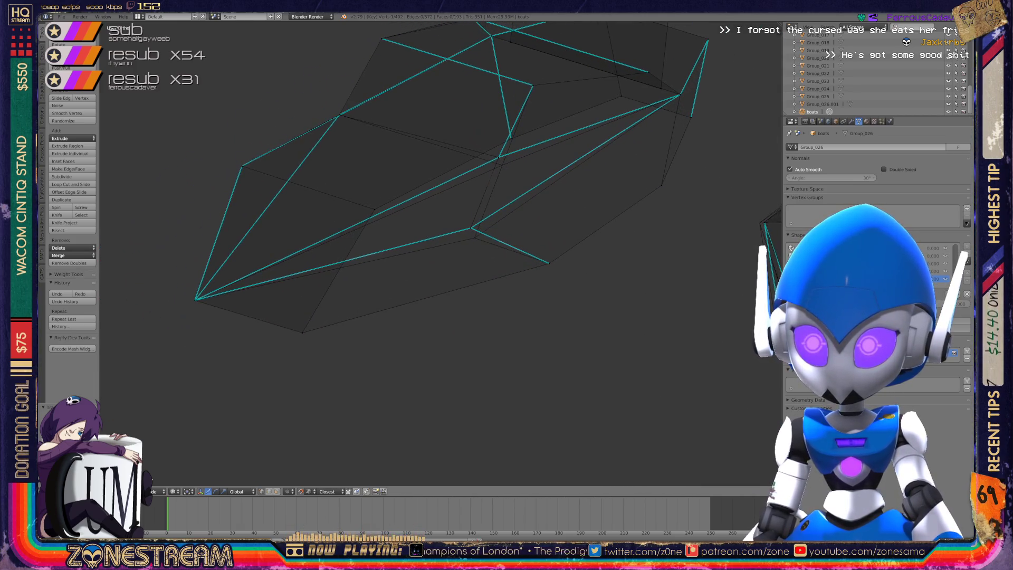
left_click(470, 227)
left_click_drag(470, 228, 475, 238)
left_click(499, 156)
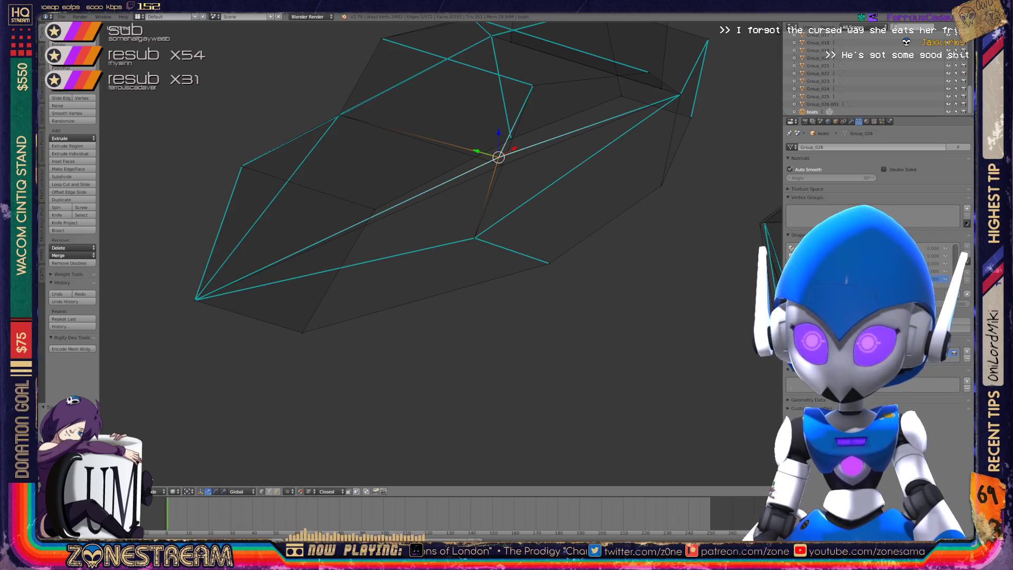
left_click(372, 213, "shift")
key("g")
key("Return")
Return to Object Mode and orbit around both meshes to compare them.
key("Tab")
scroll(422, 237, "down", 5)
middle_click_drag(422, 263, 264, 264)
middle_click_drag(369, 263, 311, 248)
scroll(401, 211, "up", 5)
Adjust one more corner vertex of the part, then return to Object Mode with both parts centred.
key("Tab")
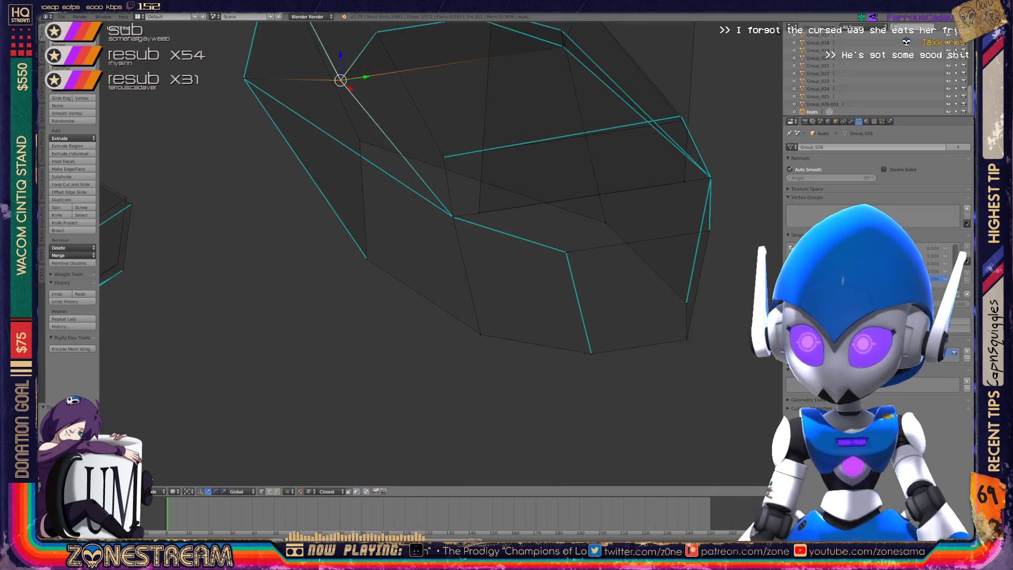
middle_click_drag(401, 211, 383, 223)
scroll(401, 211, "up", 4)
right_click(546, 199)
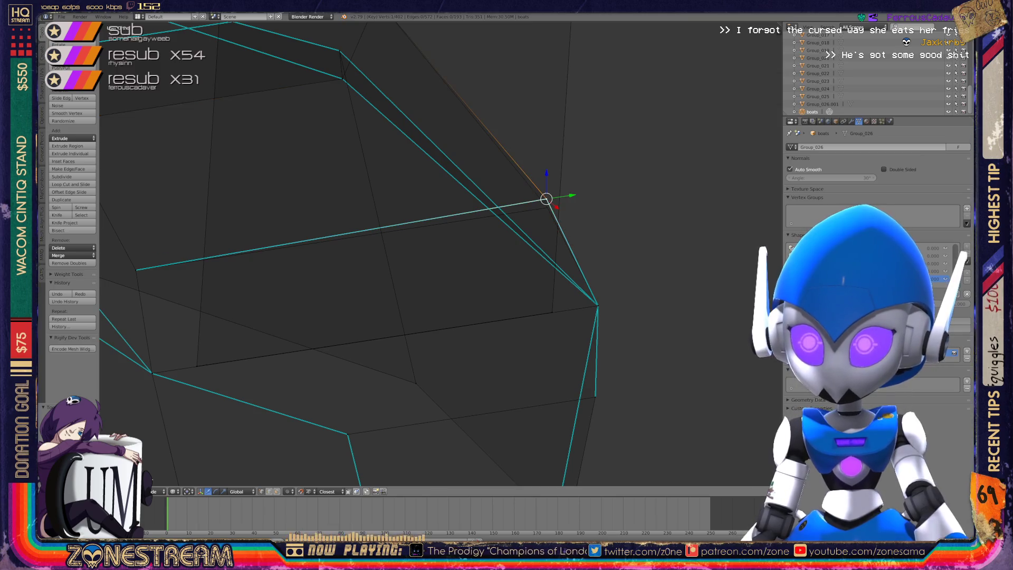
key("g")
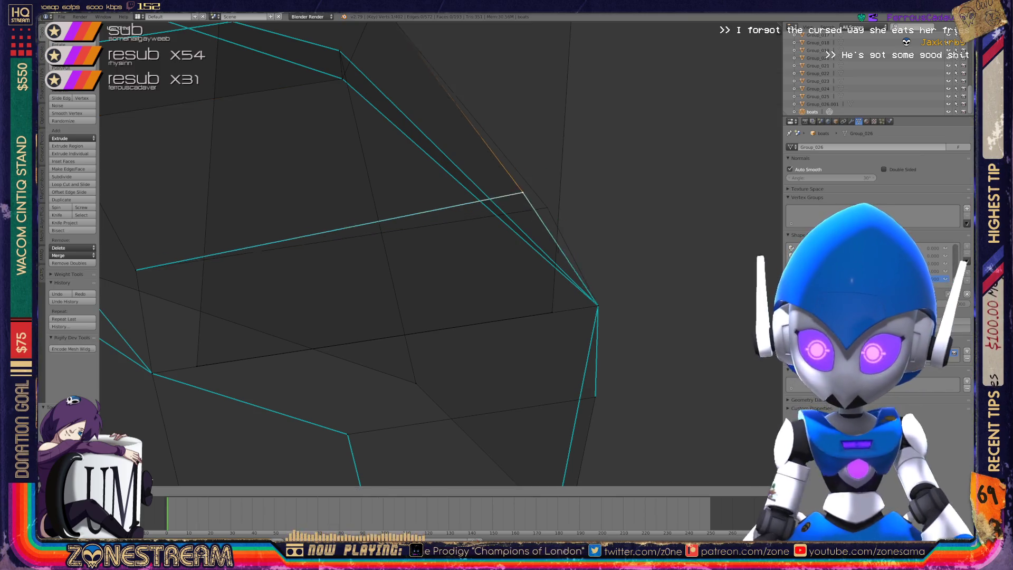
key("Return")
key("Tab")
scroll(401, 253, "down", 6)
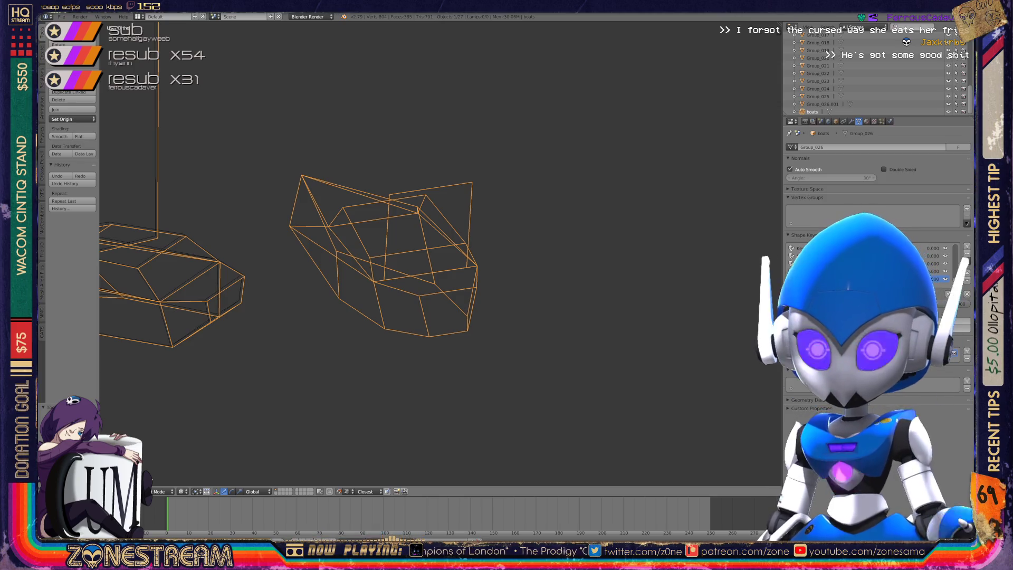
middle_click_drag(369, 253, 480, 224, "shift")
In Edit Mode, zoom on the front corner and pull its two vertices up-left onto the reference.
key("Tab")
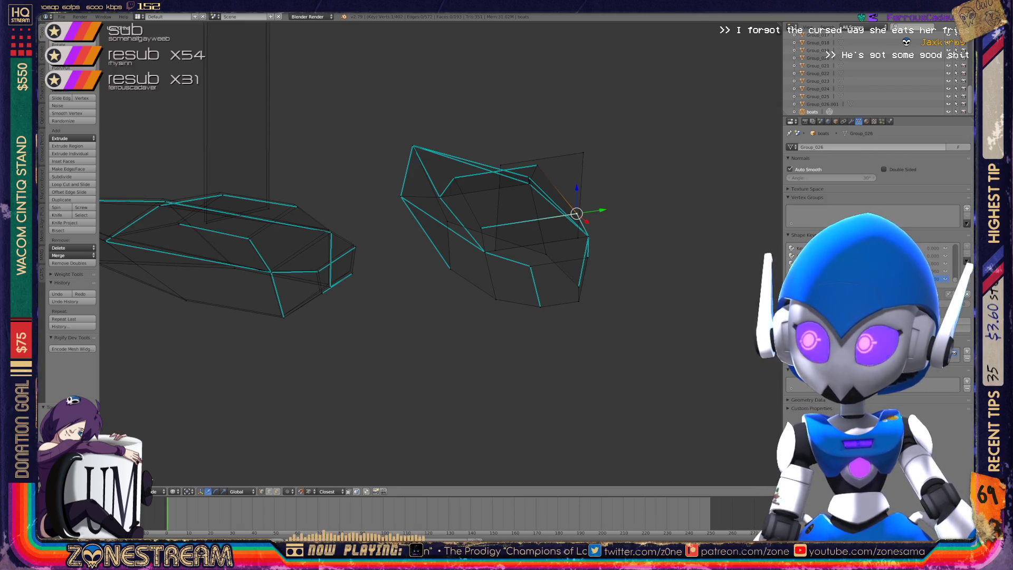
scroll(502, 256, "up", 1)
middle_click_drag(504, 256, 504, 167, "ctrl")
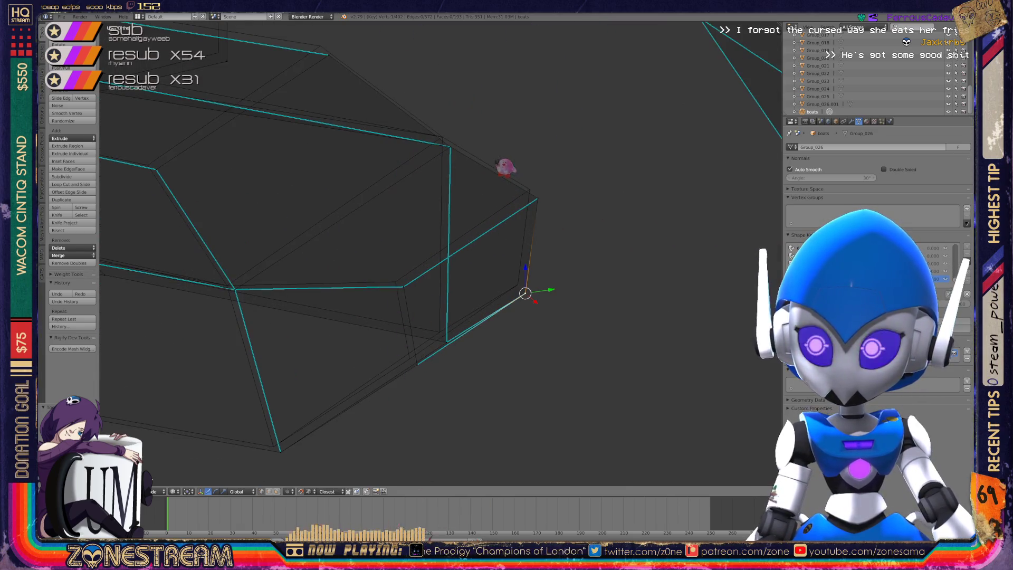
left_click_drag(525, 293, 517, 285)
right_click(537, 198)
right_click(537, 198, "shift")
left_click_drag(537, 198, 530, 189)
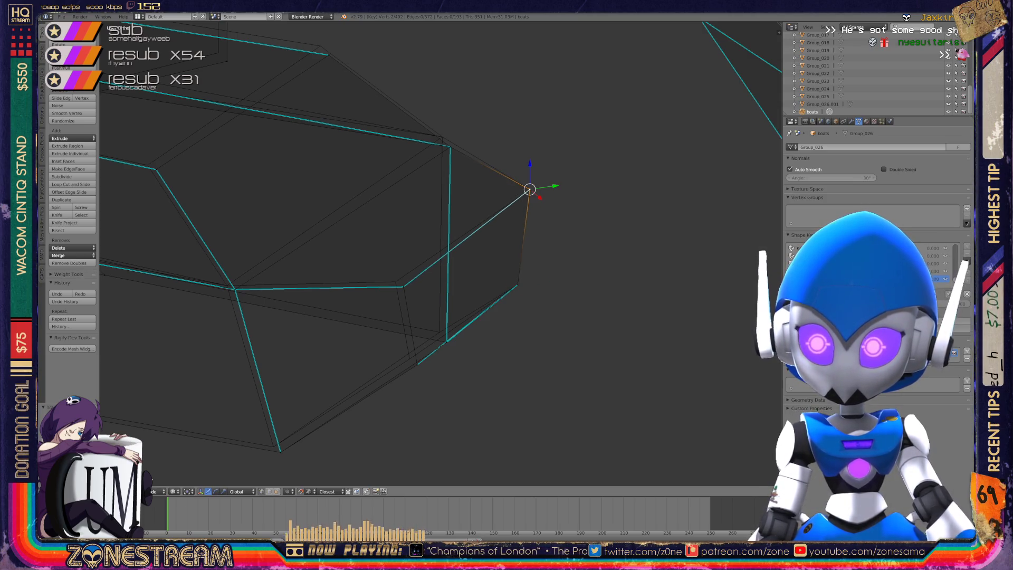
Shift the lower corner, bottom and side-edge vertices left onto the matching reference edges.
mouse_move(401, 264)
middle_mouse_down()
mouse_move(475, 256)
mouse_move(506, 266)
middle_mouse_up()
left_click(530, 289)
left_click_drag(531, 289, 520, 284)
left_click(538, 362)
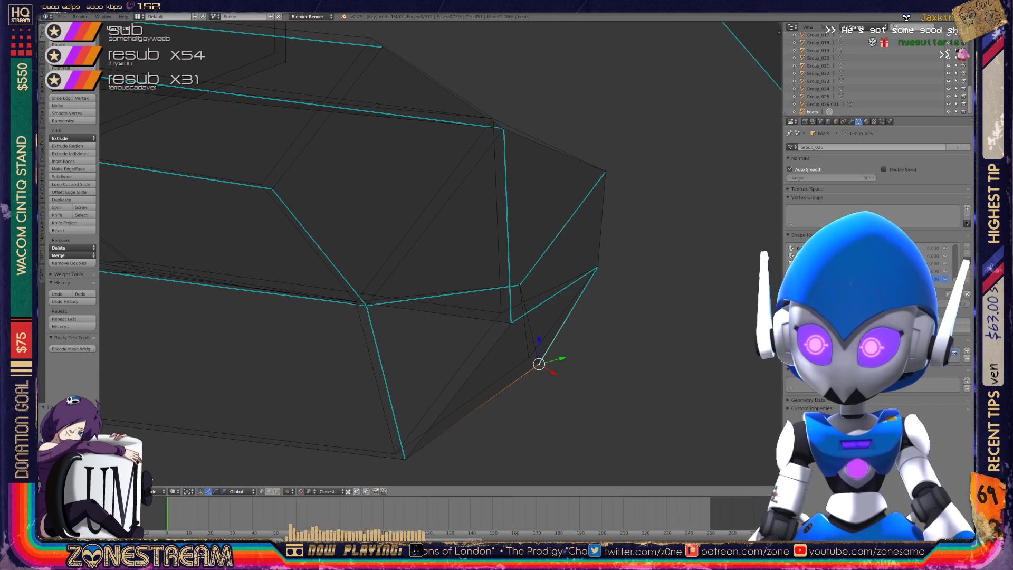
left_click_drag(538, 363, 529, 357)
left_click(510, 322)
left_click_drag(510, 321, 501, 312)
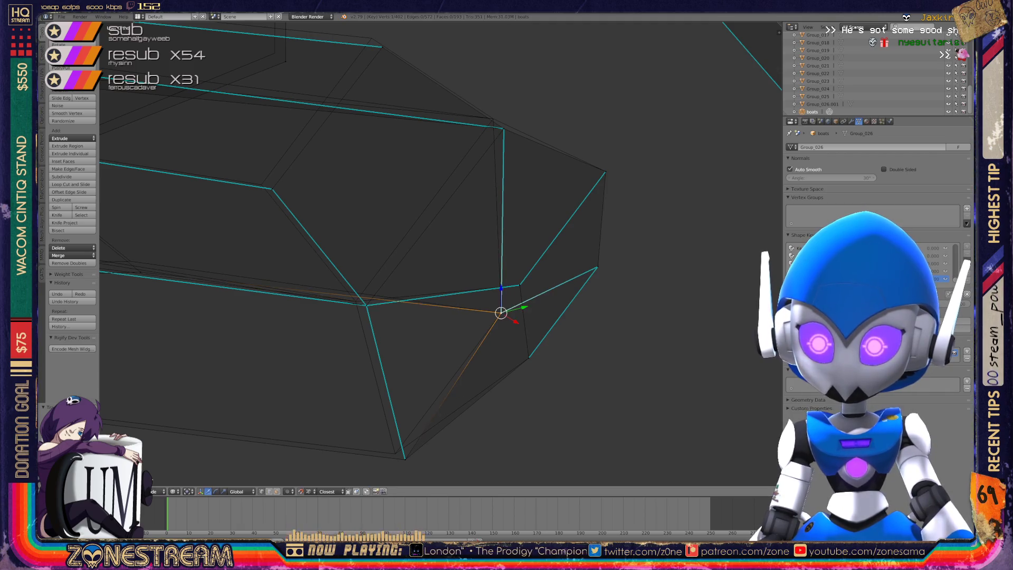
left_click(405, 457)
left_click_drag(405, 459, 394, 454)
left_click(366, 305)
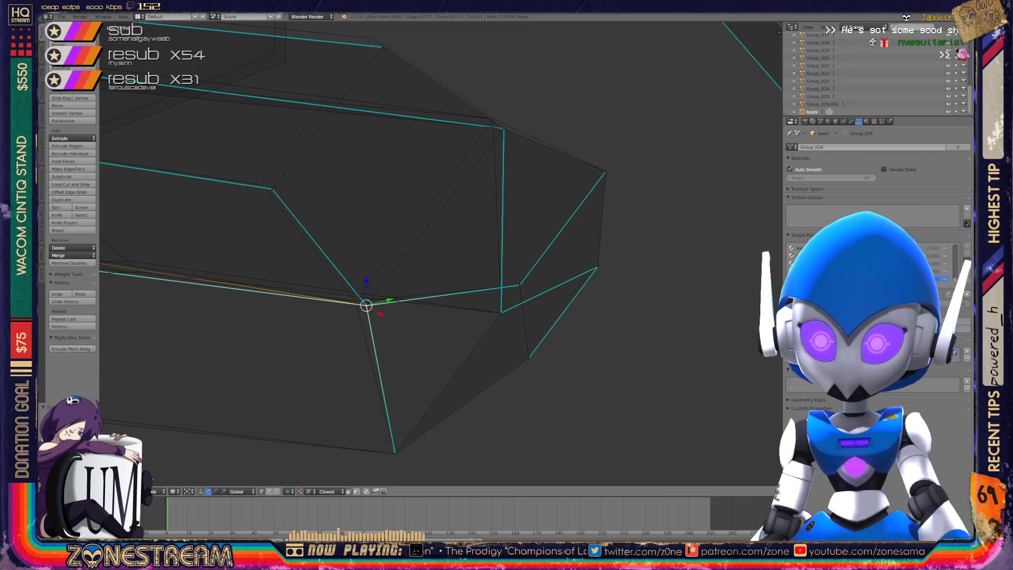
left_click_drag(366, 305, 355, 301)
Move the top-edge vertices up-left and the middle-edge vertex slightly left.
middle_click_drag(369, 264, 344, 353, "shift")
left_click(477, 217)
left_click(477, 218, "shift")
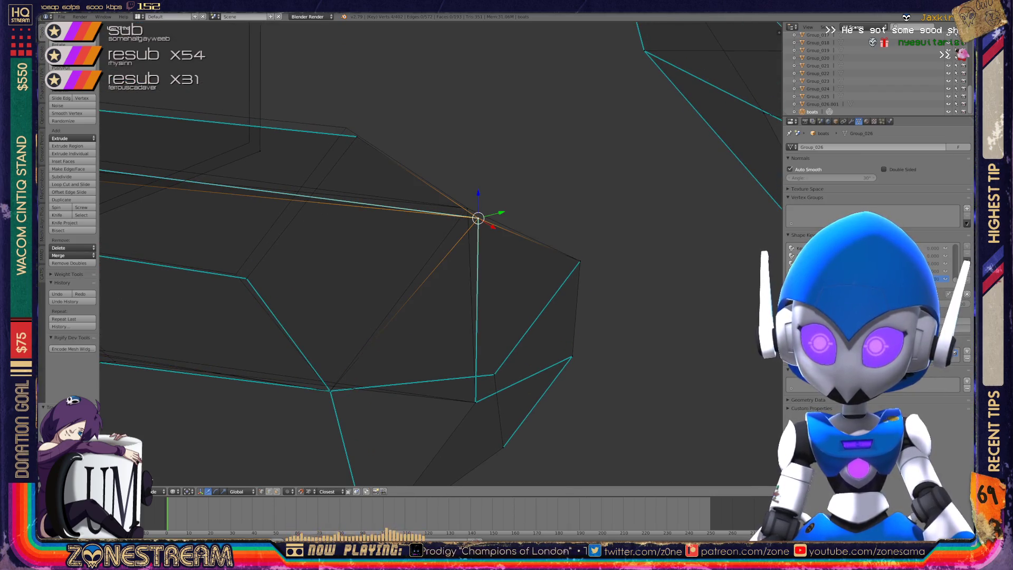
key("g")
left_click(467, 208)
middle_click_drag(467, 209, 583, 220, "shift")
left_click(363, 289)
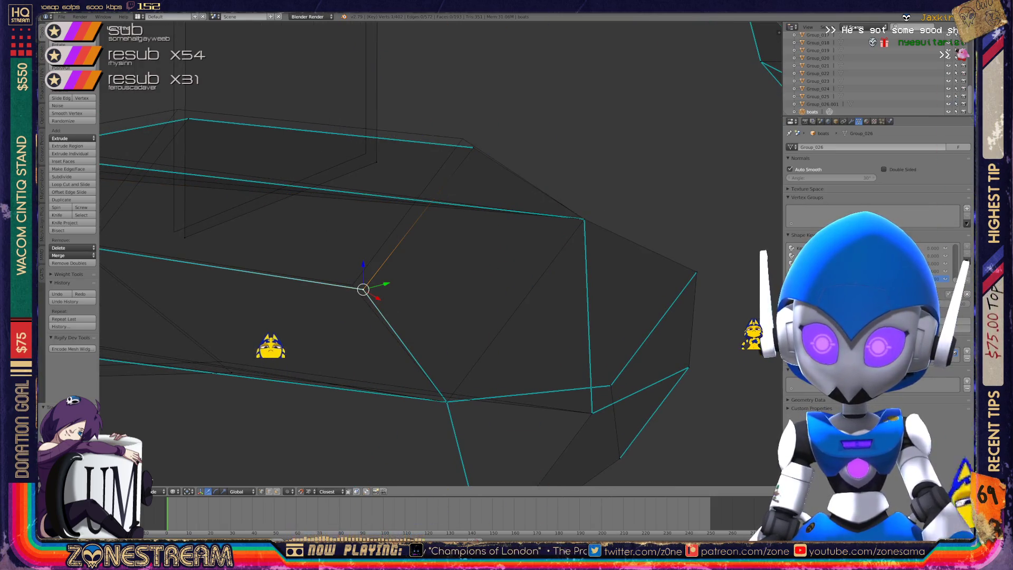
key("g")
left_click(352, 284)
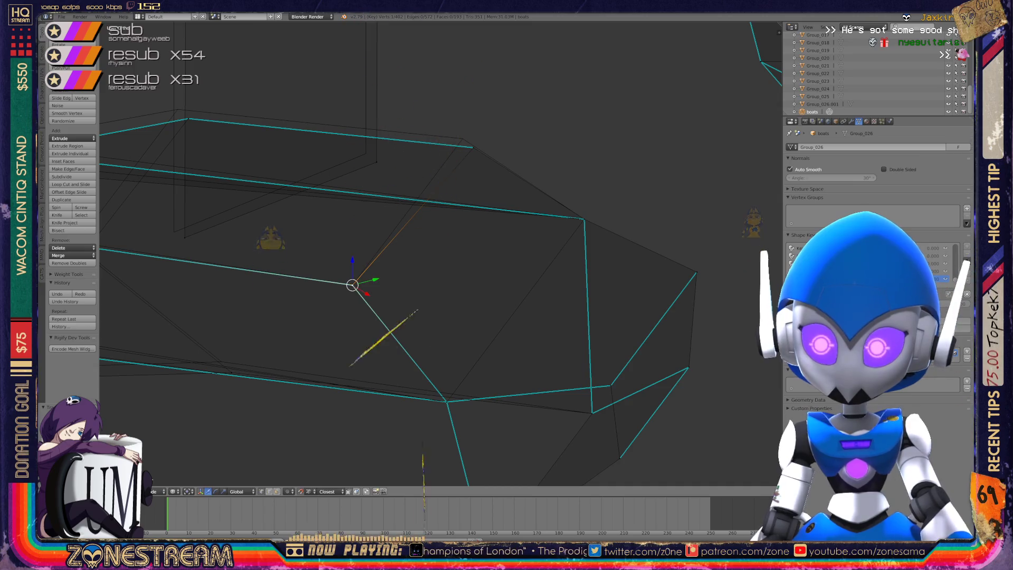
Move the top vertex up-left, then centre the view on the far left vertex.
left_click(473, 147)
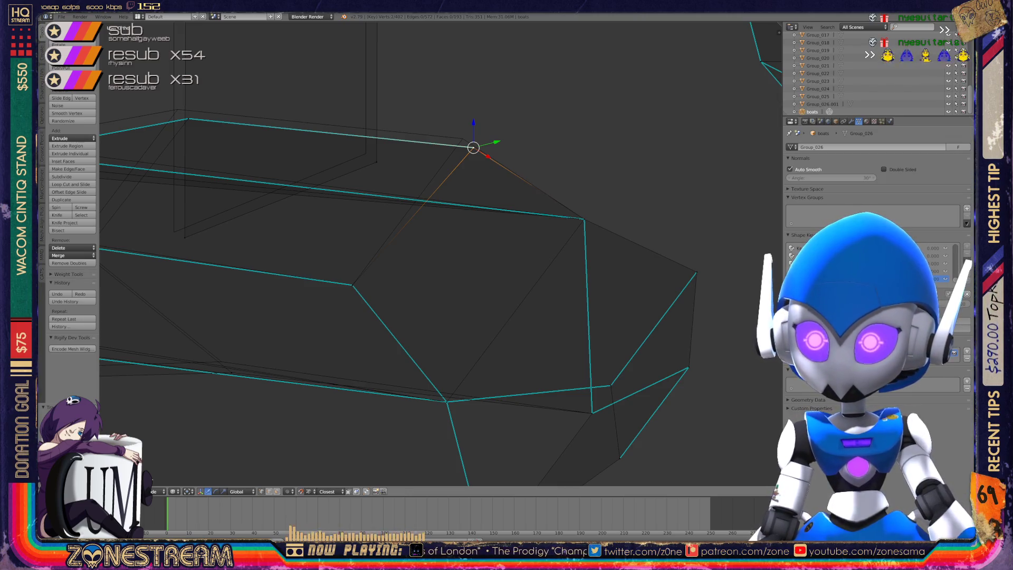
key("g")
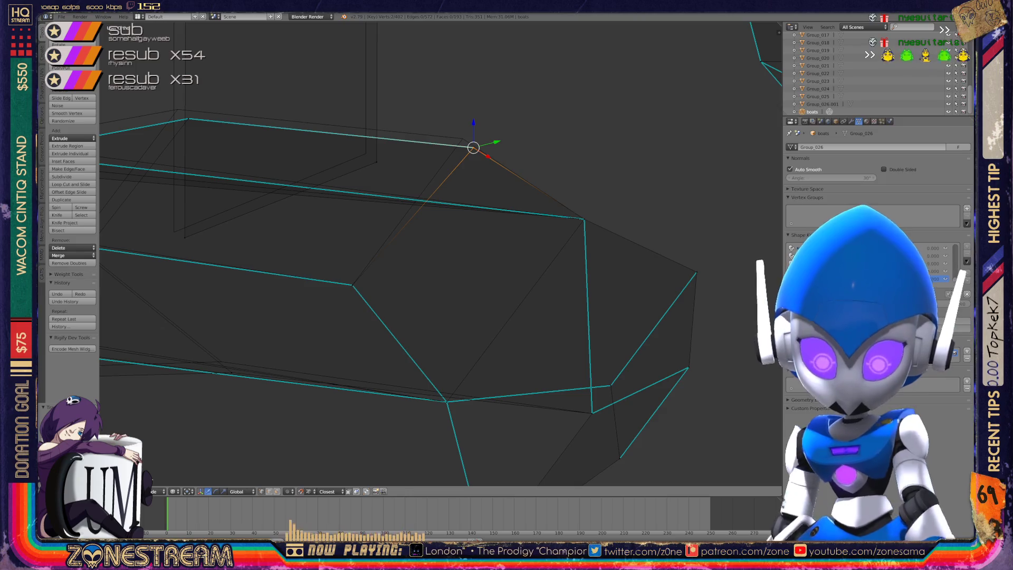
left_click(460, 138)
right_click(365, 153)
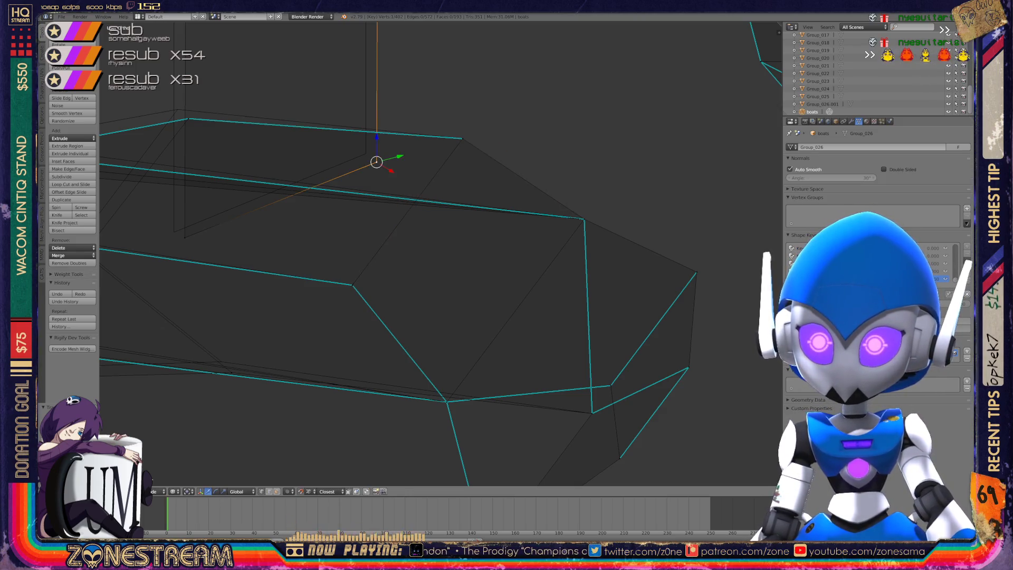
right_click(174, 231)
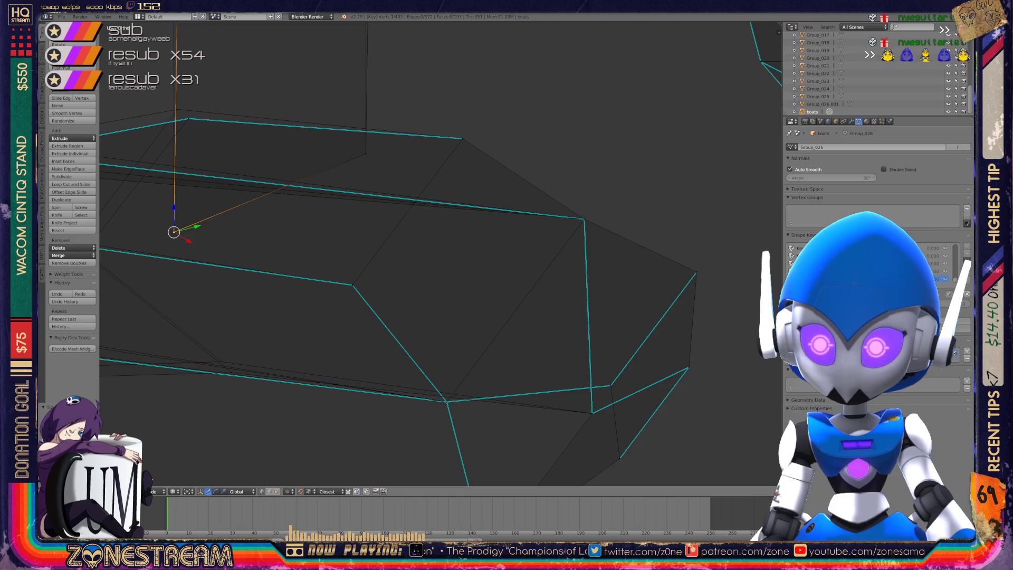
key("KP_Decimal")
right_click(356, 252)
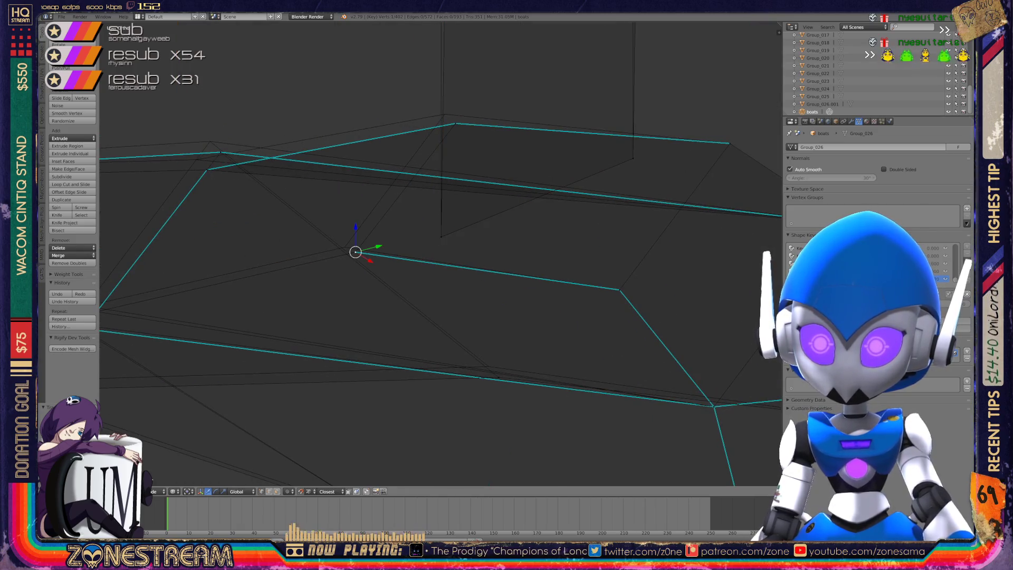
From a new angle, shift the vertex where the top edges meet slightly.
right_click(344, 246)
right_click(444, 114)
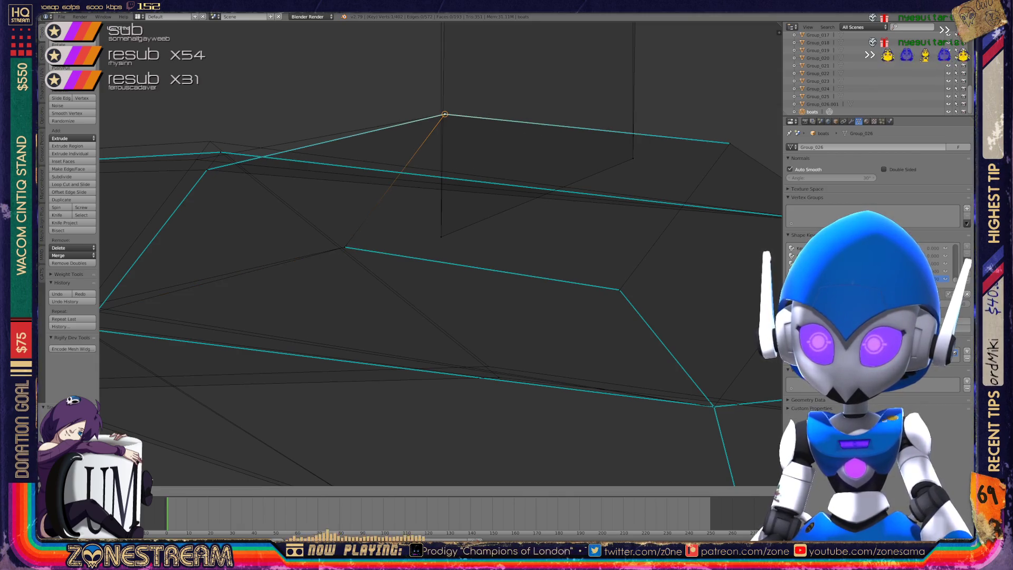
scroll(440, 254, "down", 3)
middle_click_drag(440, 253, 333, 222)
scroll(332, 221, "up", 5)
right_click(371, 250)
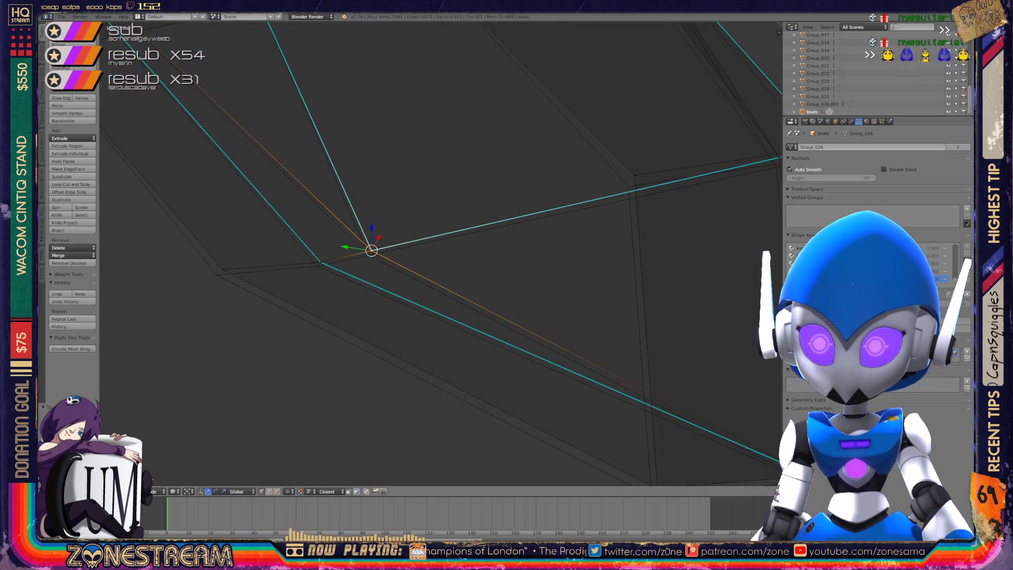
key("g")
left_click(368, 255)
Nudge the next vertex along the edge slightly down-left.
right_click(320, 262)
key("a")
right_click(320, 263)
key("g")
left_click(317, 266)
right_click(222, 269)
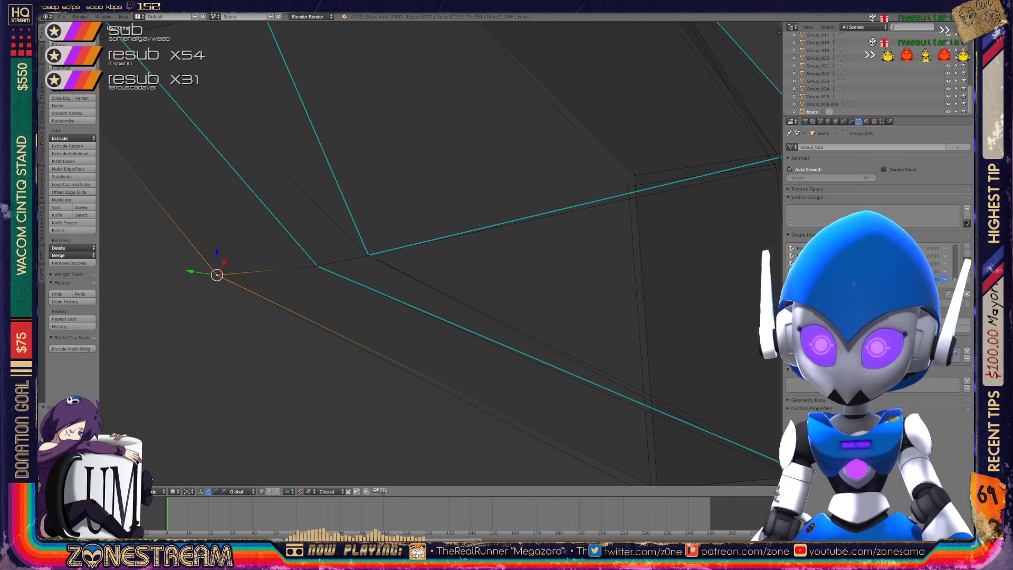
scroll(440, 253, "down", 4)
scroll(441, 254, "up", 2)
scroll(441, 253, "down", 2, "shift")
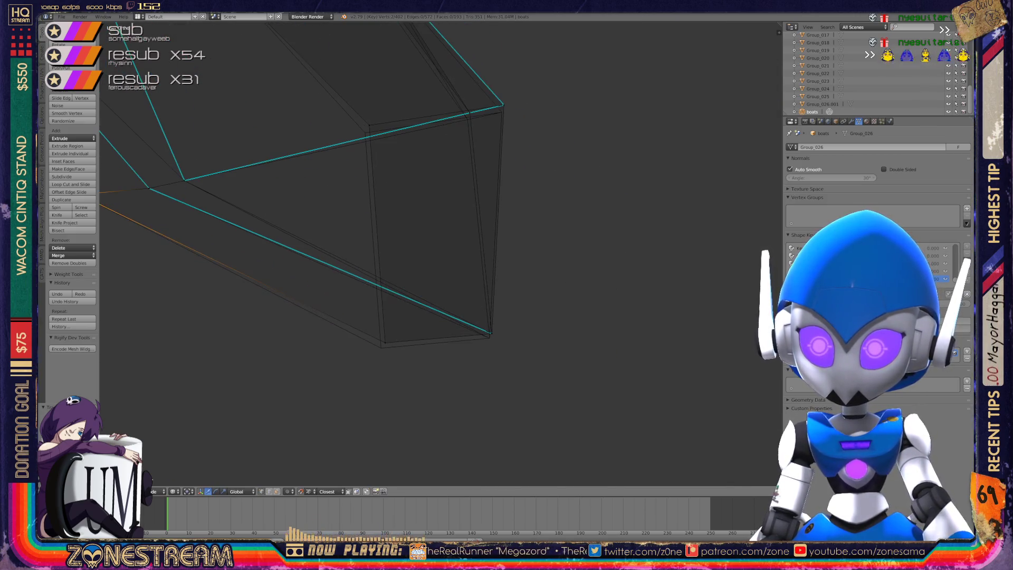
scroll(441, 253, "up", 2)
scroll(441, 253, "up", 2, "shift")
Pull the lower corner vertex down onto the reference and nudge the right-corner vertex.
right_click(341, 352)
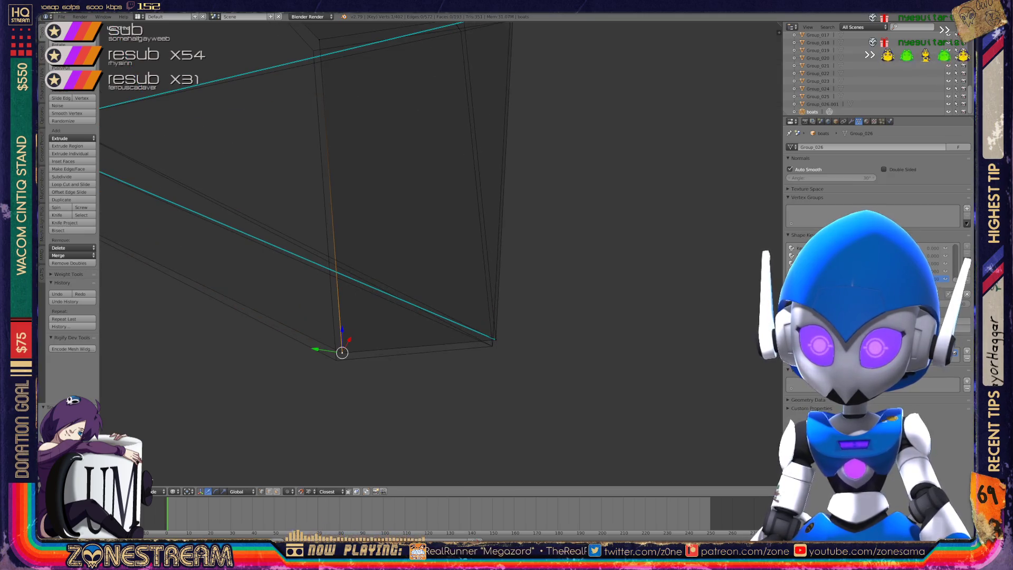
left_click_drag(342, 352, 336, 360)
right_click(496, 339)
right_click(495, 339, "shift")
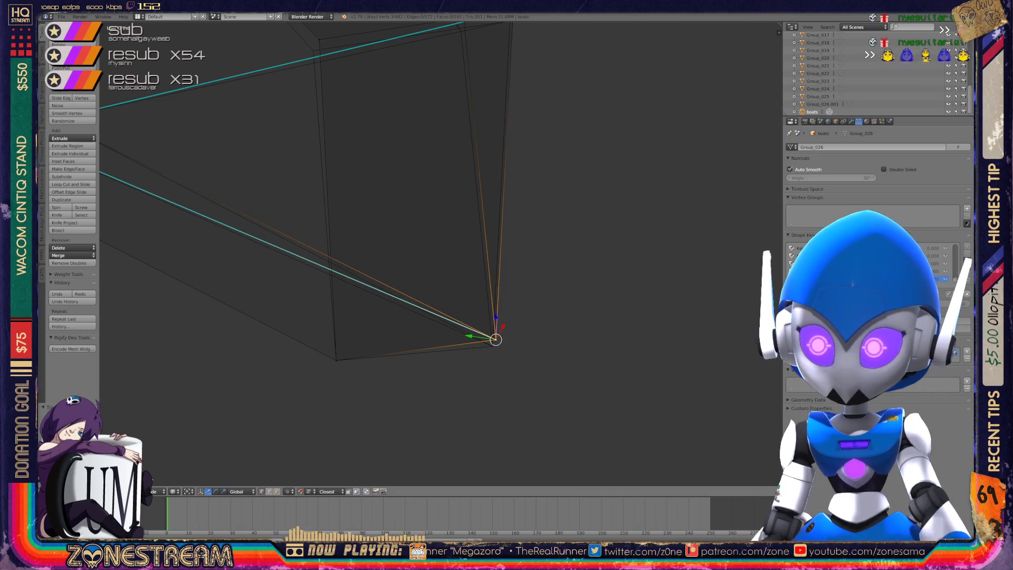
mouse_move(495, 339)
left_mouse_down()
mouse_move(463, 316)
mouse_move(490, 343)
left_mouse_up()
mouse_move(490, 343)
middle_mouse_down("shift")
mouse_move(489, 445)
mouse_move(536, 552)
middle_mouse_up("shift")
Move the vertex pair near the corner onto the outline's corner, redoing one cancelled move.
right_click(363, 247)
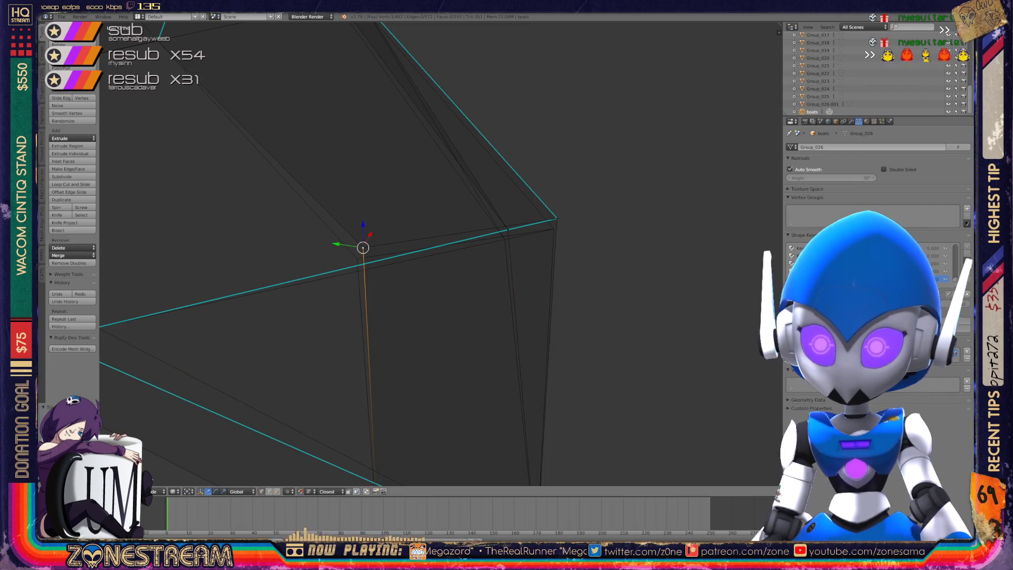
right_click(351, 269, "shift")
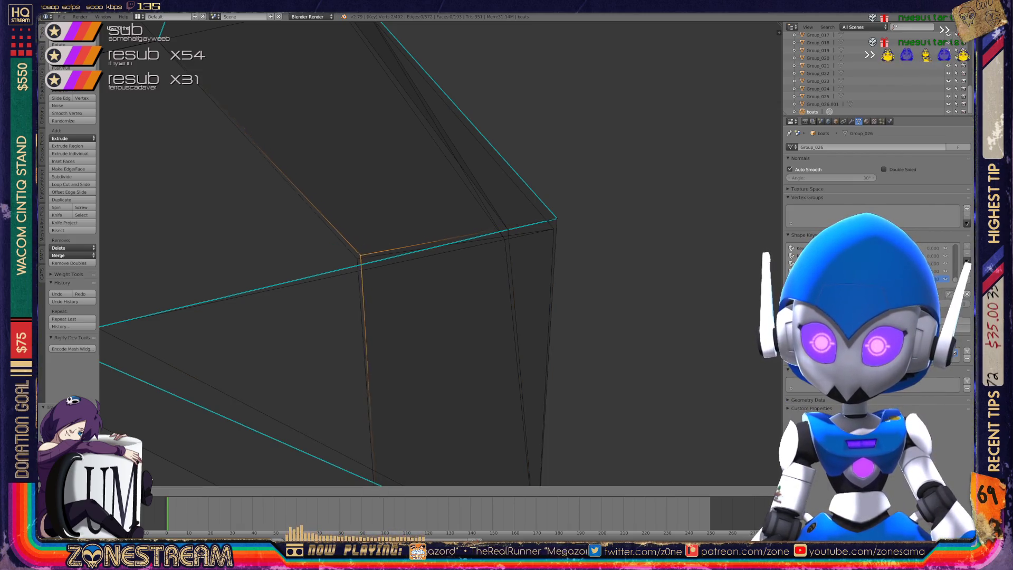
right_click(504, 239)
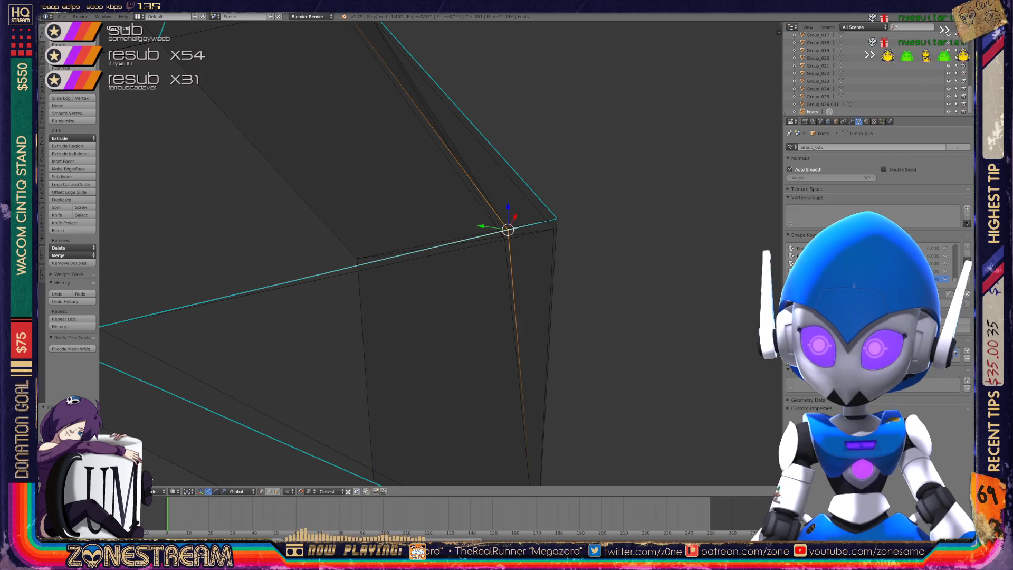
key("g")
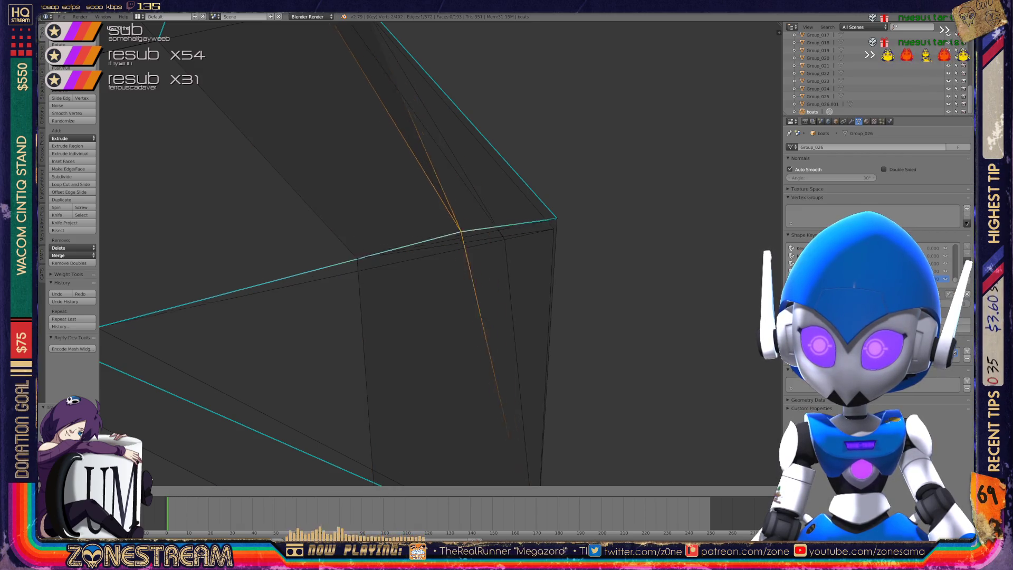
key("Escape")
key("Escape")
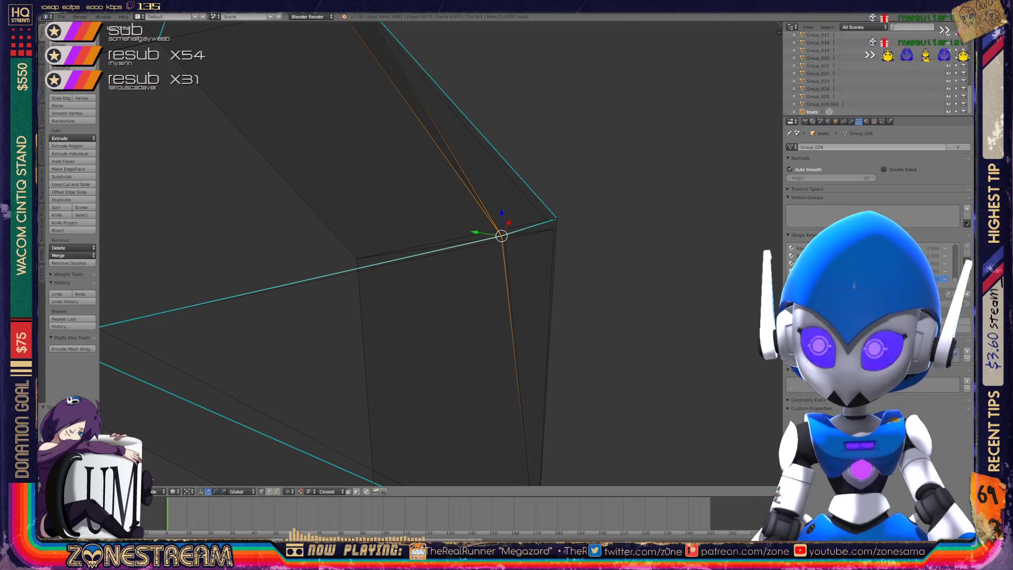
key("g")
key("Return")
middle_click_drag(438, 253, 501, 237)
key("g")
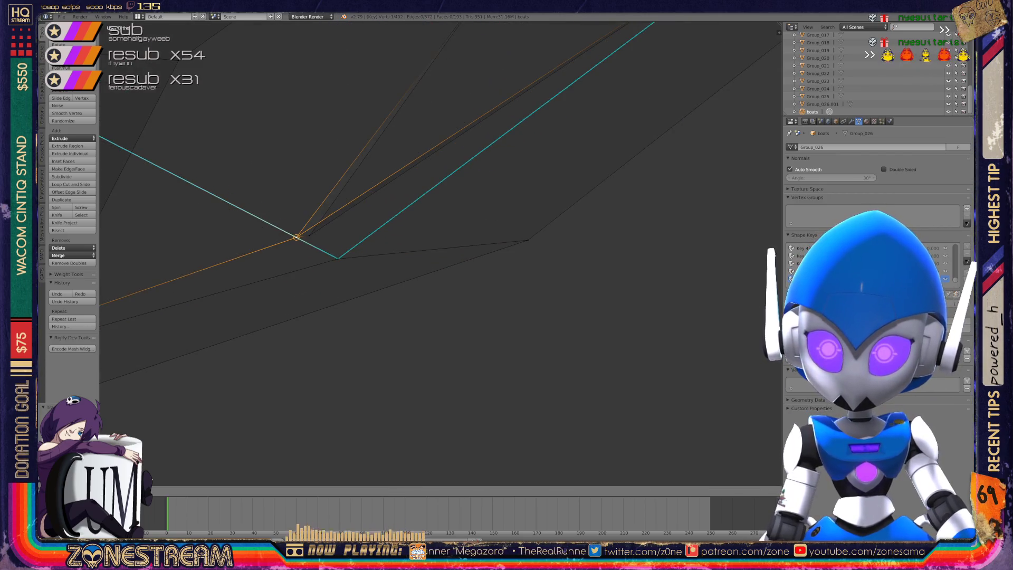
key("Return")
Select vertices along the lower and right sides and shift one onto its reference corner.
middle_click_drag(401, 243, 453, 216)
key("Return")
right_click(387, 385)
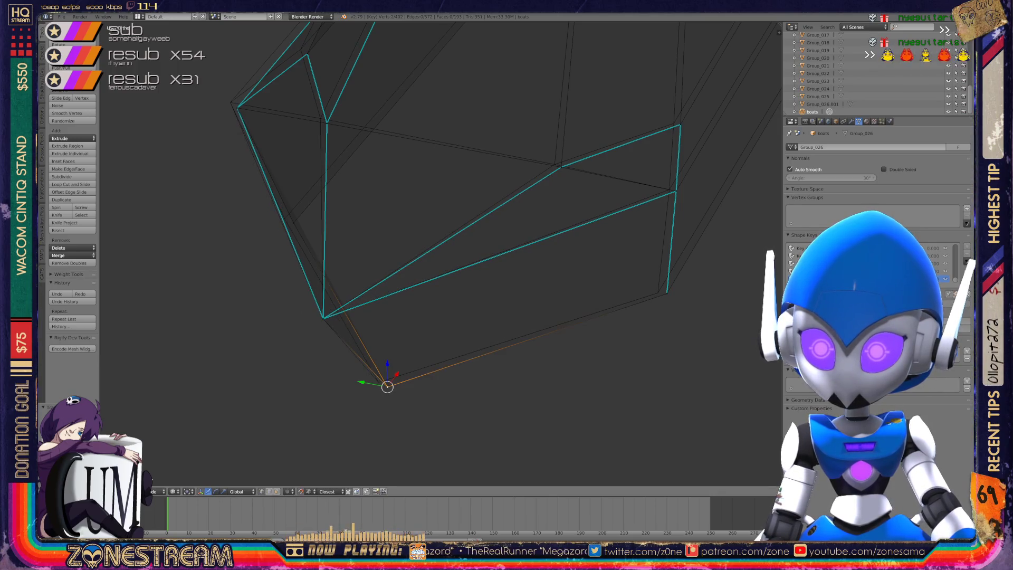
middle_click_drag(387, 385, 201, 421, "shift")
right_click(480, 329)
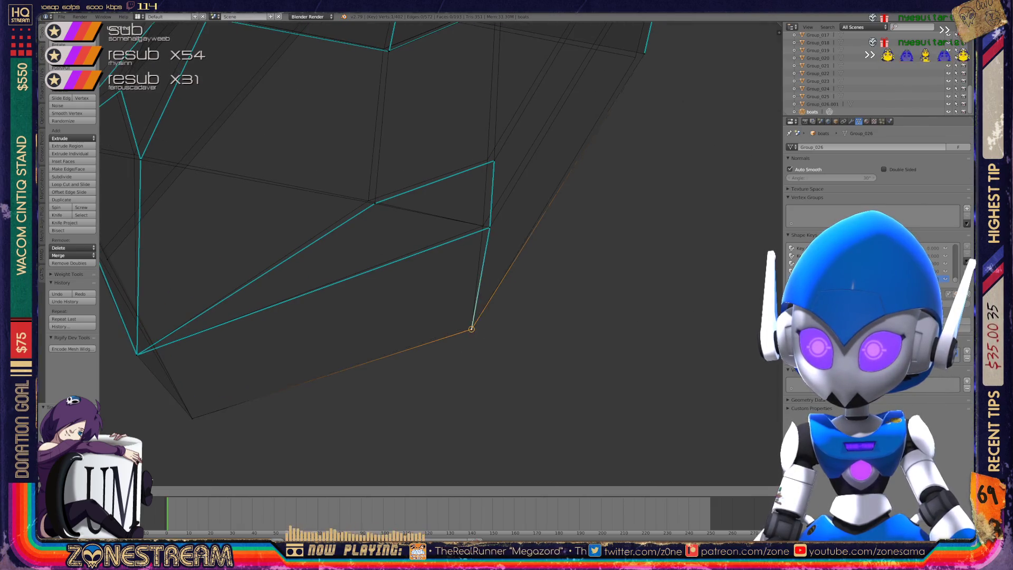
mouse_move(475, 327)
middle_mouse_down("shift")
mouse_move(580, 358)
mouse_move(415, 398)
middle_mouse_up("shift")
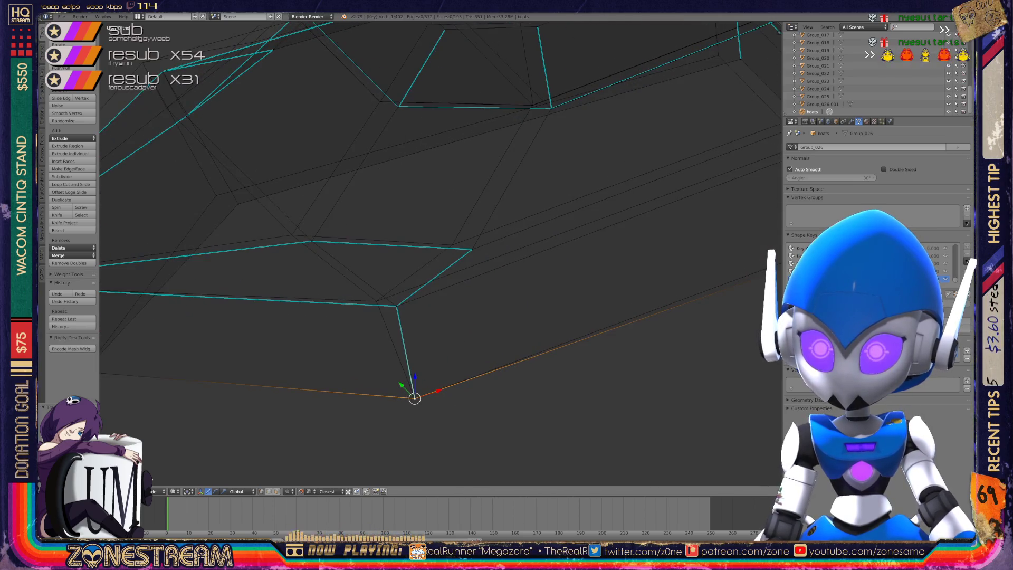
right_click(396, 306)
key("g")
left_click(376, 301)
Move a vertex slightly left, then place two far-edge vertices together on the reference corner.
right_click(471, 248)
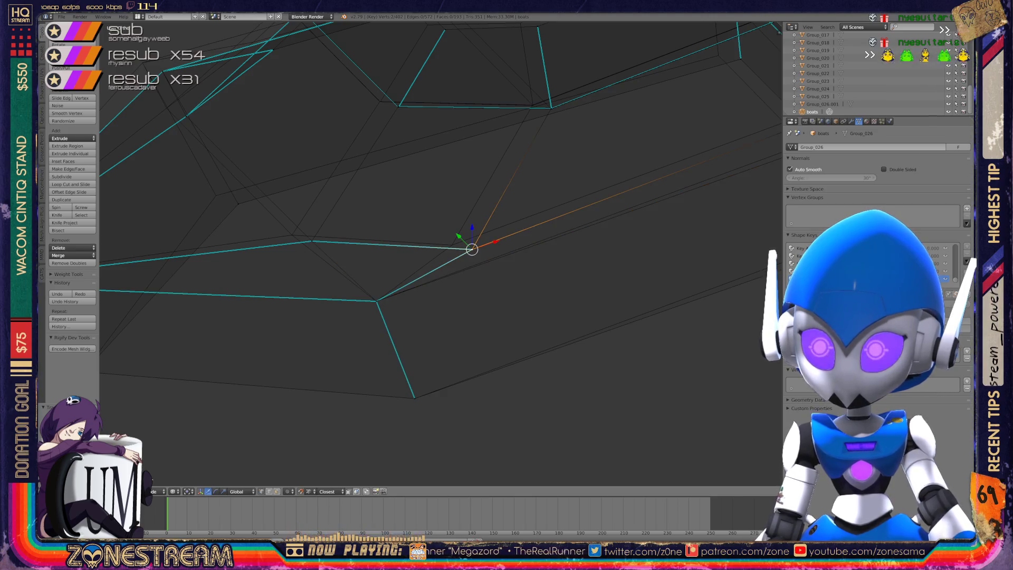
key("g")
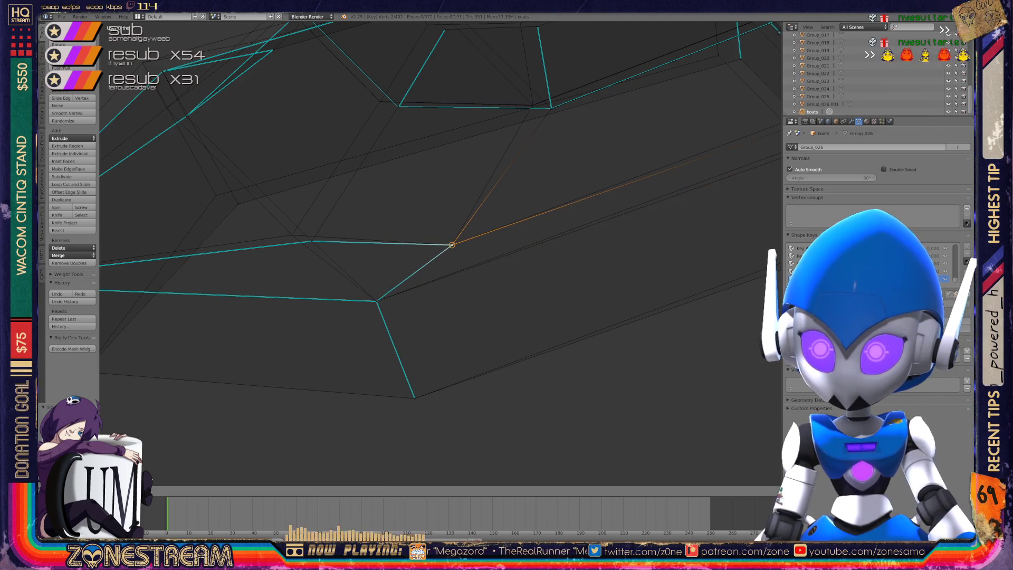
left_click(451, 244)
middle_click_drag(452, 244, 538, 248)
right_click(537, 247)
key("g")
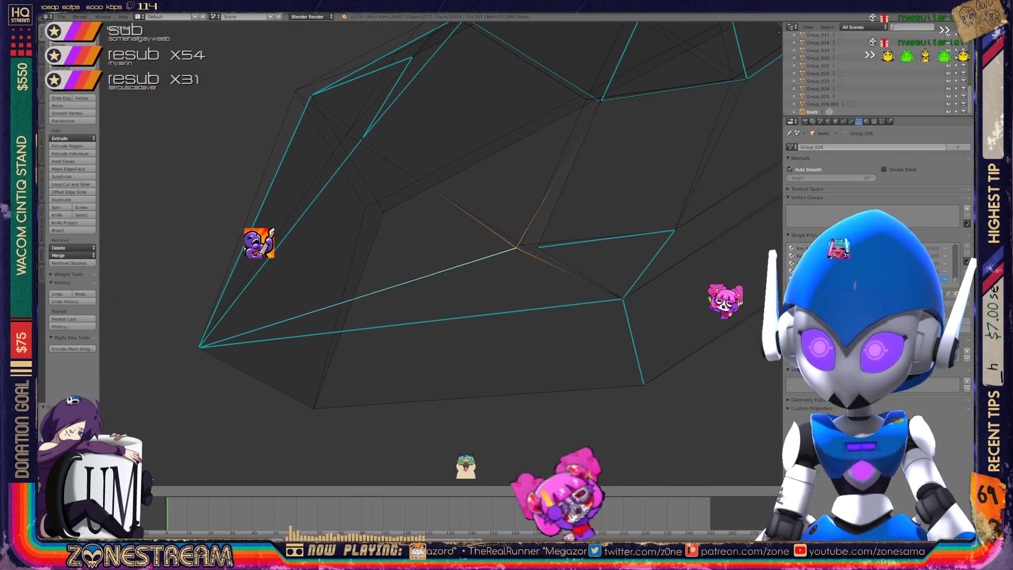
left_click(521, 245)
right_click(534, 246)
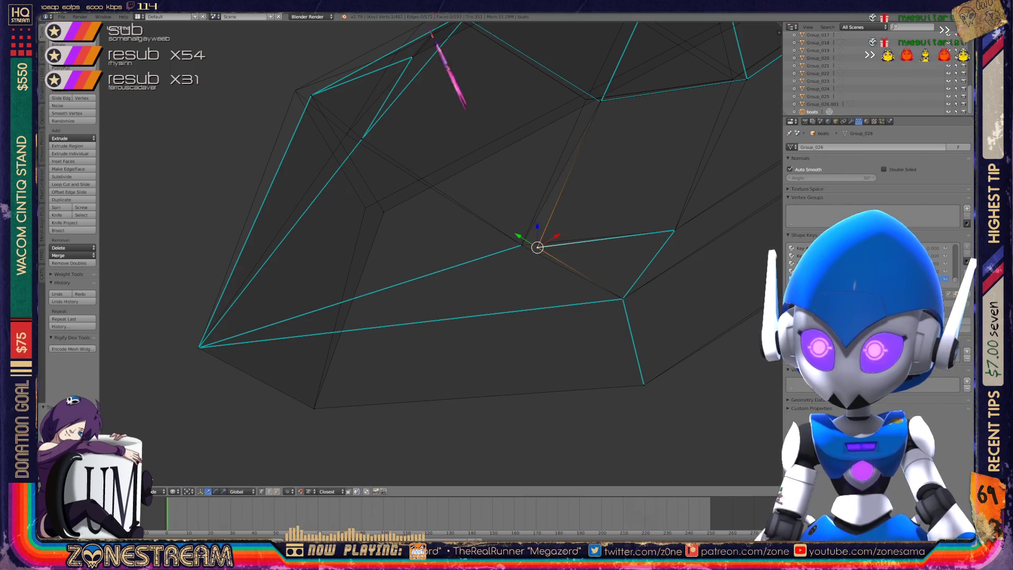
left_click(521, 245)
Move the overlapping lower corner vertices onto the other corner, and nudge a nearby vertex.
middle_click_drag(521, 245, 348, 275)
right_click(331, 278)
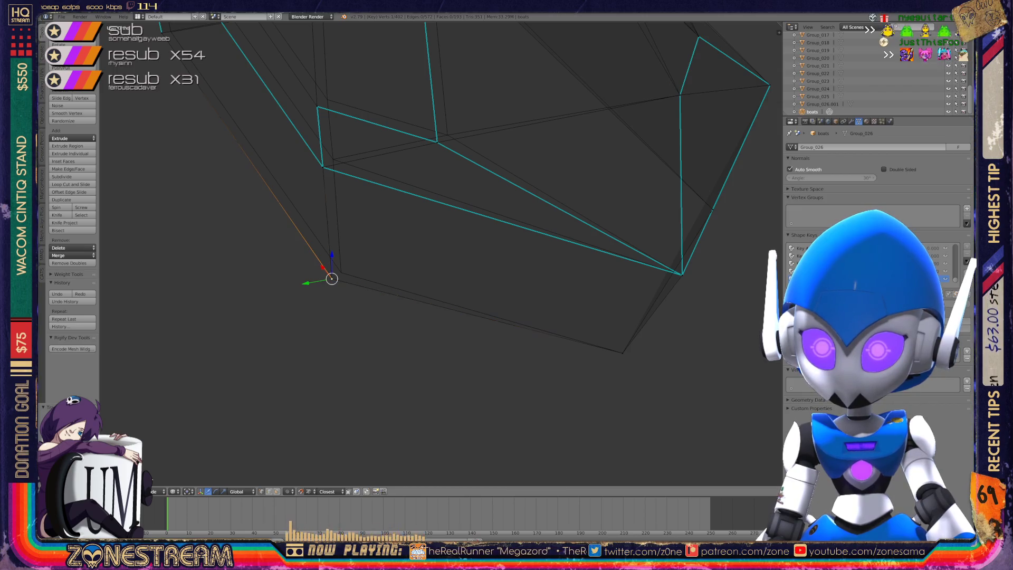
right_click(331, 278, "shift")
middle_click_drag(338, 274, 258, 340, "shift")
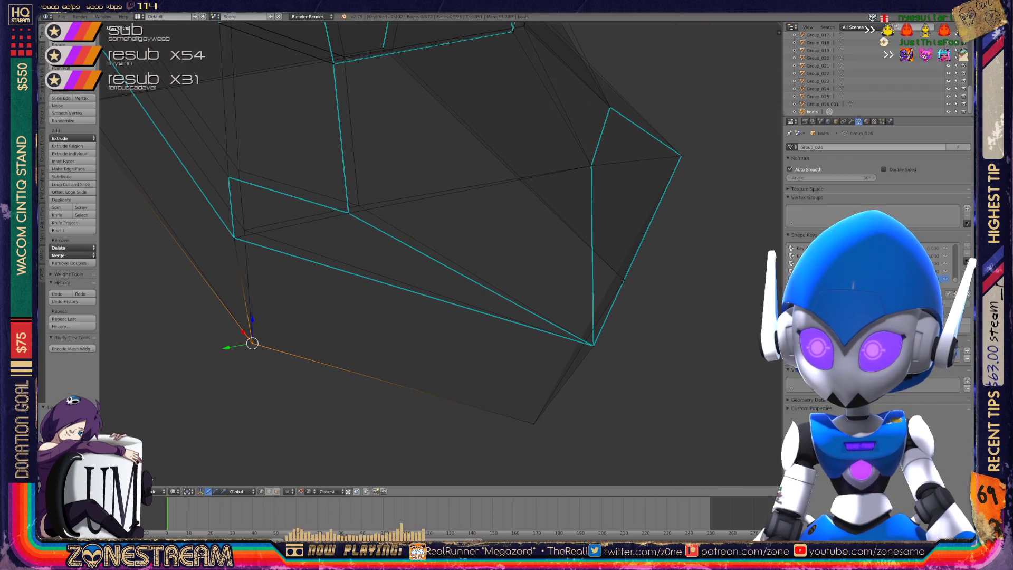
key("g")
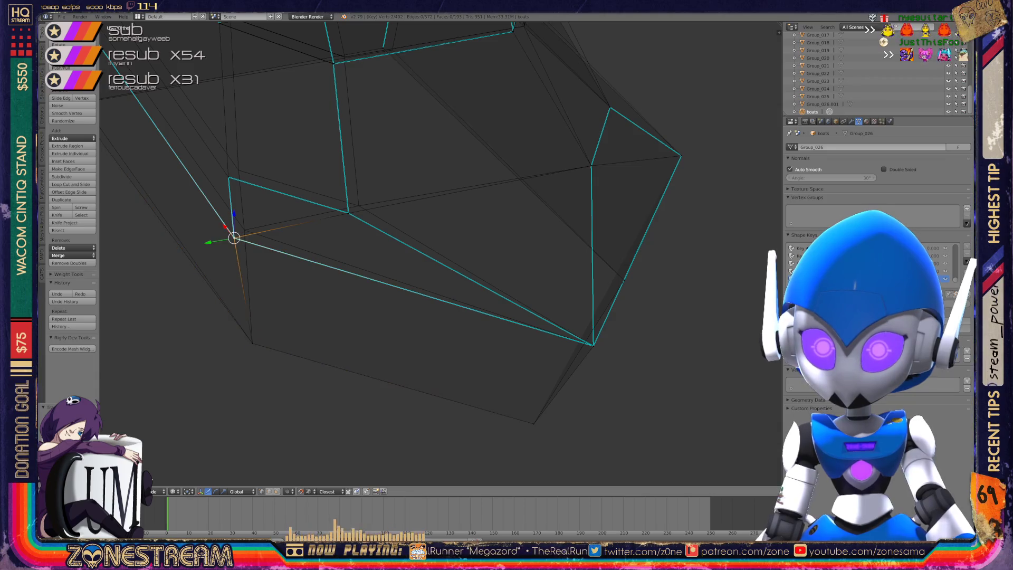
middle_click_drag(244, 226, 251, 267, "shift")
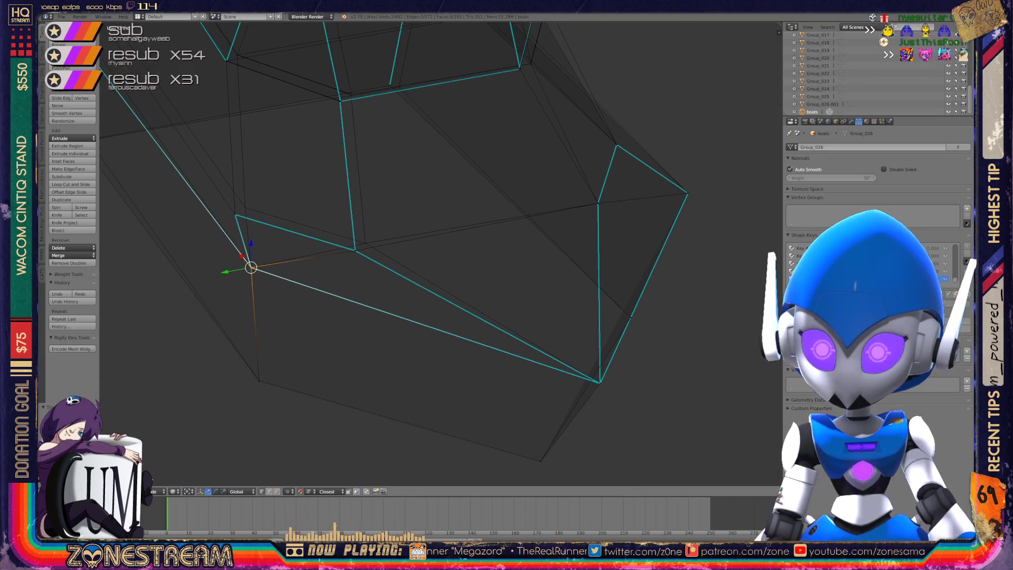
left_click(355, 249)
key("g")
left_click(365, 243)
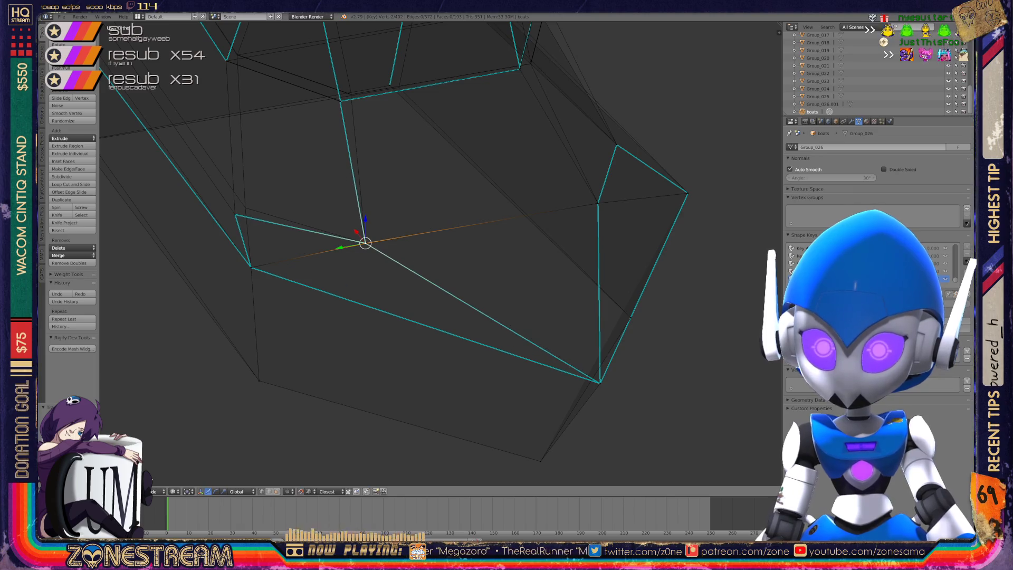
right_click(236, 214)
key("g")
left_click(245, 208)
Reposition a far-side vertex slightly to the right, then drag it further left.
mouse_move(244, 207)
middle_mouse_down("shift")
mouse_move(249, 319)
mouse_move(223, 271)
mouse_move(324, 131)
mouse_move(416, 129)
middle_mouse_up("shift")
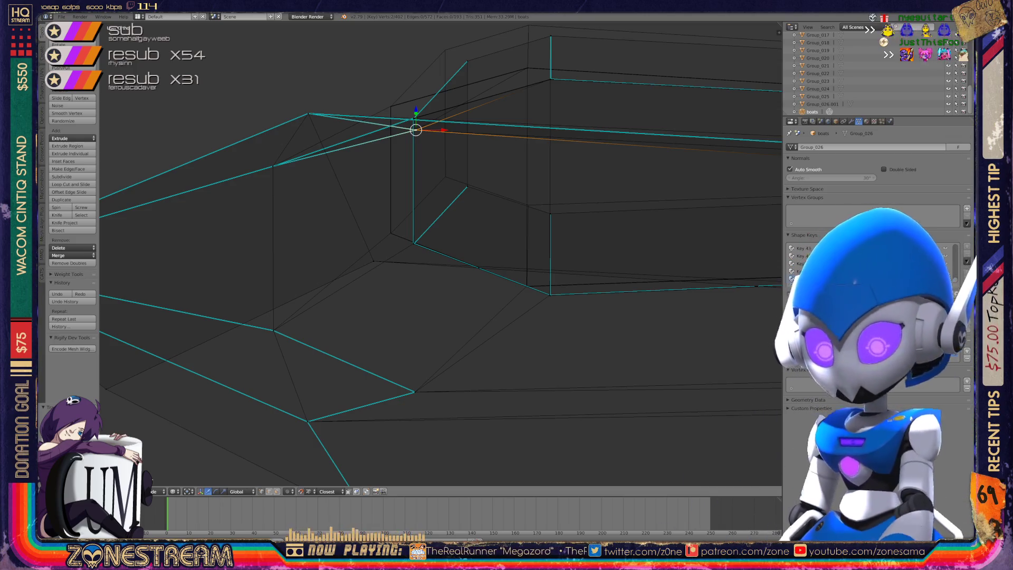
mouse_move(438, 254)
middle_mouse_down()
mouse_move(474, 216)
mouse_move(527, 208)
middle_mouse_up()
right_click(543, 208)
key("a")
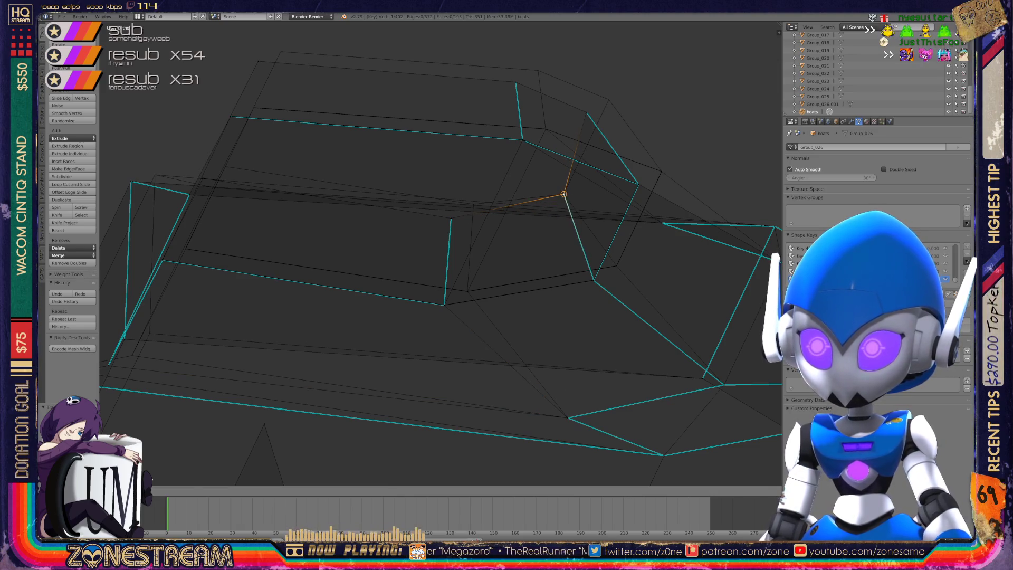
right_click(563, 194)
right_click(450, 217)
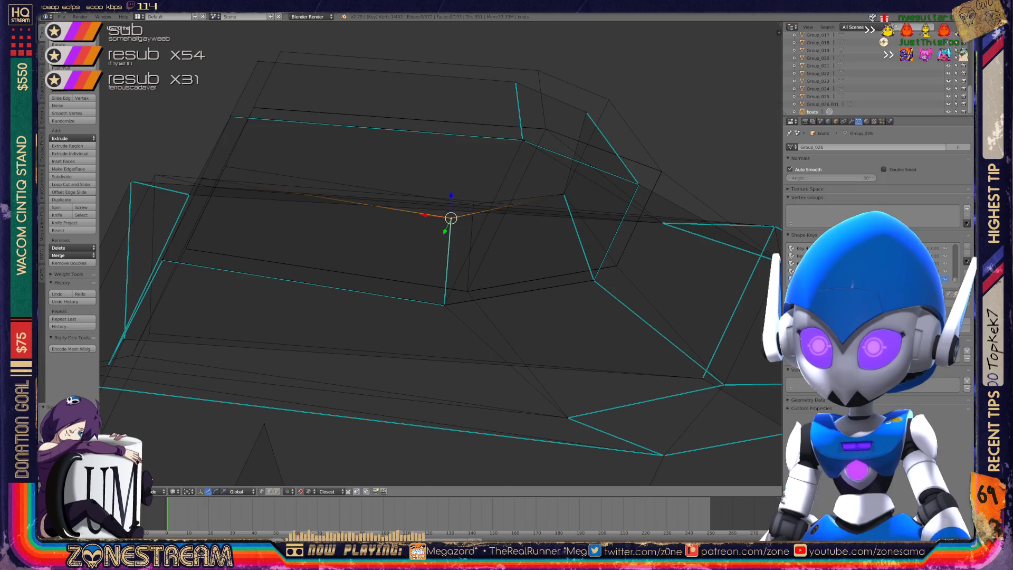
key("g")
left_click(473, 207)
middle_click_drag(473, 207, 506, 174)
mouse_move(479, 172)
left_mouse_down()
mouse_move(203, 162)
mouse_move(228, 150)
left_mouse_up()
Nudge three vertices and a pair of overlapping lower vertices up and left onto the reference outline.
mouse_move(227, 149)
middle_mouse_down()
mouse_move(346, 30)
mouse_move(559, 37)
mouse_move(615, 68)
mouse_move(575, 51)
middle_mouse_up()
right_click(362, 202)
left_click_drag(362, 202, 344, 192)
right_click(455, 204)
left_click_drag(452, 199, 436, 196)
right_click(680, 151)
left_click_drag(678, 151, 667, 142)
mouse_move(667, 143)
middle_mouse_down()
mouse_move(623, 126)
mouse_move(522, 161)
middle_mouse_up()
right_click(495, 338)
right_click(495, 338, "shift")
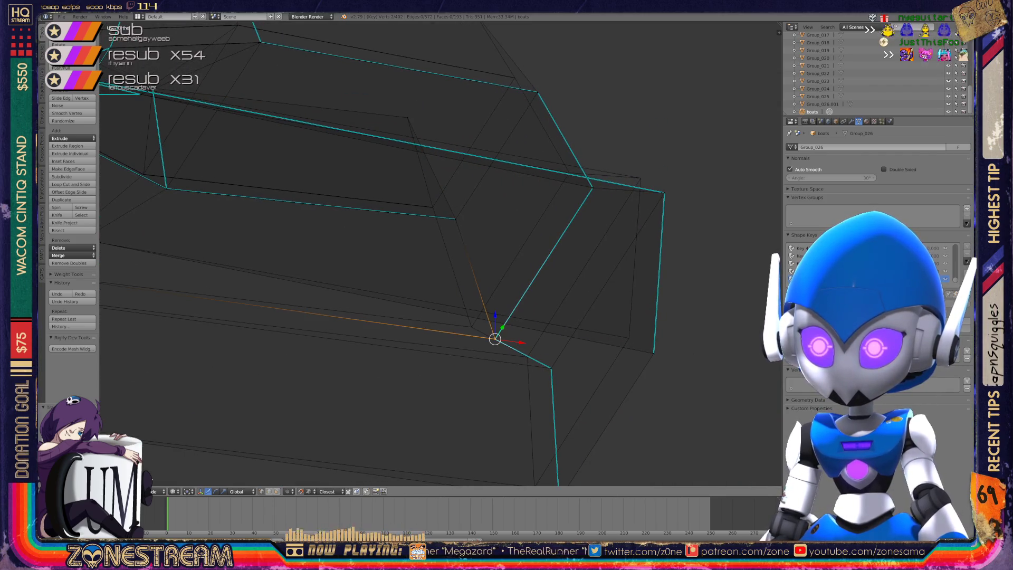
left_click_drag(495, 338, 472, 326)
Shift the lower overlapping pair, the right corner and the bottom vertex up-left into place.
right_click(551, 368)
right_click(550, 369, "shift")
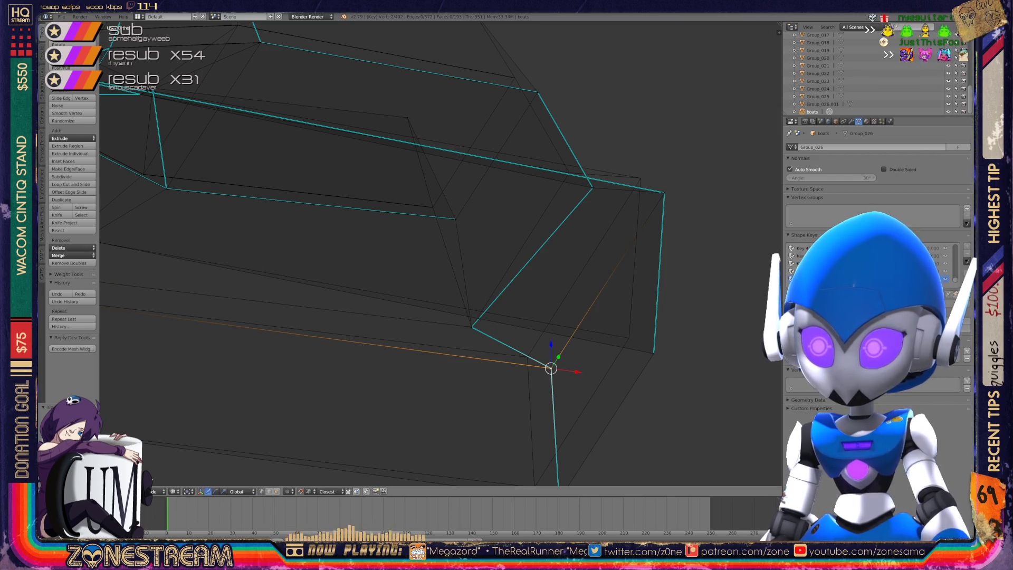
left_click_drag(551, 368, 527, 357)
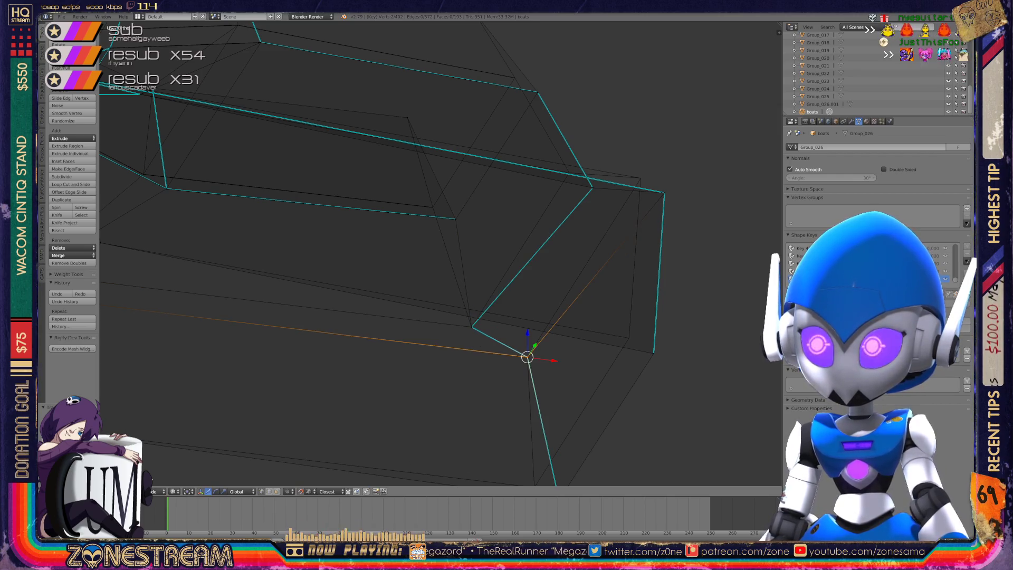
right_click(664, 193)
left_click_drag(664, 193, 640, 179)
right_click(652, 352)
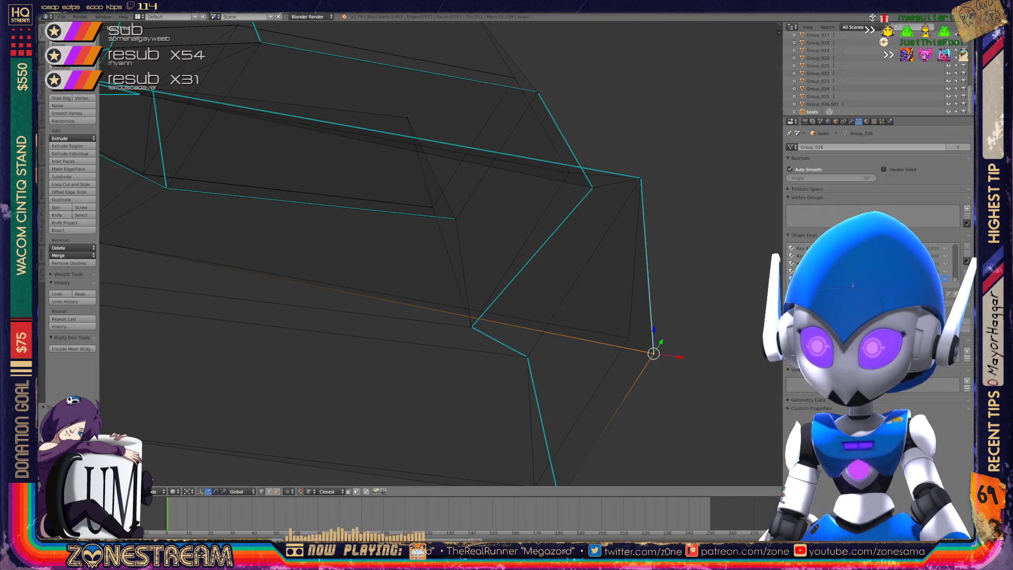
middle_click_drag(653, 352, 641, 285)
right_click(566, 366)
key("g")
left_click(542, 355)
middle_click_drag(543, 355, 590, 322)
scroll(438, 253, "down", 5)
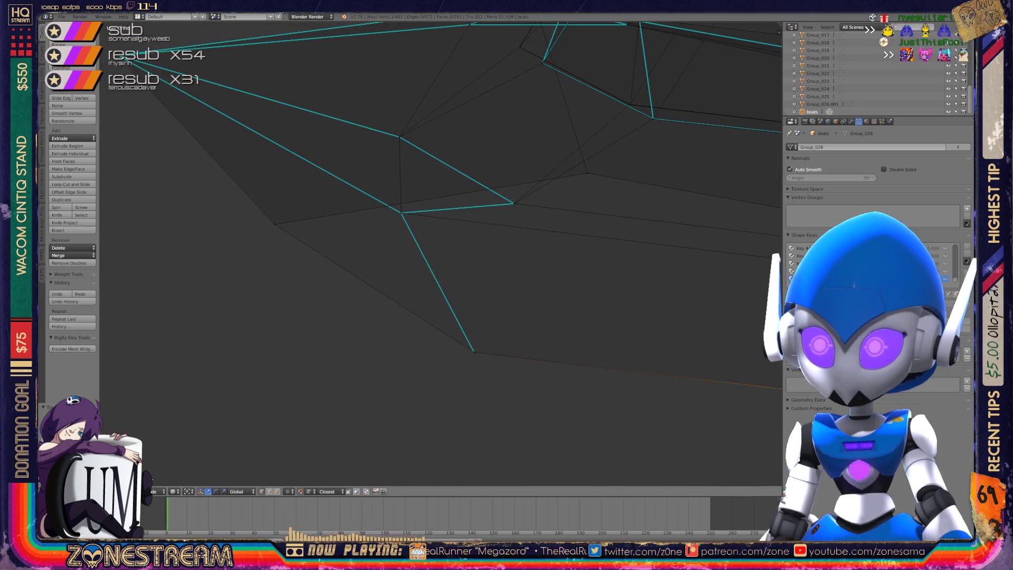
mouse_move(720, 328)
middle_mouse_down()
mouse_move(636, 305)
mouse_move(546, 177)
mouse_move(357, 163)
mouse_move(227, 259)
mouse_move(253, 327)
mouse_move(414, 267)
middle_mouse_up()
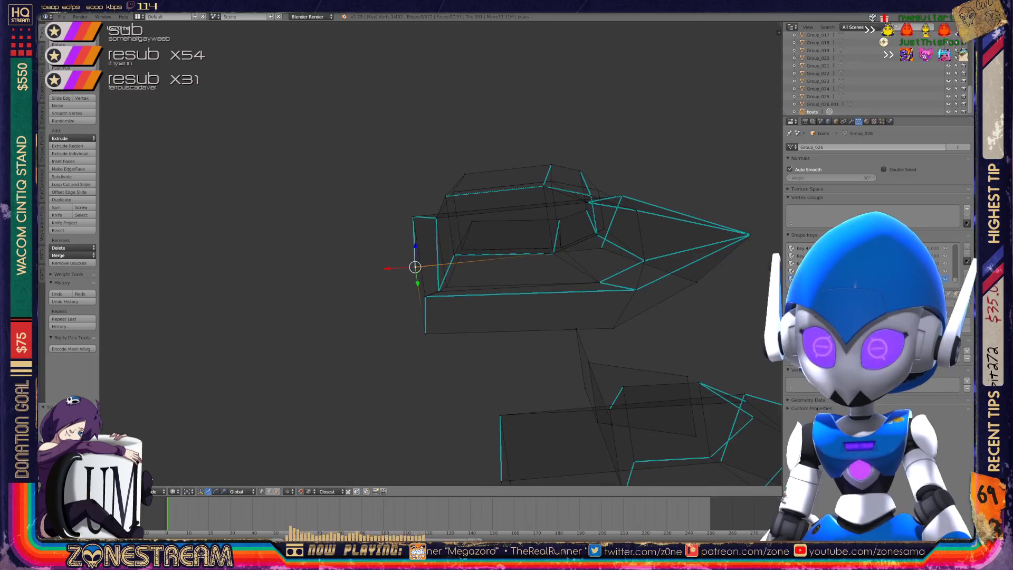
Move one corner vertex up and right, then select the lower-left corner vertex.
scroll(414, 266, "up", 5)
right_click(435, 366)
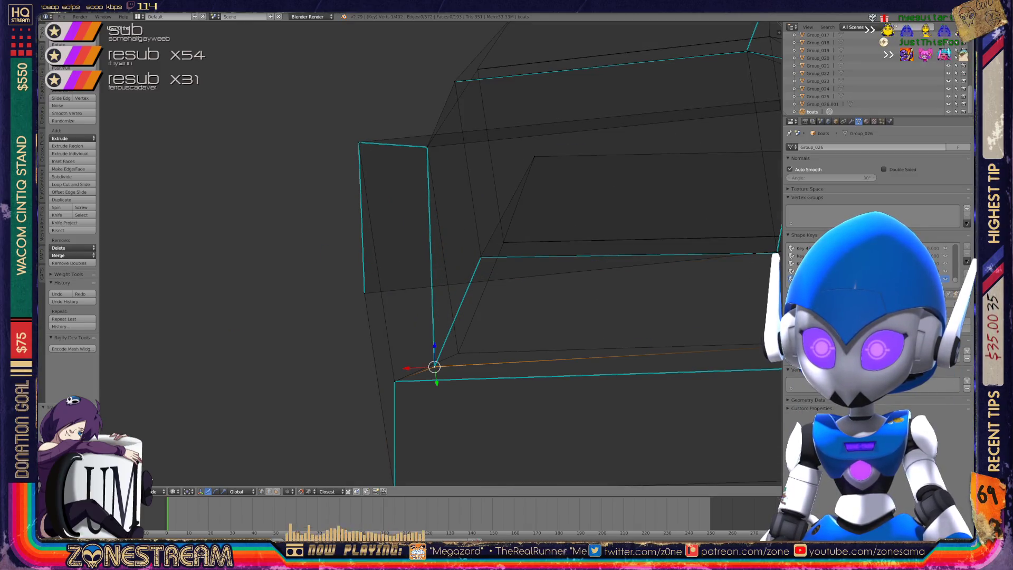
left_click_drag(434, 366, 457, 351)
mouse_move(457, 351)
middle_mouse_down("shift")
mouse_move(277, 370)
mouse_move(266, 335)
mouse_move(276, 366)
middle_mouse_up("shift")
scroll(441, 253, "up", 2)
middle_click_drag(208, 420, 369, 381, "shift")
scroll(401, 248, "up", 3)
mouse_move(401, 247)
middle_mouse_down("shift")
mouse_move(396, 440)
mouse_move(385, 464)
mouse_move(370, 416)
middle_mouse_up("shift")
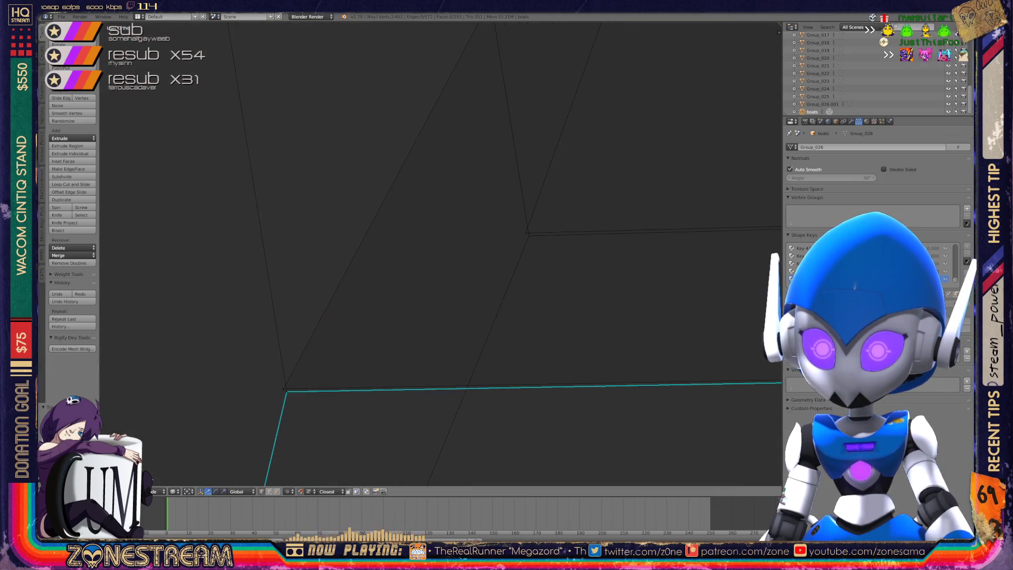
right_click(287, 391)
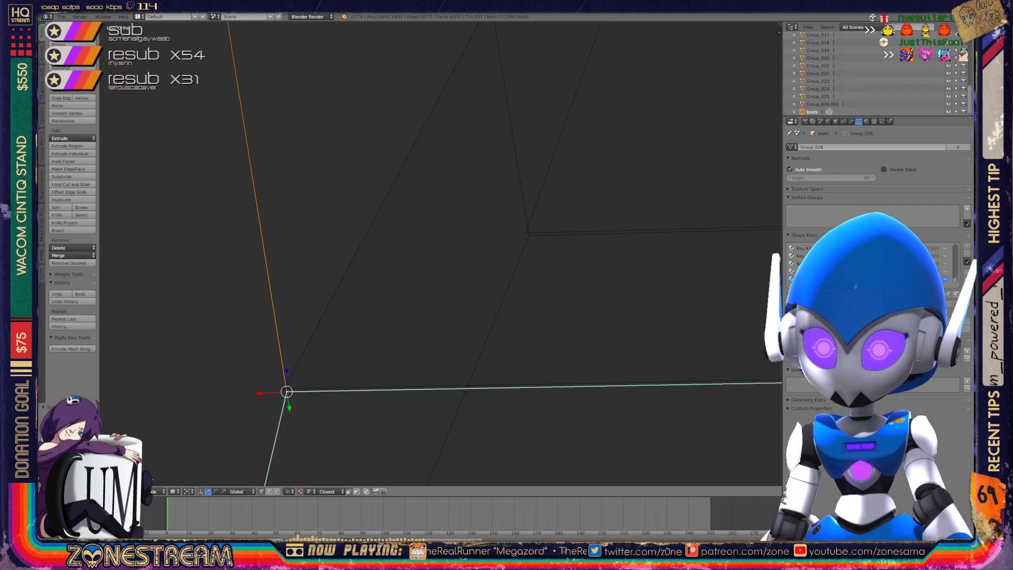
right_click(526, 233)
right_click(286, 392)
mouse_move(287, 391)
middle_mouse_down()
mouse_move(527, 233)
mouse_move(461, 249)
mouse_move(446, 274)
mouse_move(450, 316)
middle_mouse_up()
mouse_move(450, 353)
middle_mouse_down()
mouse_move(389, 346)
mouse_move(365, 389)
middle_mouse_up()
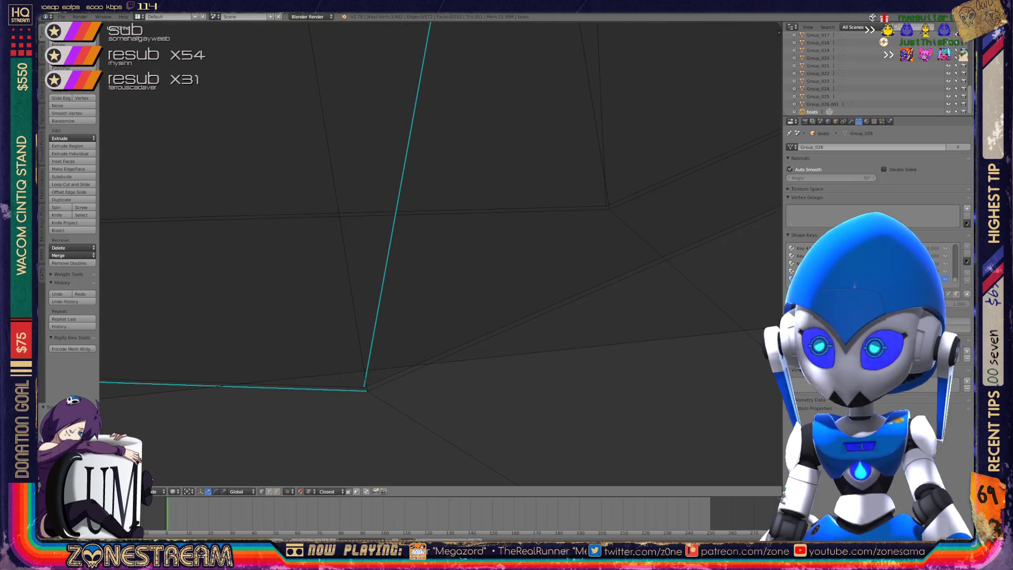
Pull the lower-left corner vertex up onto the reference corner, keeping the move after undo and redo.
right_click(364, 388)
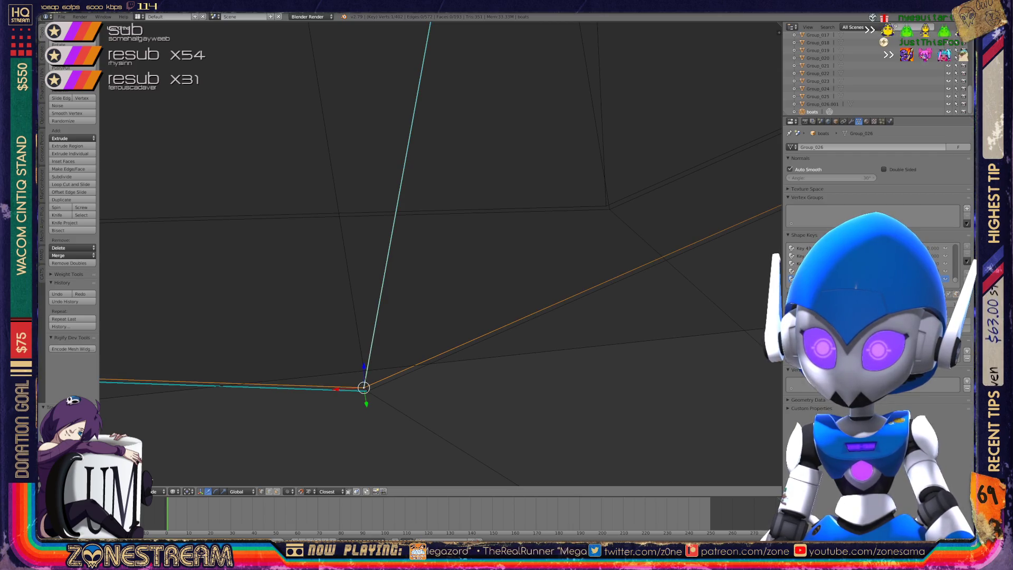
right_click_drag(363, 387, 606, 206)
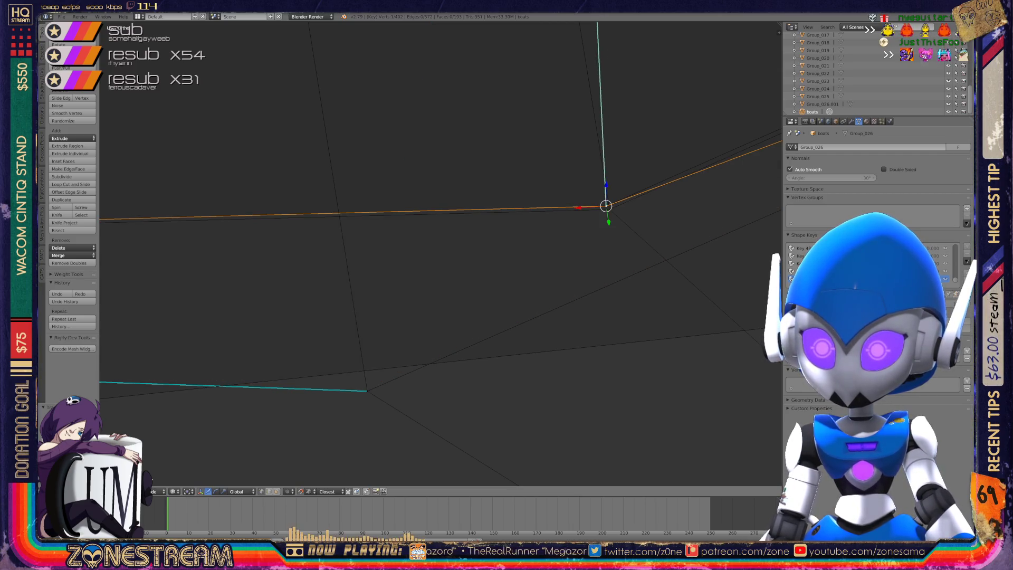
key("ctrl+z")
key("ctrl+shift+z")
scroll(441, 253, "down", 5)
mouse_move(454, 316)
middle_mouse_down()
mouse_move(348, 263)
mouse_move(364, 269)
middle_mouse_up()
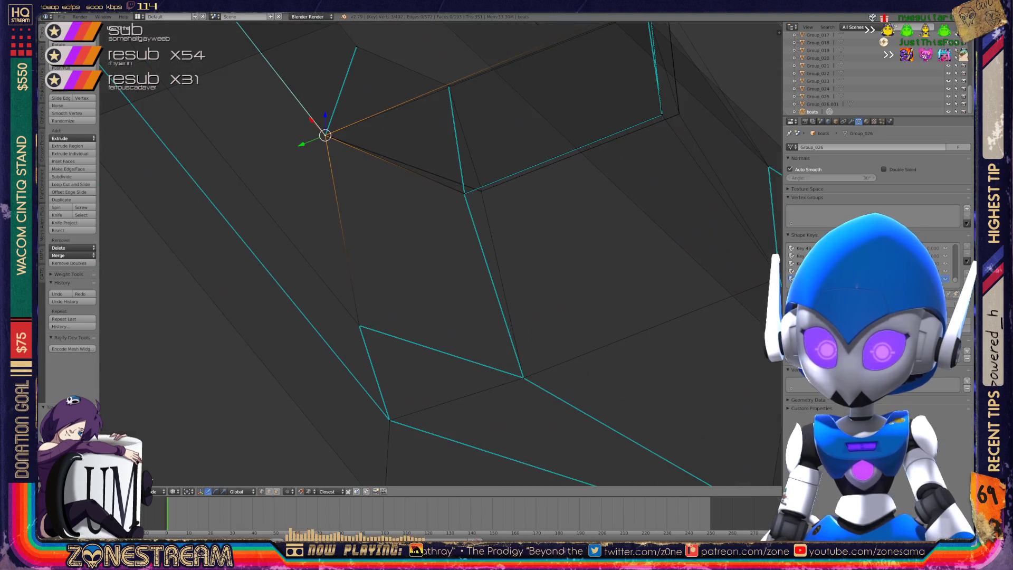
scroll(475, 132, "up", 5)
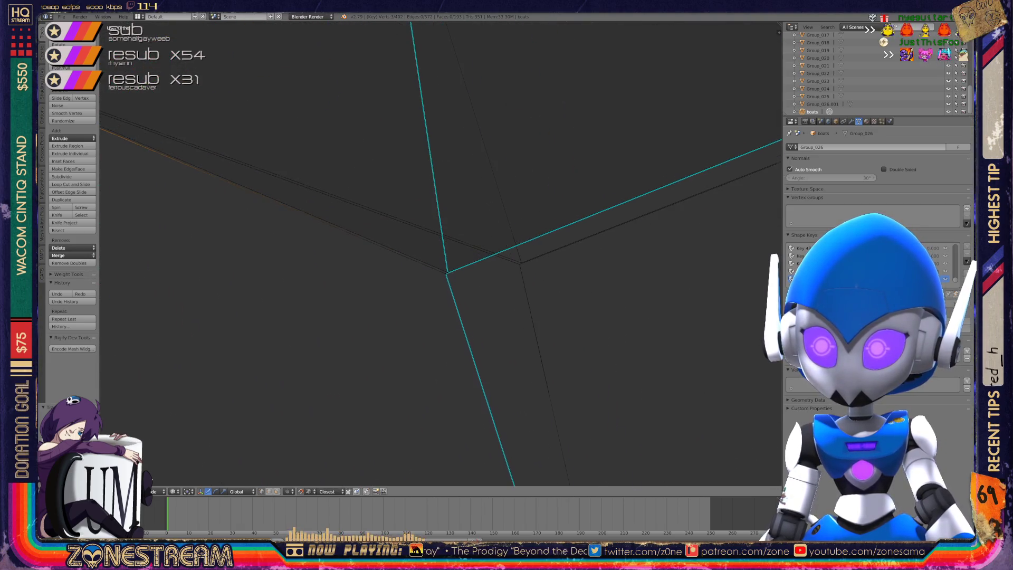
middle_click_drag(475, 263, 362, 272, "shift")
Move the neighbouring mesh-corner vertex down-left onto the reference edge junction, retrying once.
right_click(337, 289)
middle_click_drag(422, 263, 522, 251)
right_click(336, 291)
key("KP_Decimal")
scroll(441, 255, "down", 5)
middle_click_drag(440, 255, 370, 211)
scroll(440, 255, "up", 6)
middle_click_drag(440, 256, 397, 235)
right_click(486, 265)
right_click_drag(487, 265, 279, 317)
key("ctrl+z")
right_click_drag(475, 264, 270, 314)
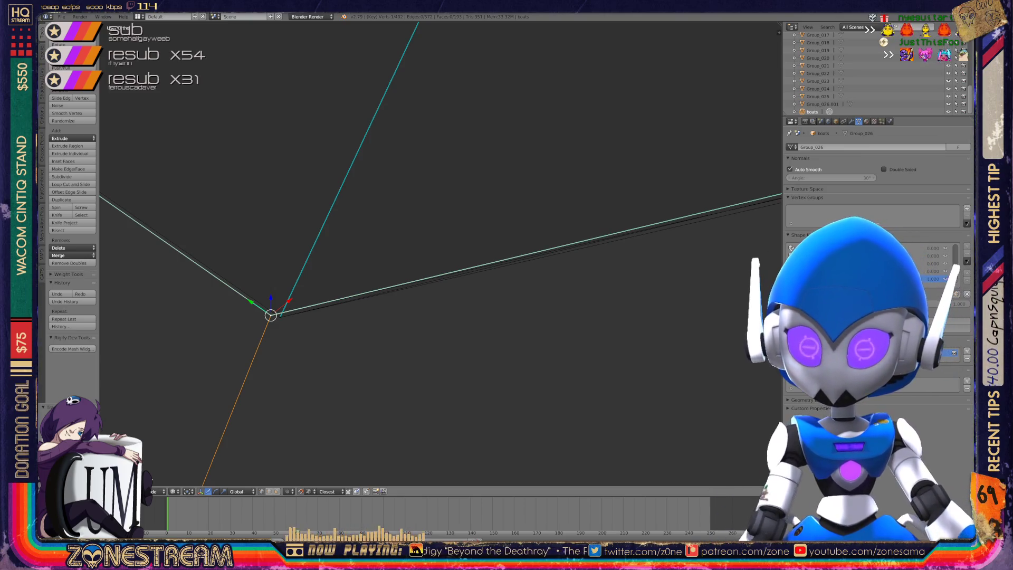
Set the last shape key value to 1, then re-enter Edit Mode.
type("1")
key("Return")
key("Tab")
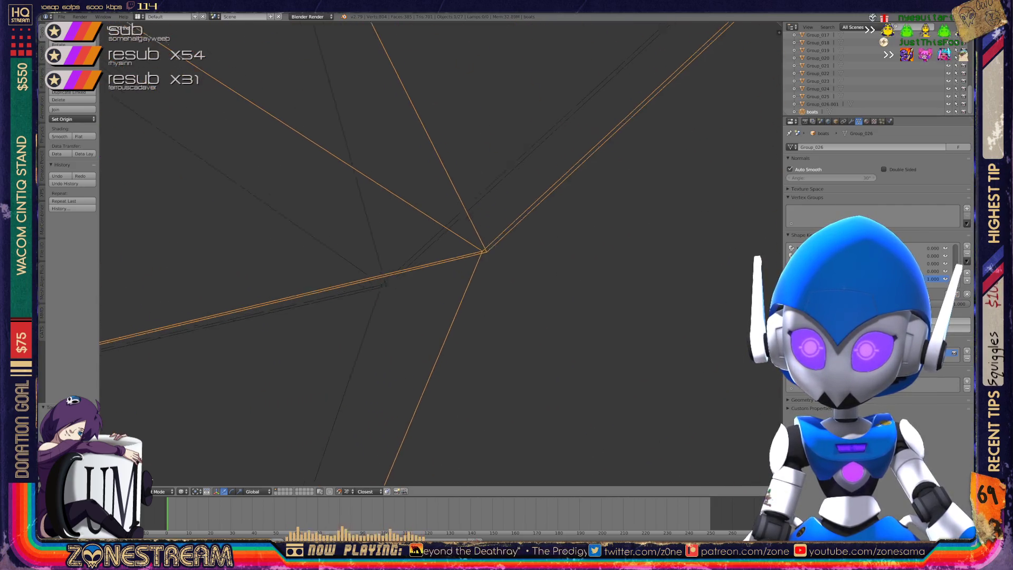
key("Tab")
Move the centre vertex down-left to where the edges converge, after two retries.
right_click(490, 251)
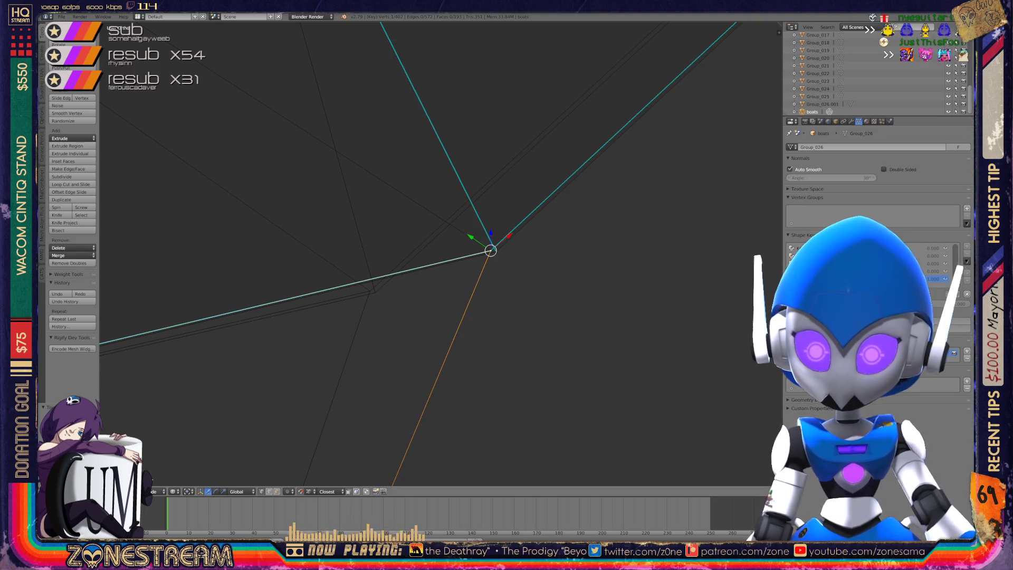
left_click_drag(490, 251, 369, 291)
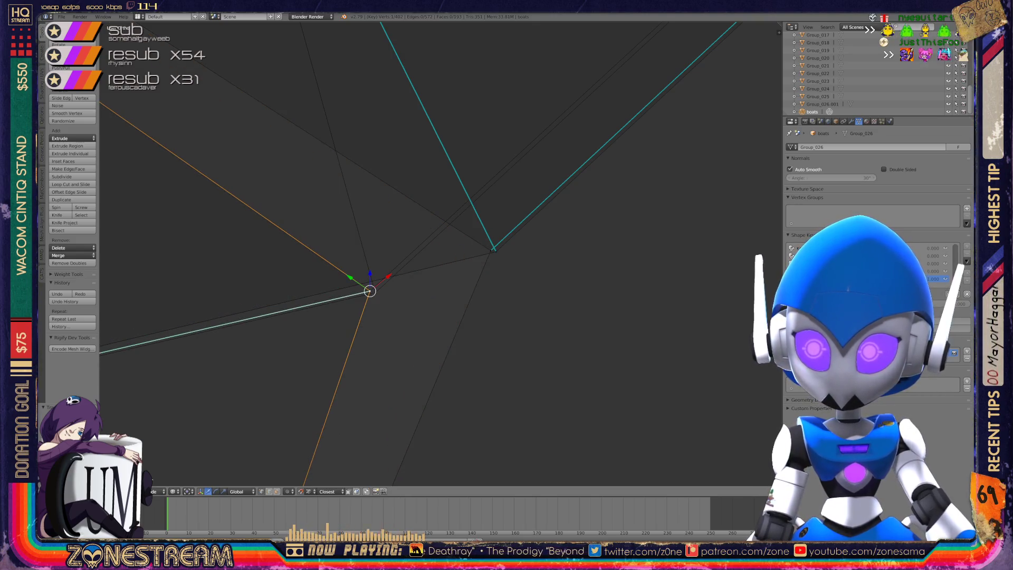
key("ctrl+z")
left_click_drag(491, 248, 369, 290)
key("ctrl+z")
left_click_drag(493, 248, 374, 291)
scroll(374, 291, "down", 5)
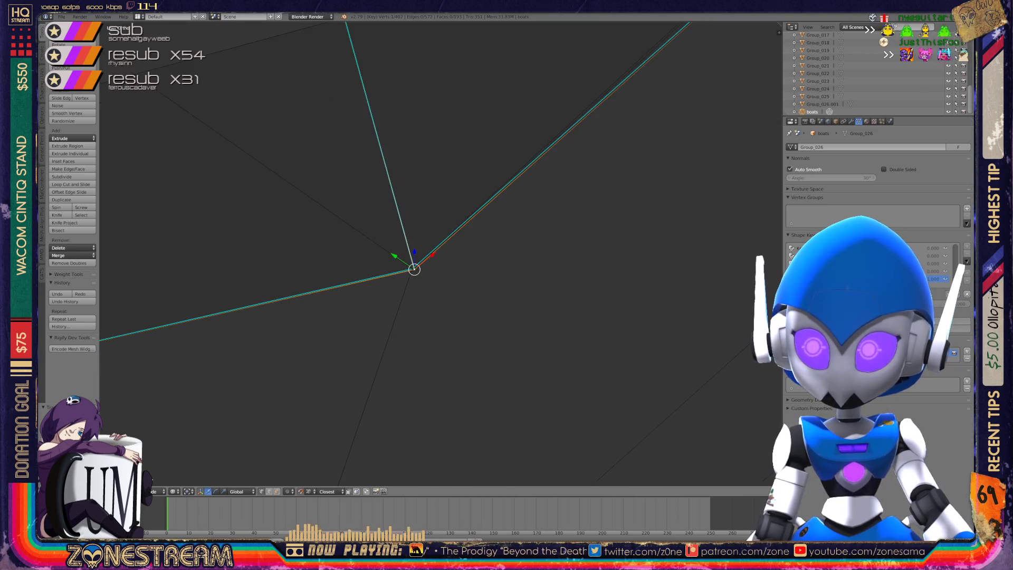
mouse_move(434, 253)
middle_mouse_down()
mouse_move(393, 265)
mouse_move(327, 226)
mouse_move(348, 211)
mouse_move(316, 248)
mouse_move(337, 271)
mouse_move(348, 263)
mouse_move(327, 253)
mouse_move(348, 274)
middle_mouse_up()
scroll(327, 227, "up", 5)
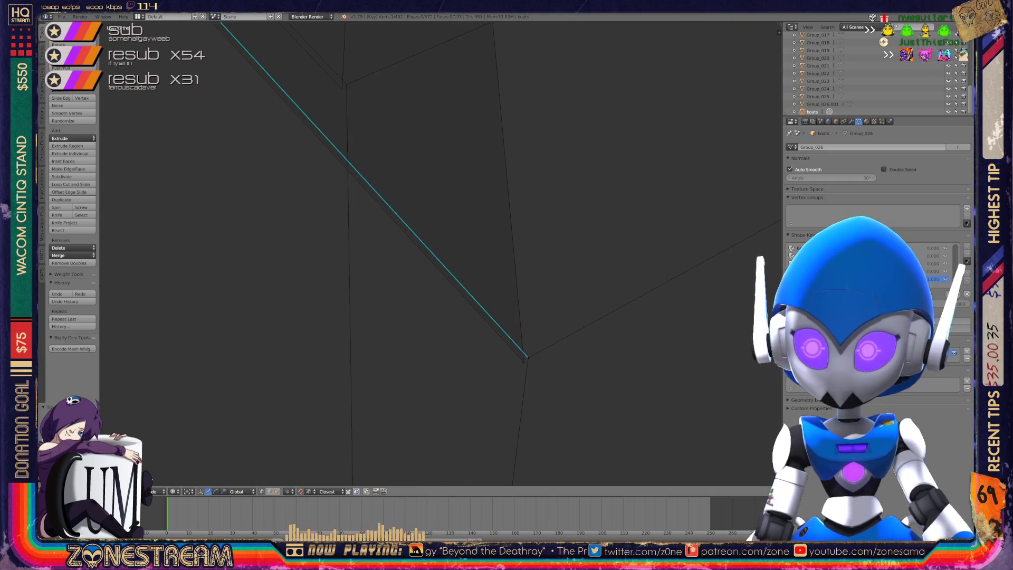
Extrude a new vertex from the corner where the cyan edge ends.
right_click(524, 361)
right_click(342, 88)
right_click(527, 355)
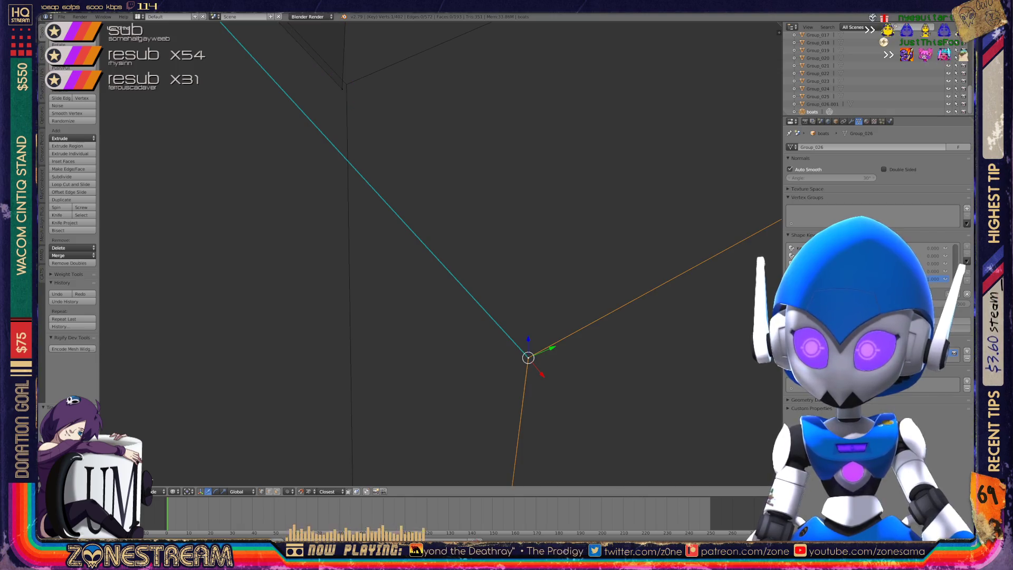
key("g")
key("Escape")
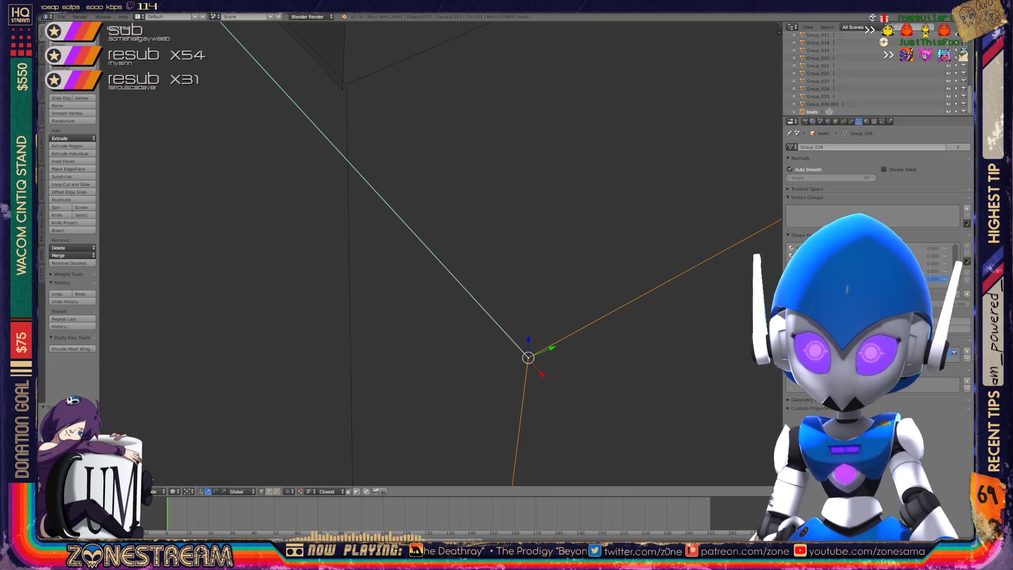
key("e")
key("Return")
scroll(437, 253, "down", 5)
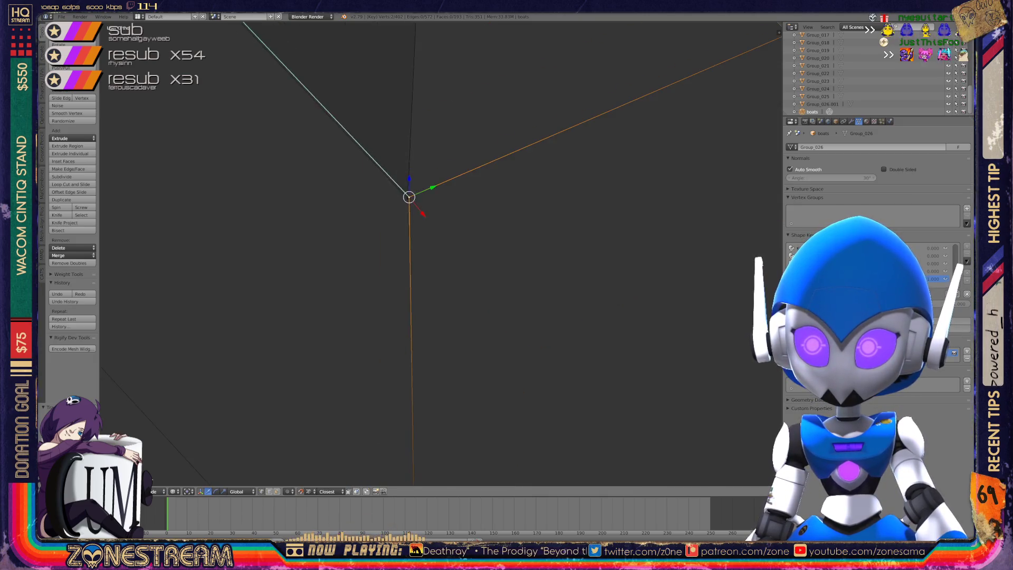
middle_click_drag(438, 253, 296, 158)
Return to Object Mode and view the whole reshaped part from a tilted top-down angle.
key("Tab")
scroll(449, 254, "down", 3)
scroll(459, 221, "up", 3)
mouse_move(459, 237)
middle_mouse_down()
mouse_move(379, 195)
mouse_move(364, 203)
middle_mouse_up()
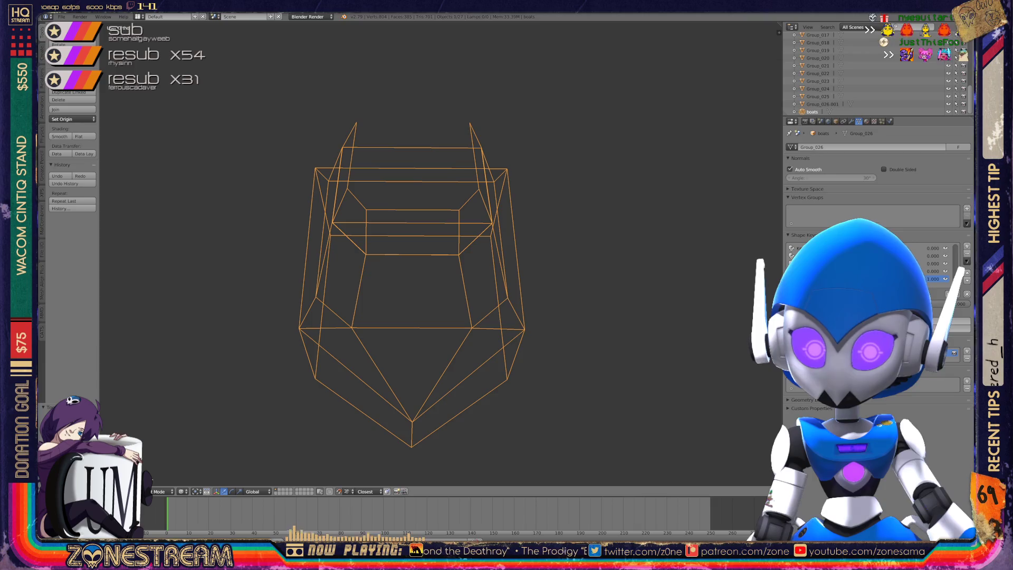
Enter Edit Mode on the left part and pull its bottom corner vertex straight down.
scroll(437, 253, "down", 5)
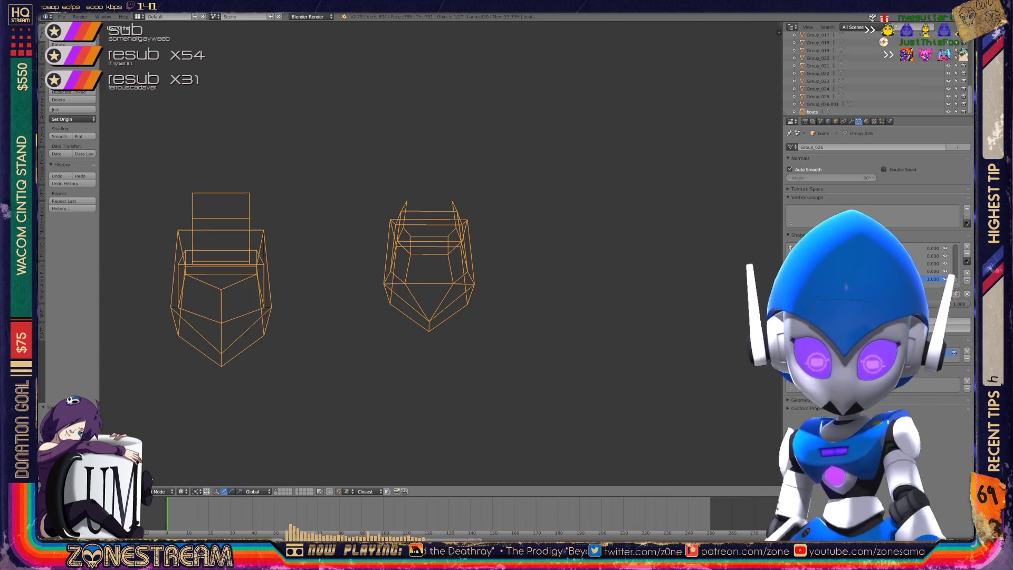
scroll(438, 253, "down", 5)
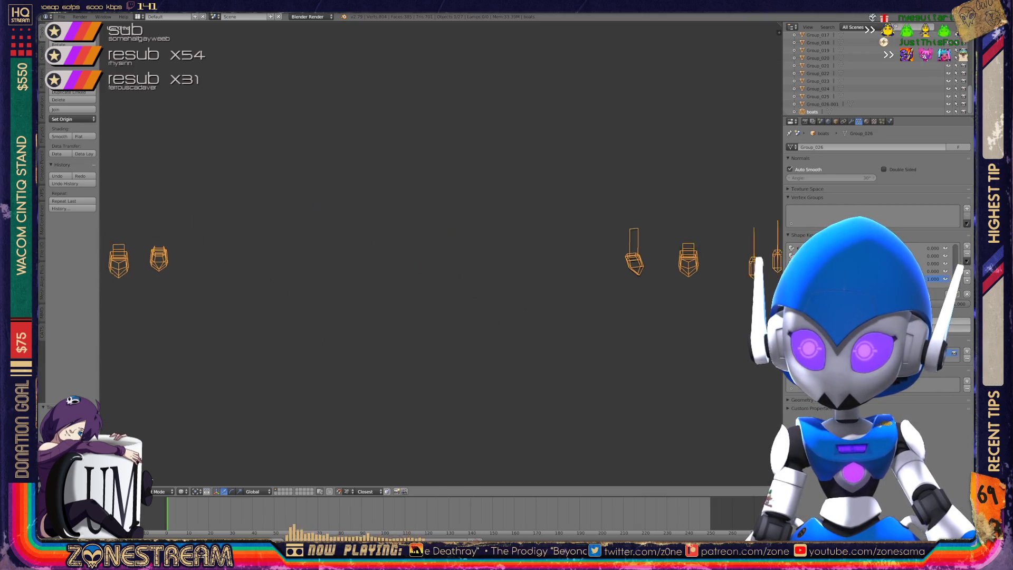
scroll(444, 250, "up", 6)
scroll(296, 248, "up", 8)
key("Tab")
scroll(348, 211, "up", 4)
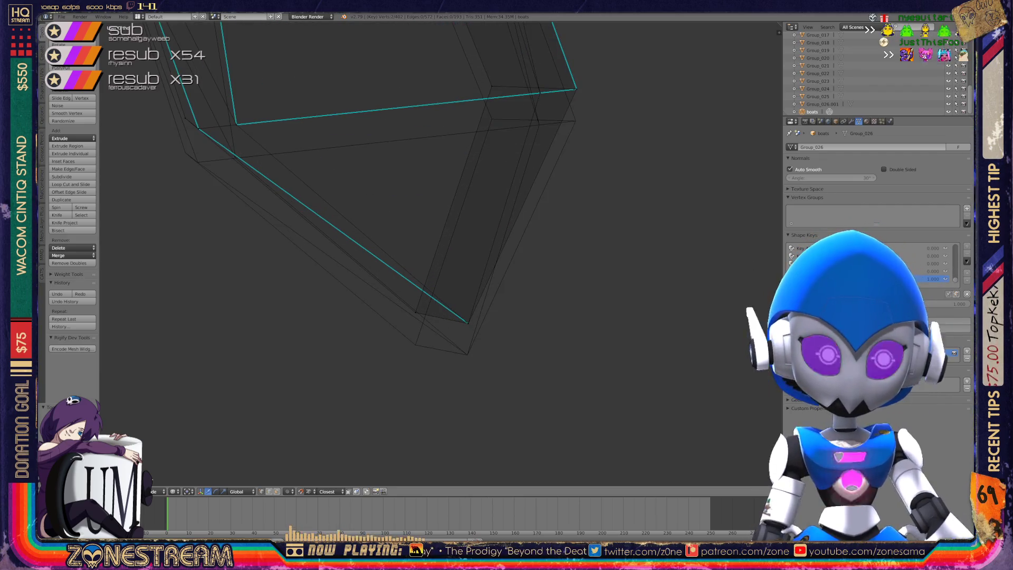
right_click(468, 323, "shift")
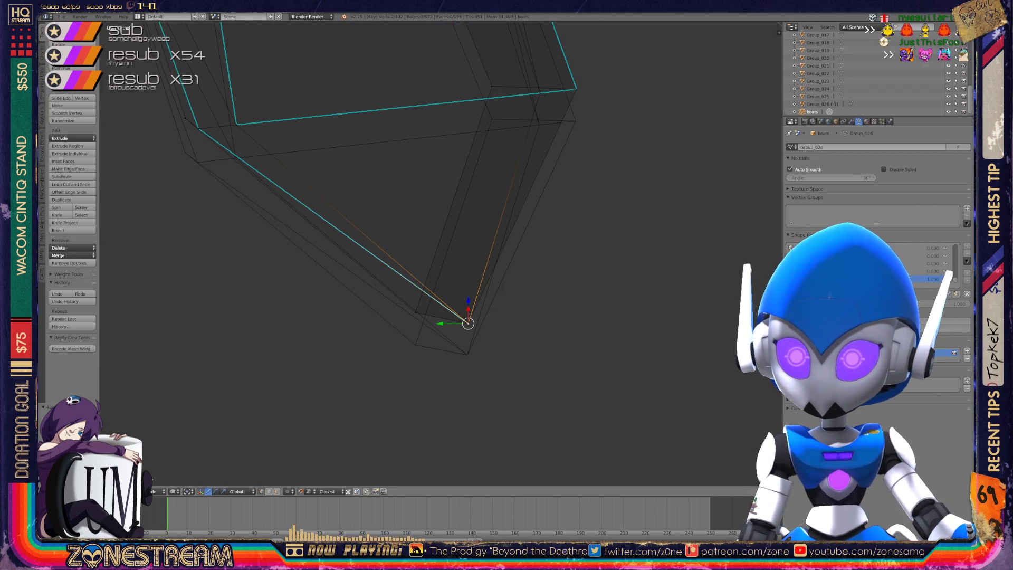
left_click_drag(468, 306, 468, 338)
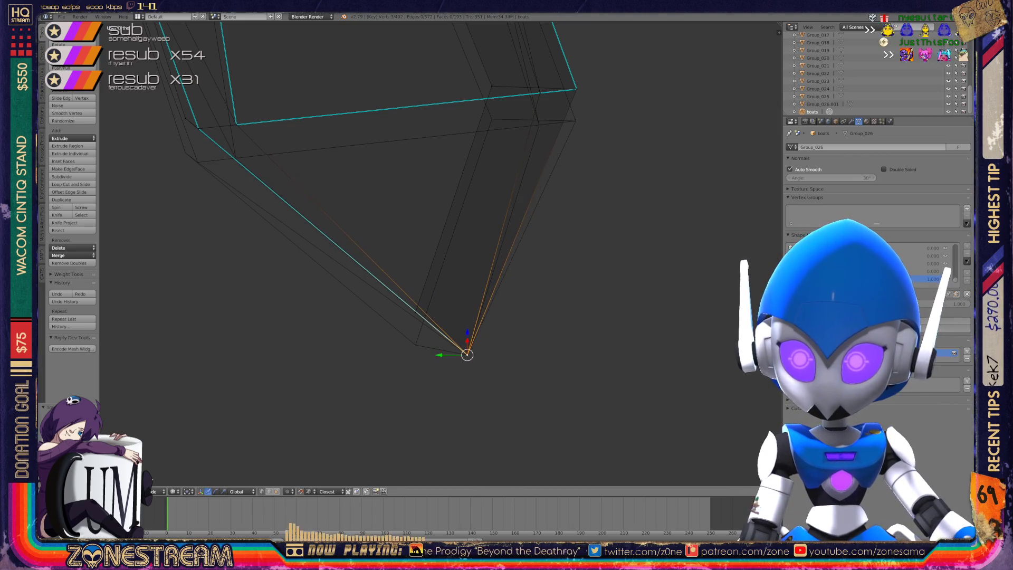
Lower the next vertex so it matches the reference outline.
right_click(415, 312)
left_click_drag(416, 291, 414, 322)
middle_click_drag(421, 263, 327, 221)
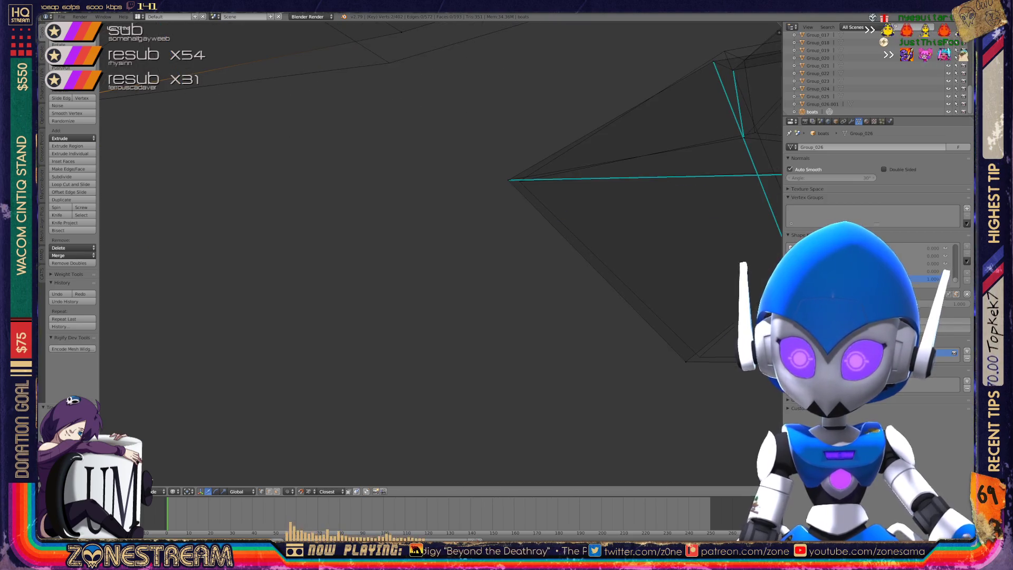
key("KP_Decimal")
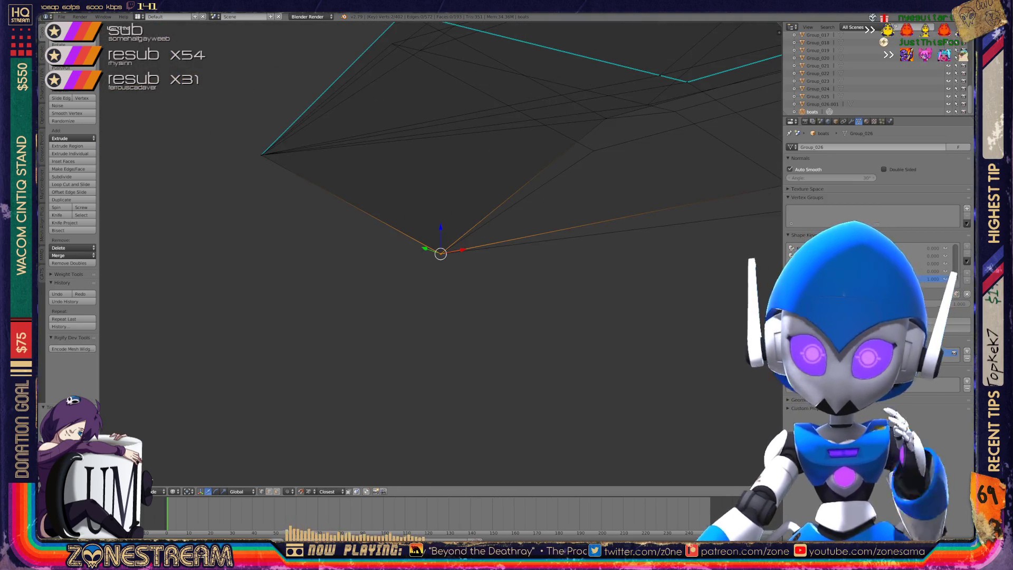
scroll(440, 253, "down", 3)
middle_click_drag(440, 254, 364, 234)
Reposition the right-side vertex, then merge two vertices at the long edge's end into one.
right_click(662, 257)
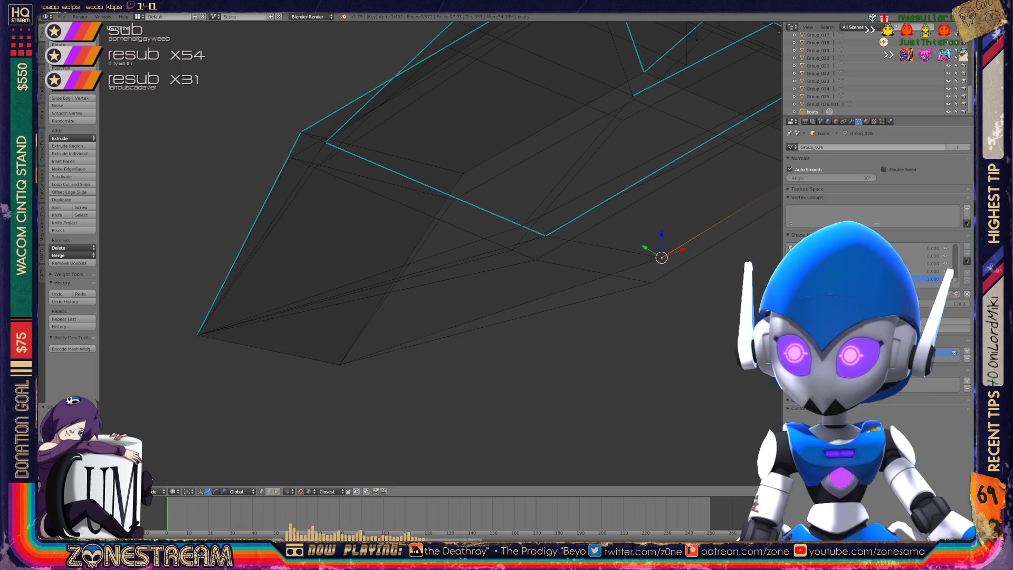
key("g")
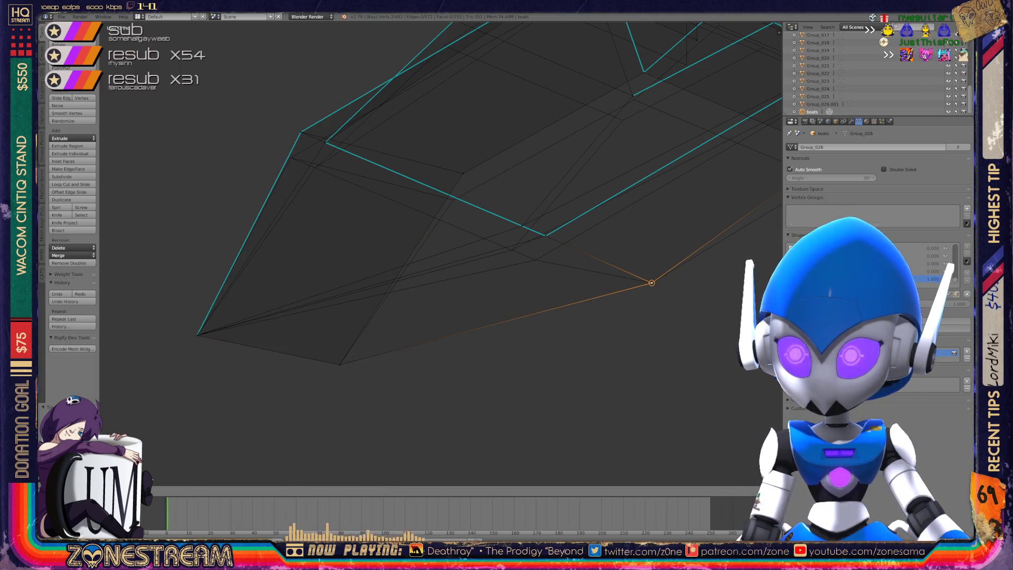
left_click(651, 282)
mouse_move(650, 281)
middle_mouse_down()
mouse_move(610, 219)
mouse_move(644, 260)
mouse_move(547, 239)
middle_mouse_up()
right_click(547, 239, "shift")
right_click(547, 239, "shift")
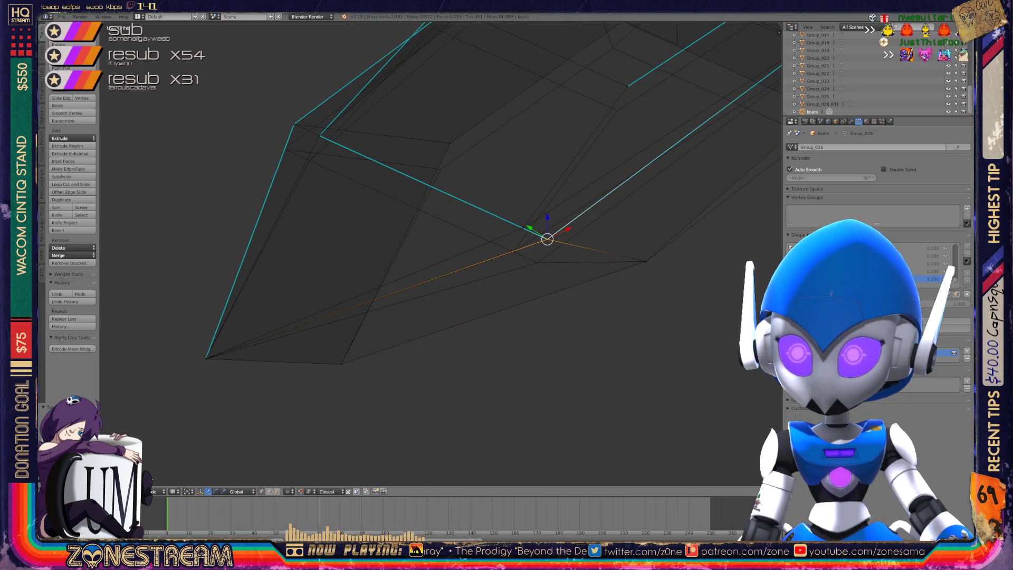
key("alt+m")
left_click(520, 244)
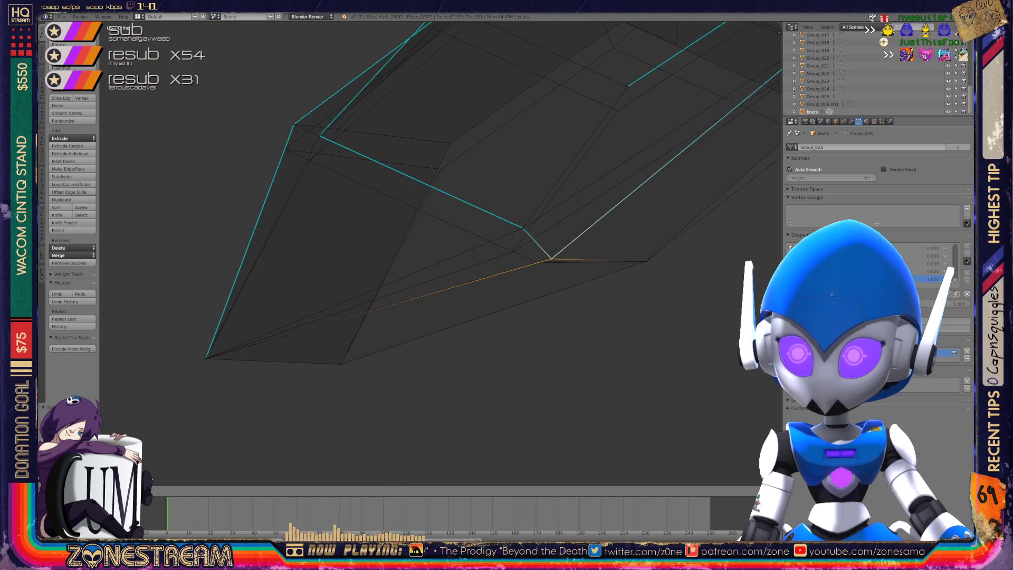
Move two more vertices down and down-left onto the reference.
right_click(522, 228)
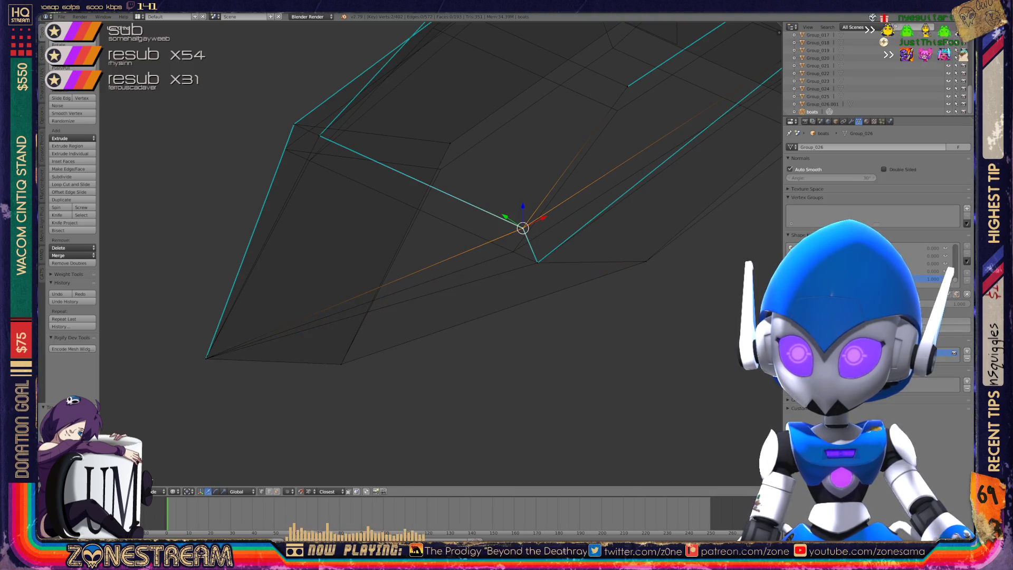
right_click_drag(522, 228, 513, 252)
middle_click_drag(513, 251, 545, 273)
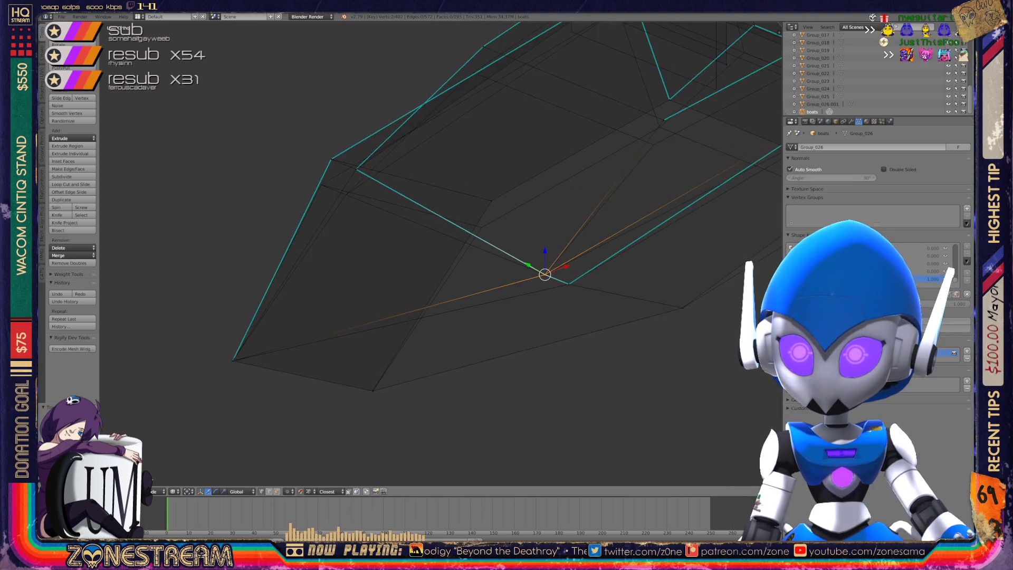
right_click(491, 201)
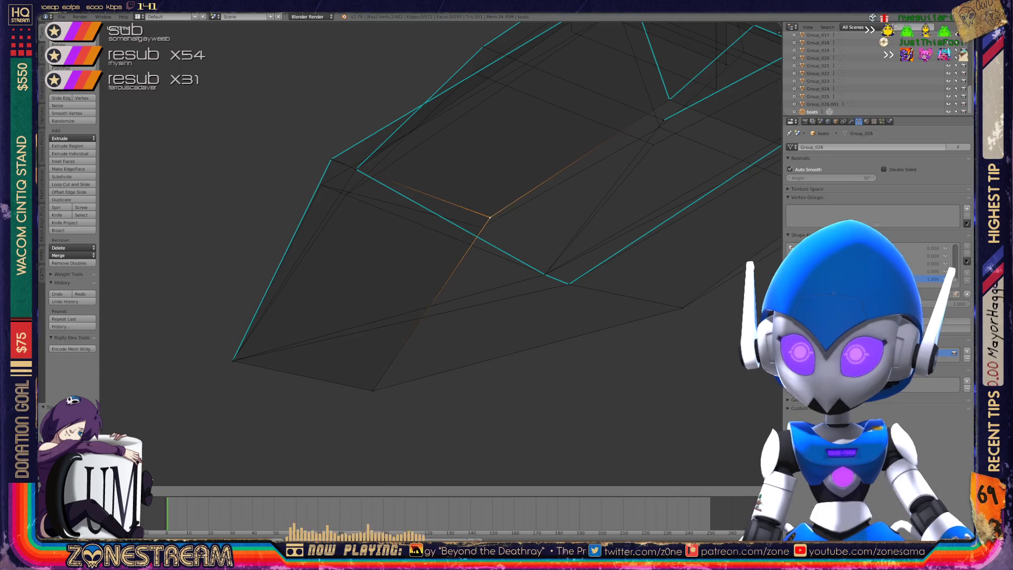
mouse_move(438, 253)
middle_mouse_down()
mouse_move(401, 232)
mouse_move(327, 274)
middle_mouse_up()
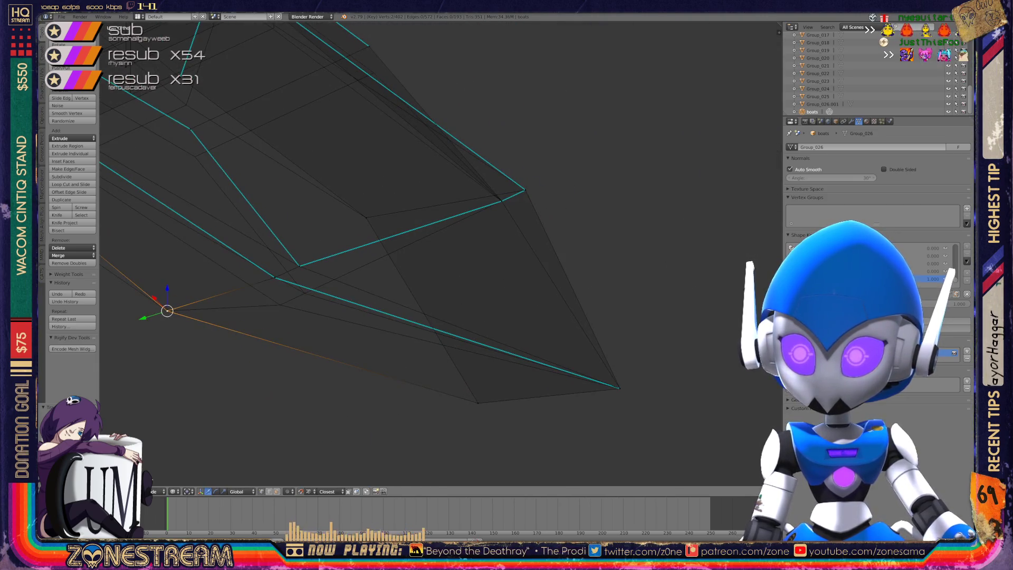
middle_click_drag(422, 264, 493, 249, "shift")
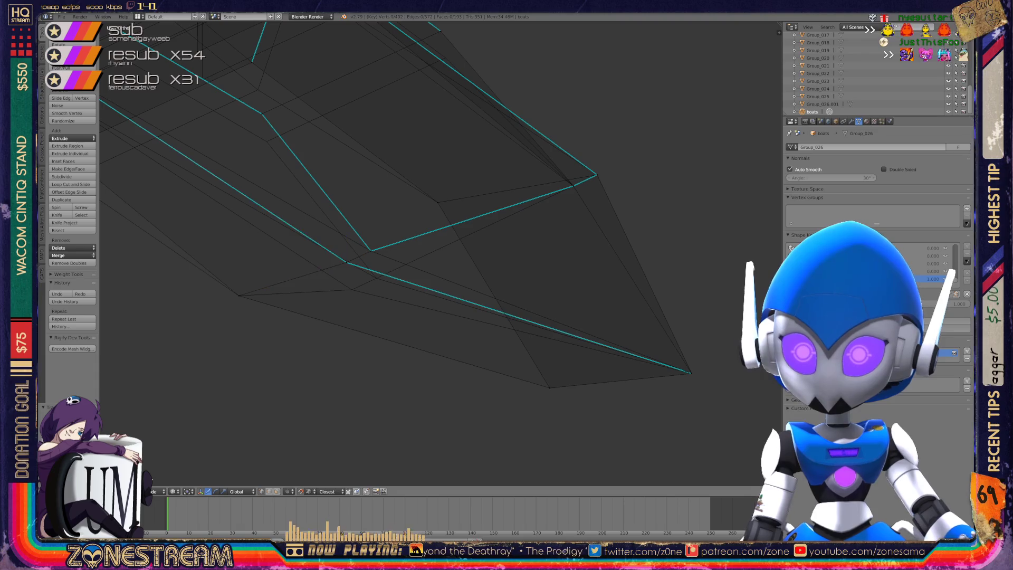
key("a")
right_click_drag(347, 262, 352, 289)
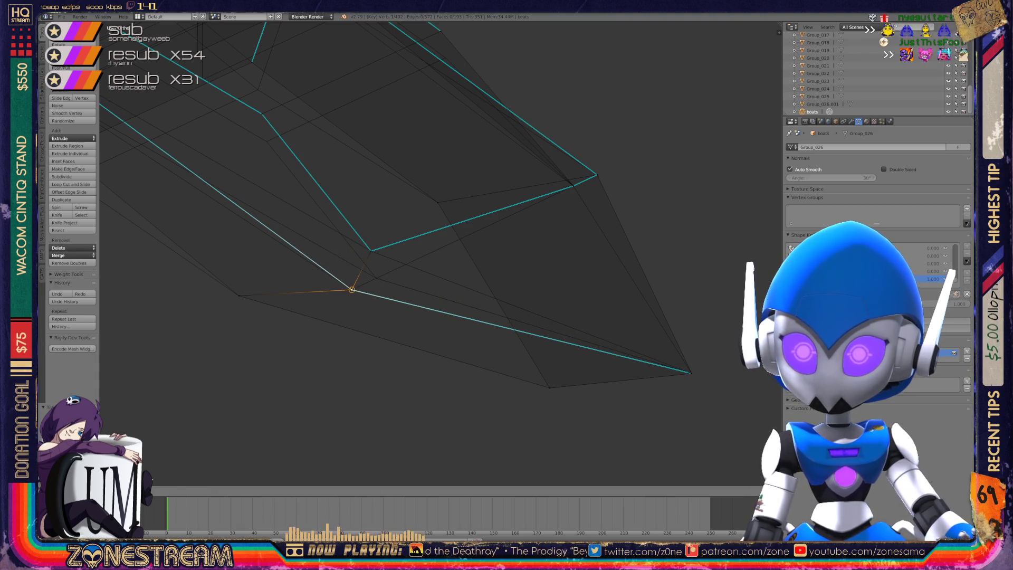
Move another vertex slightly lower, then down-left onto the reference.
right_click(371, 251)
right_click(370, 251, "shift")
mouse_move(371, 250)
middle_mouse_down()
mouse_move(362, 249)
mouse_move(373, 276)
mouse_move(441, 367)
middle_mouse_up()
right_click(326, 204)
key("g")
left_click(330, 231)
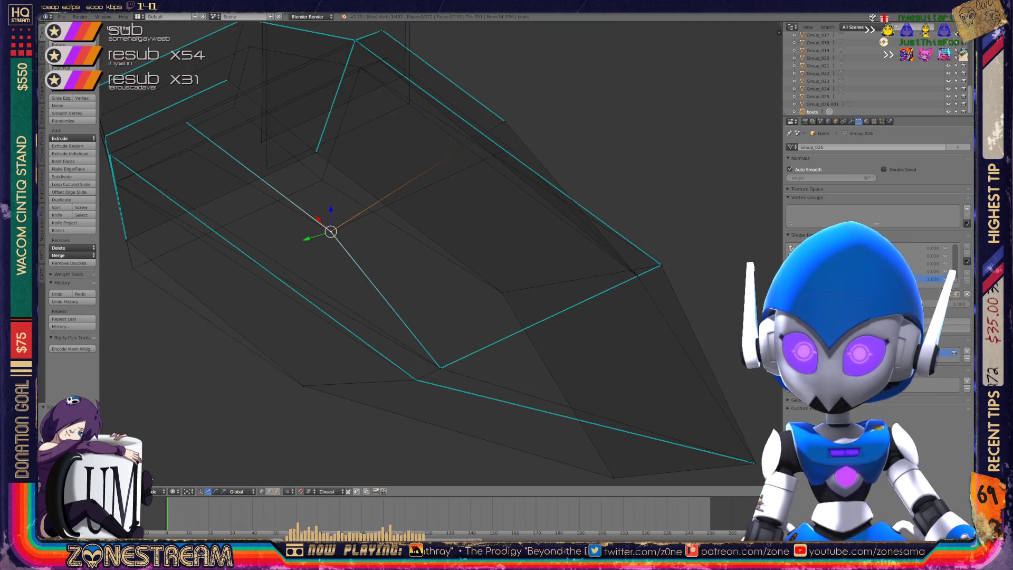
mouse_move(330, 231)
middle_mouse_down()
mouse_move(462, 170)
mouse_move(335, 154)
mouse_move(508, 255)
middle_mouse_up()
key("g")
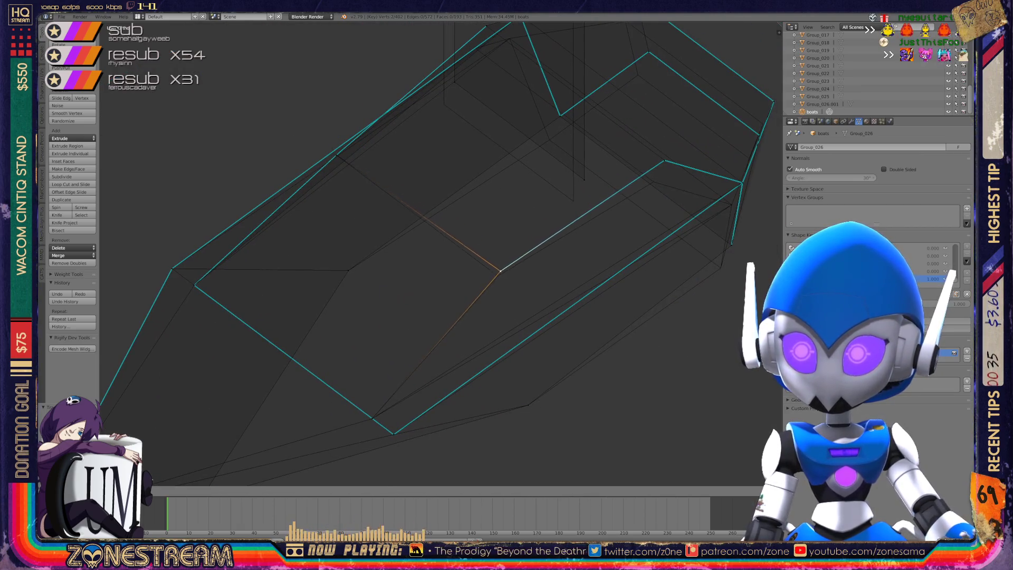
left_click(497, 275)
Shift three edge vertices, upper and lower, down-left onto the reference.
mouse_move(497, 275)
middle_mouse_down()
mouse_move(237, 208)
mouse_move(255, 248)
mouse_move(126, 250)
mouse_move(470, 220)
middle_mouse_up()
right_click(470, 221)
left_click_drag(469, 220, 452, 253)
right_click(469, 343)
left_click_drag(469, 343, 452, 376)
right_click(544, 203)
left_click_drag(545, 203, 528, 236)
Move a vertex up-left toward the reference corner.
right_click(558, 141)
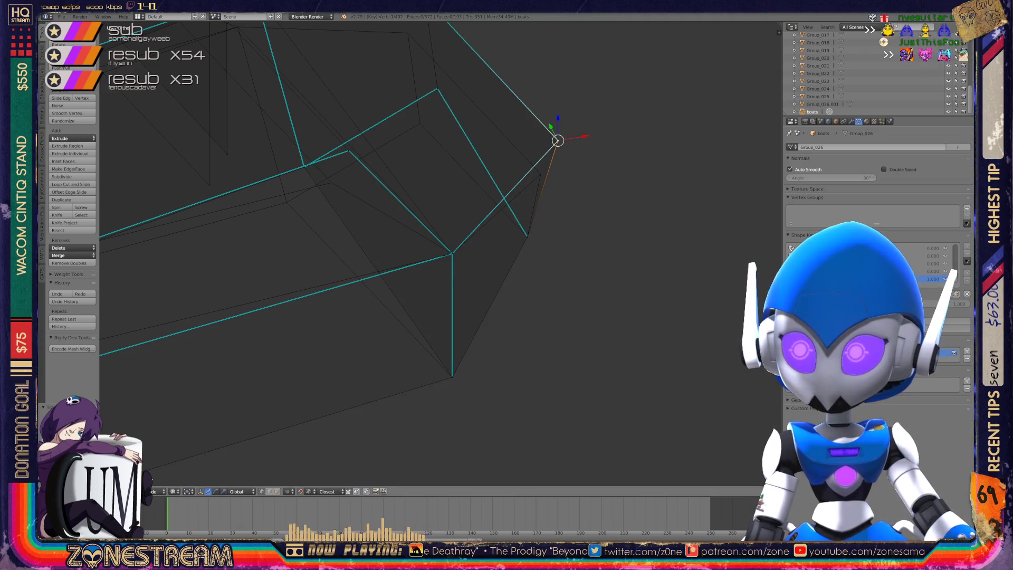
mouse_move(554, 143)
middle_mouse_down()
mouse_move(538, 169)
mouse_move(561, 187)
mouse_move(572, 263)
mouse_move(656, 366)
middle_mouse_up()
right_click(538, 169)
right_click(430, 203)
key("a")
right_click(430, 204)
mouse_move(430, 204)
middle_mouse_down()
mouse_move(425, 220)
mouse_move(535, 311)
mouse_move(529, 334)
middle_mouse_up()
mouse_move(529, 334)
left_mouse_down()
mouse_move(477, 248)
mouse_move(471, 262)
left_mouse_up()
scroll(359, 368, "down", 6)
scroll(358, 369, "up", 3)
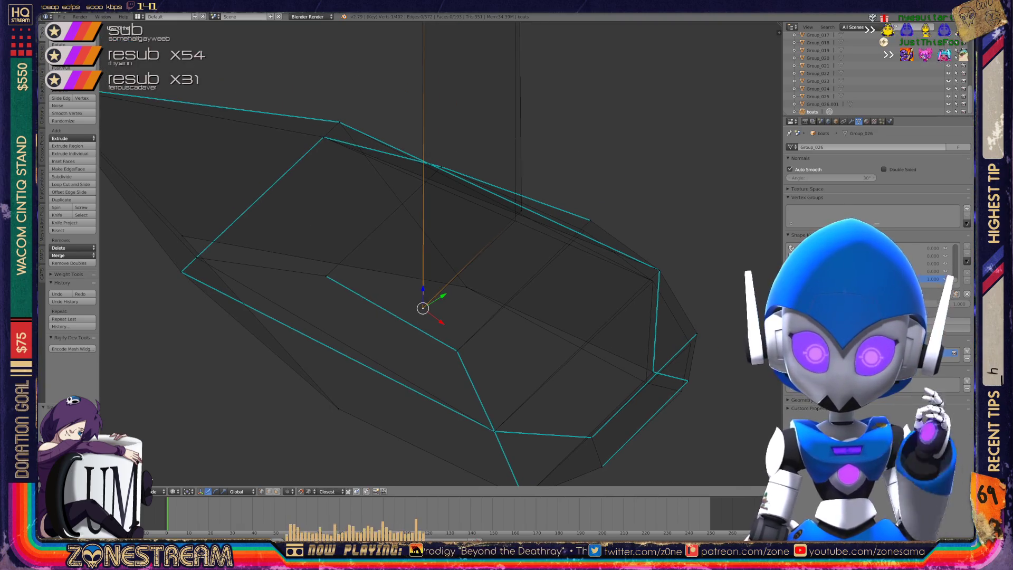
Nudge three vertices along the top and lower edges slightly downward.
right_click(521, 210)
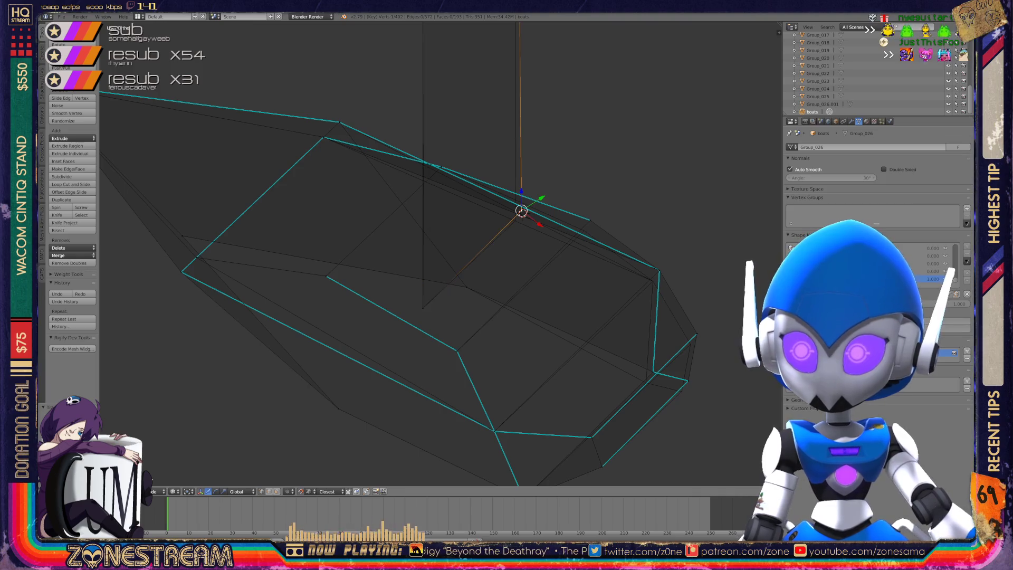
right_click(515, 221)
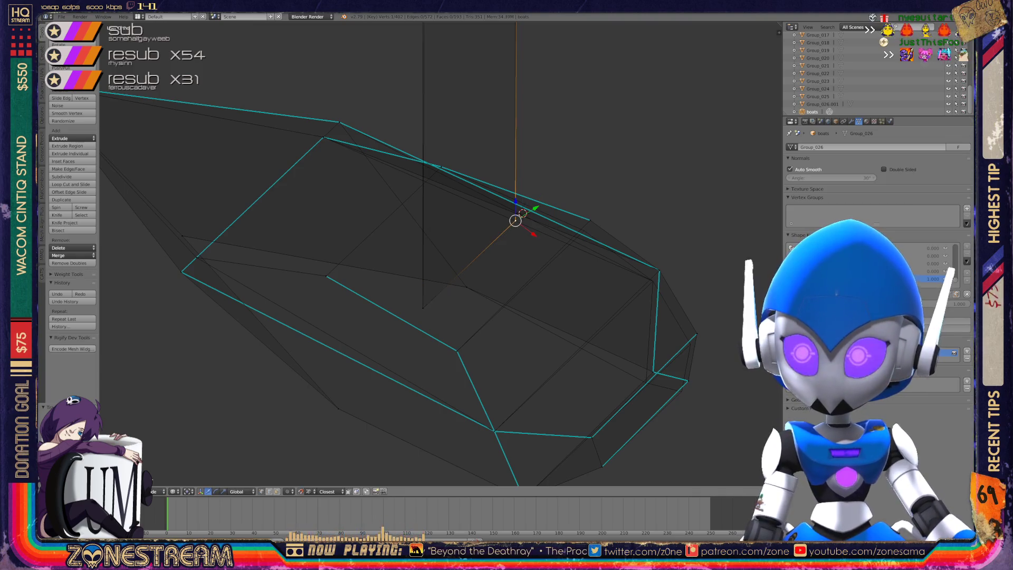
middle_click_drag(401, 253, 351, 158)
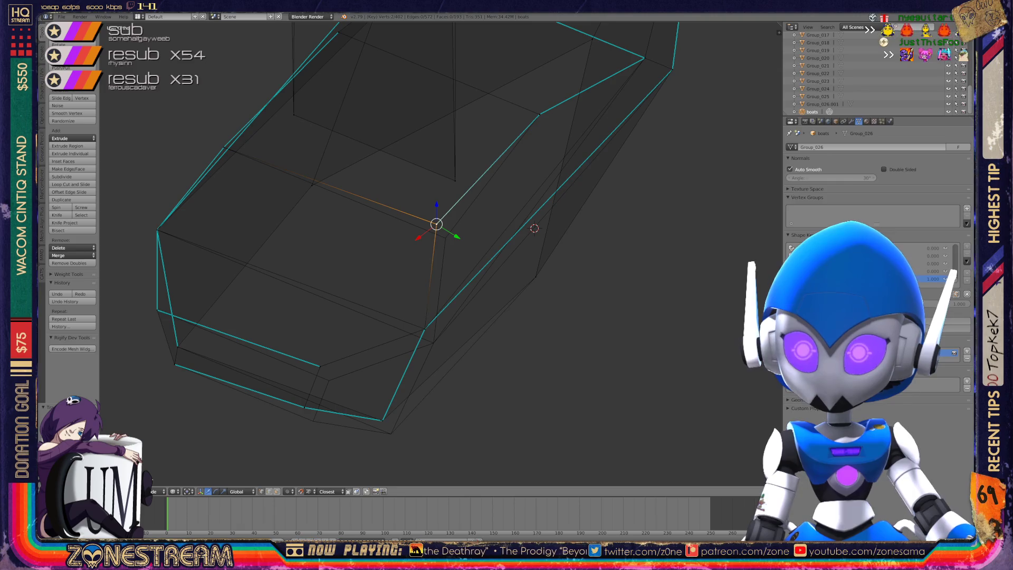
left_click_drag(436, 223, 445, 237)
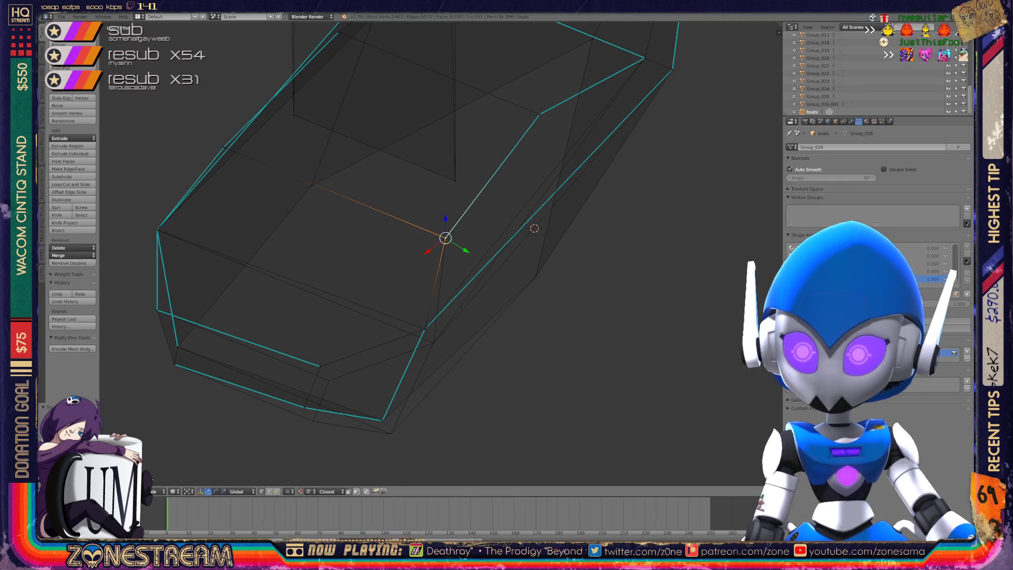
right_click(425, 329)
left_click_drag(424, 329, 433, 343)
right_click(319, 366)
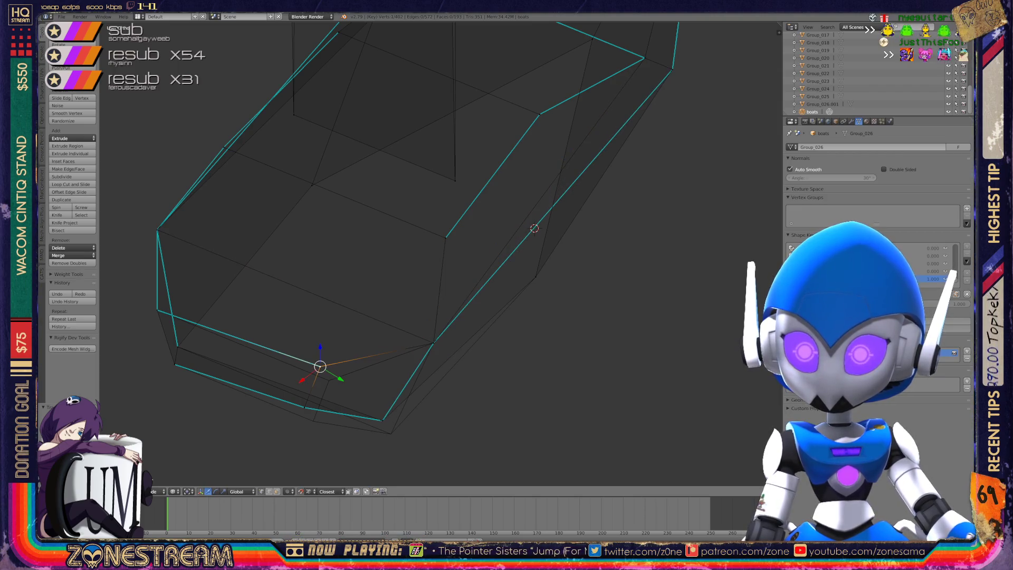
mouse_move(320, 366)
left_mouse_down()
mouse_move(328, 380)
mouse_move(312, 421)
left_mouse_up()
right_click(304, 407)
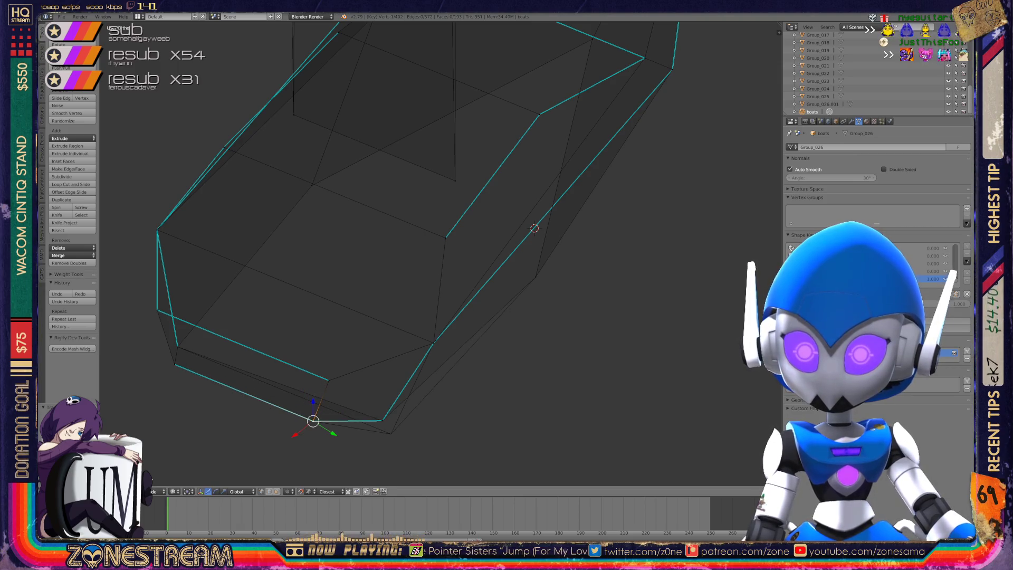
Drag the lower corner vertex down-right to match the reference outline.
middle_click_drag(422, 264, 395, 232)
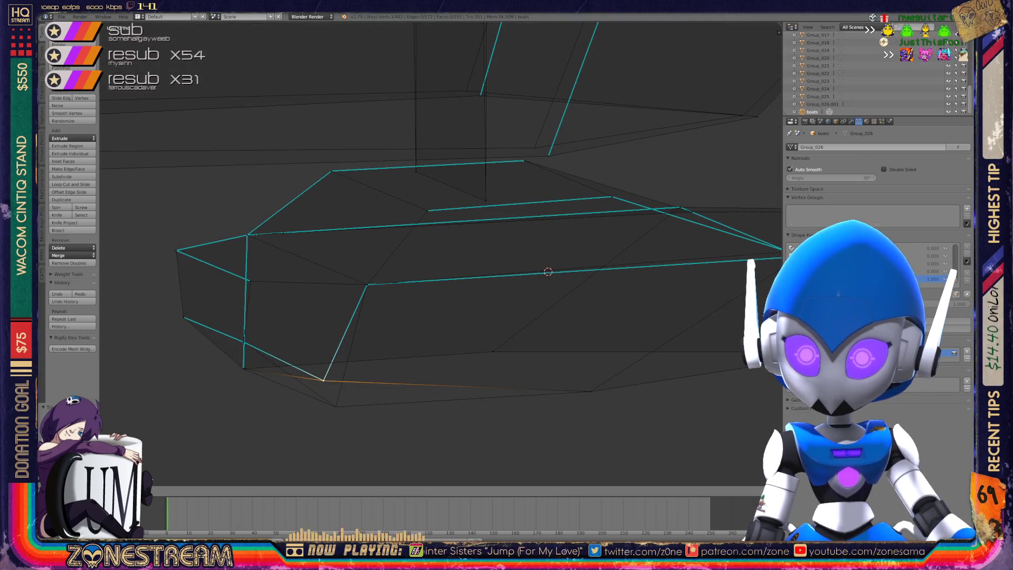
key("a")
left_click_drag(323, 379, 335, 403)
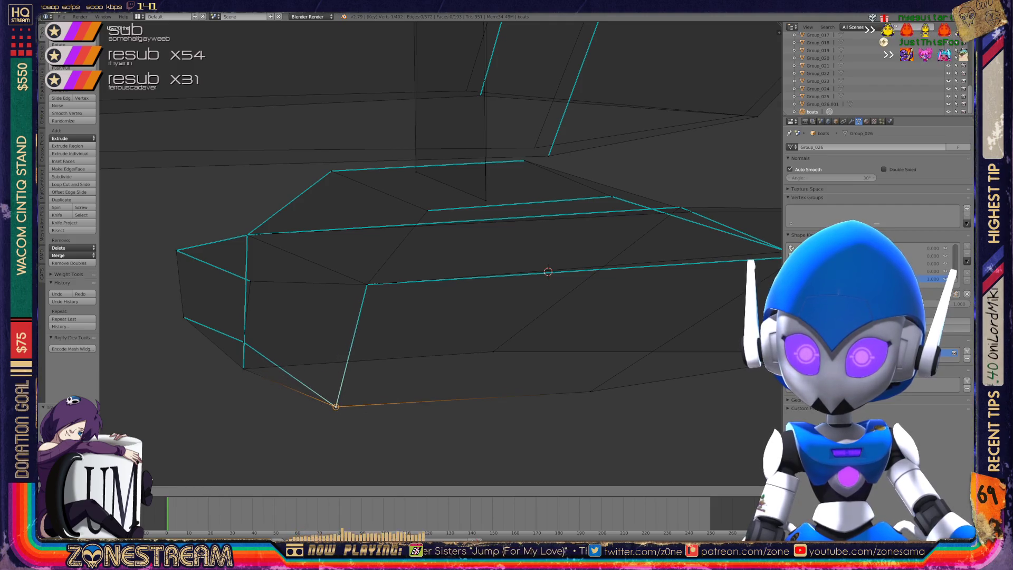
middle_click_drag(369, 316, 327, 285)
scroll(439, 254, "down", 4)
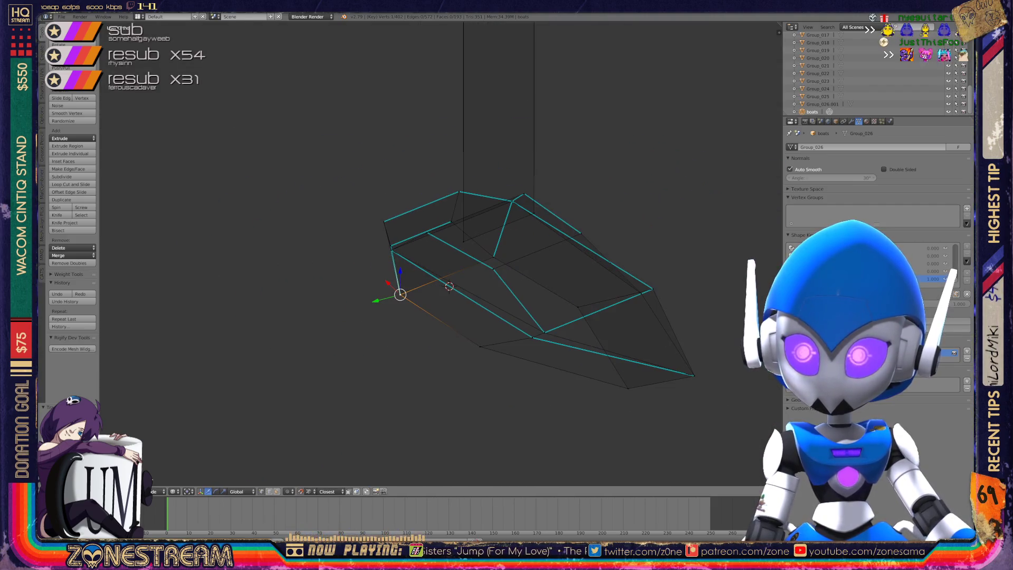
Slide the top vertex of the edge down along Z, then return to Object Mode.
middle_click_drag(506, 285, 474, 237)
right_click(351, 231)
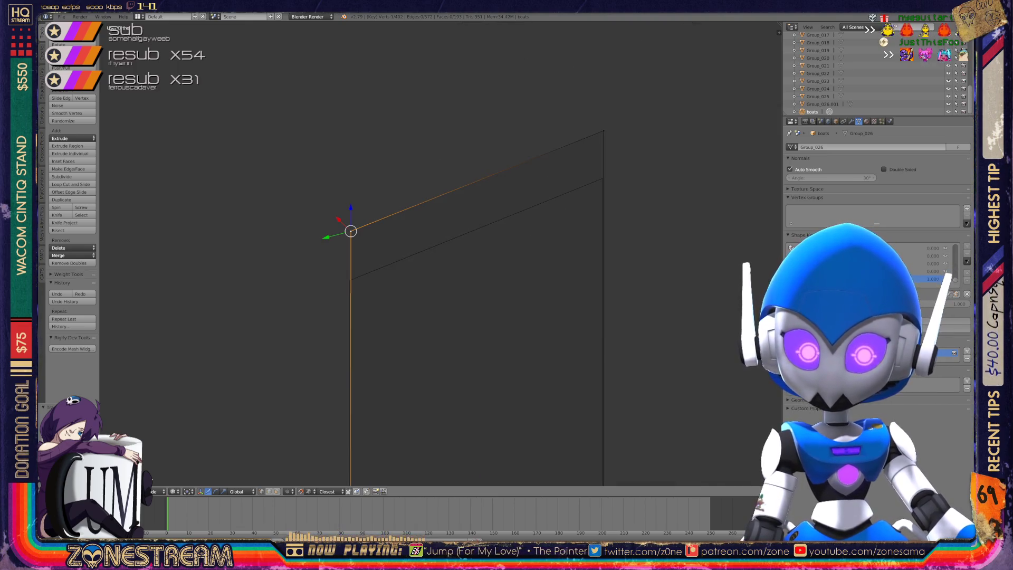
key("g")
key("z")
key("Return")
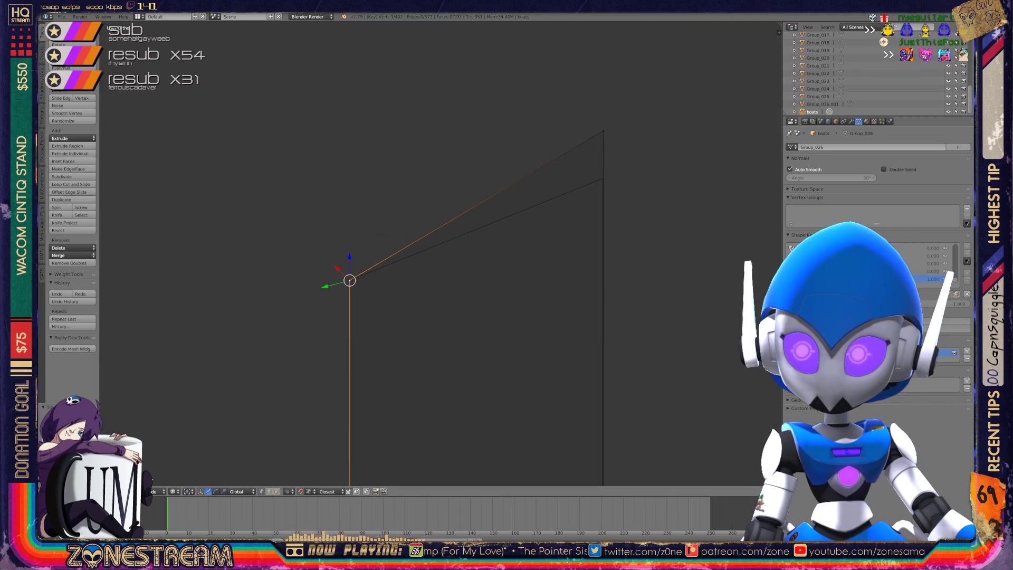
scroll(440, 254, "down", 6)
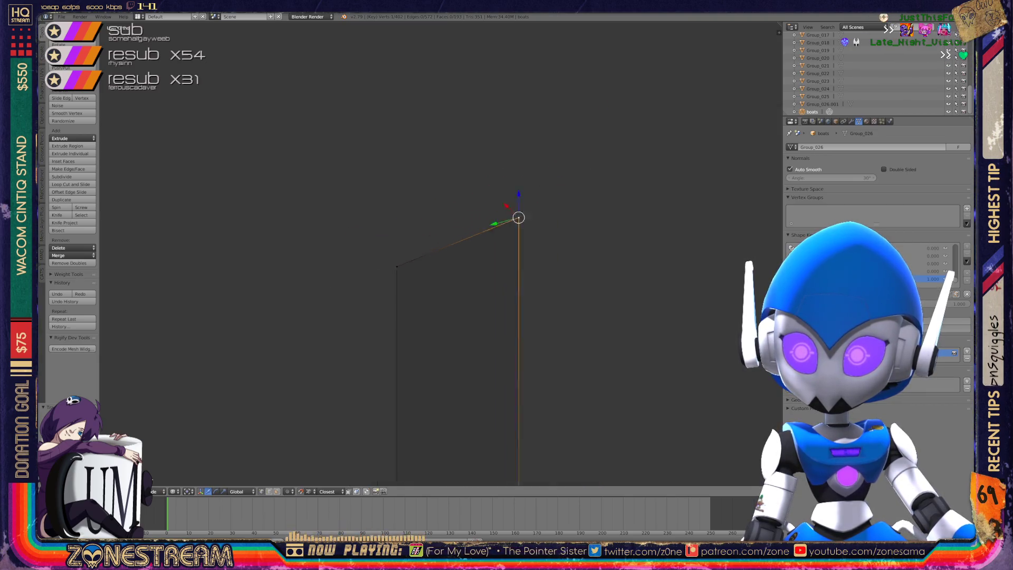
middle_click_drag(441, 253, 506, 211)
key("Tab")
scroll(375, 254, "up", 3)
mouse_move(506, 253)
middle_mouse_down()
mouse_move(591, 208)
mouse_move(527, 233)
middle_mouse_up()
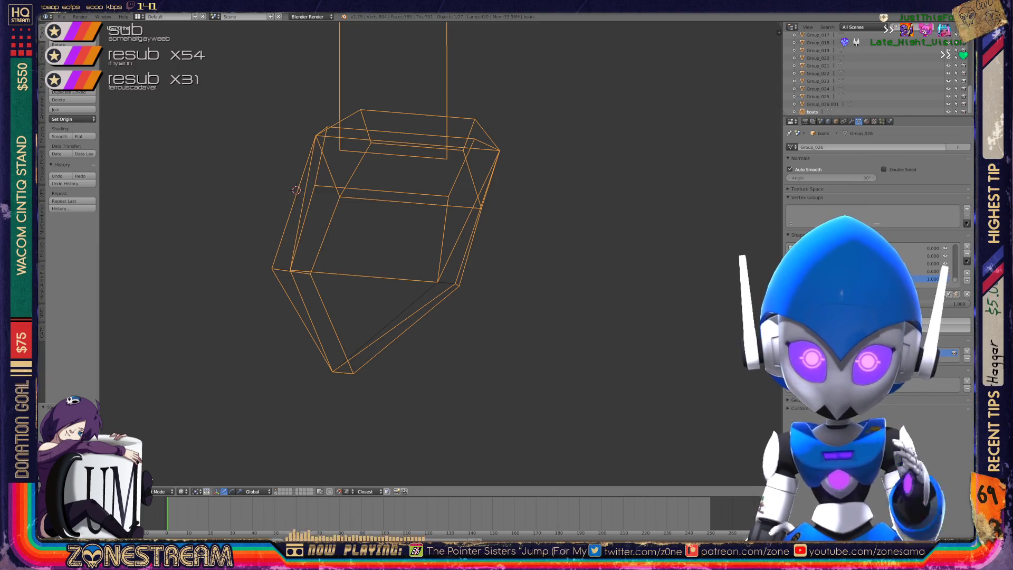
Frame the next part, enter Edit Mode, and nudge a lower-edge vertex up-right.
scroll(438, 254, "down", 5)
middle_click_drag(438, 253, 269, 253, "shift")
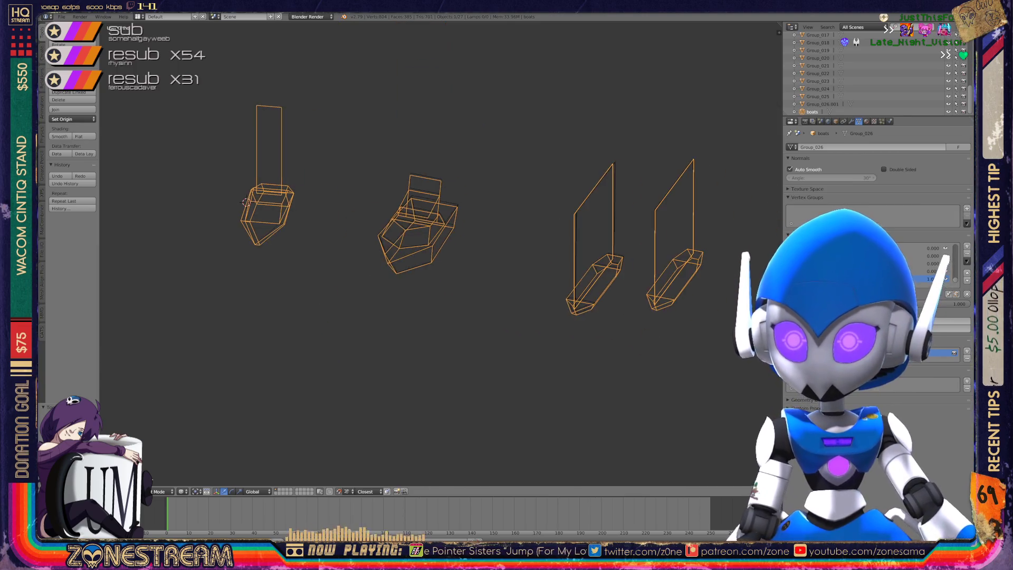
key("KP_Decimal")
key("Tab")
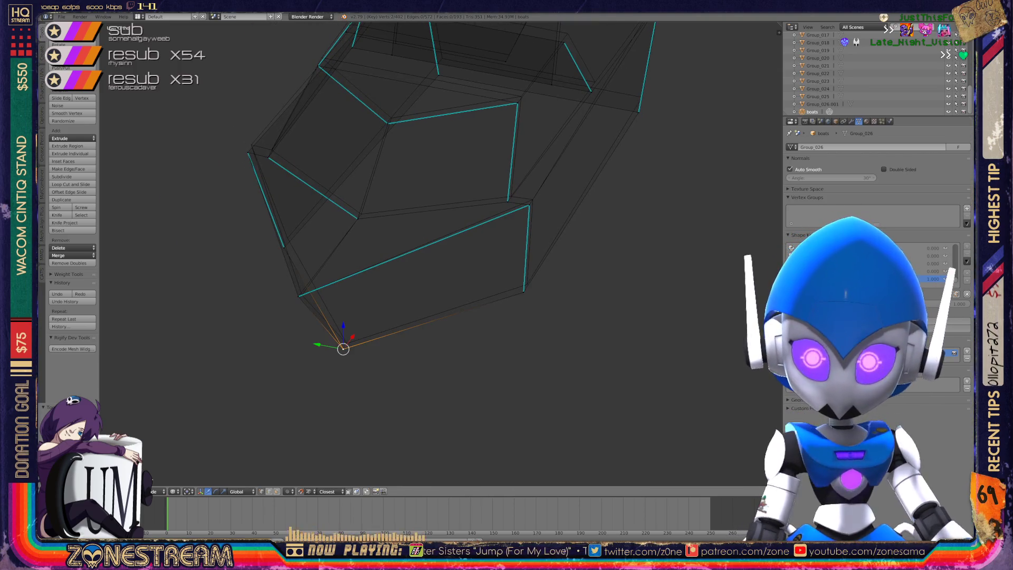
right_click(298, 295)
left_click_drag(298, 296, 301, 294)
right_click(301, 294)
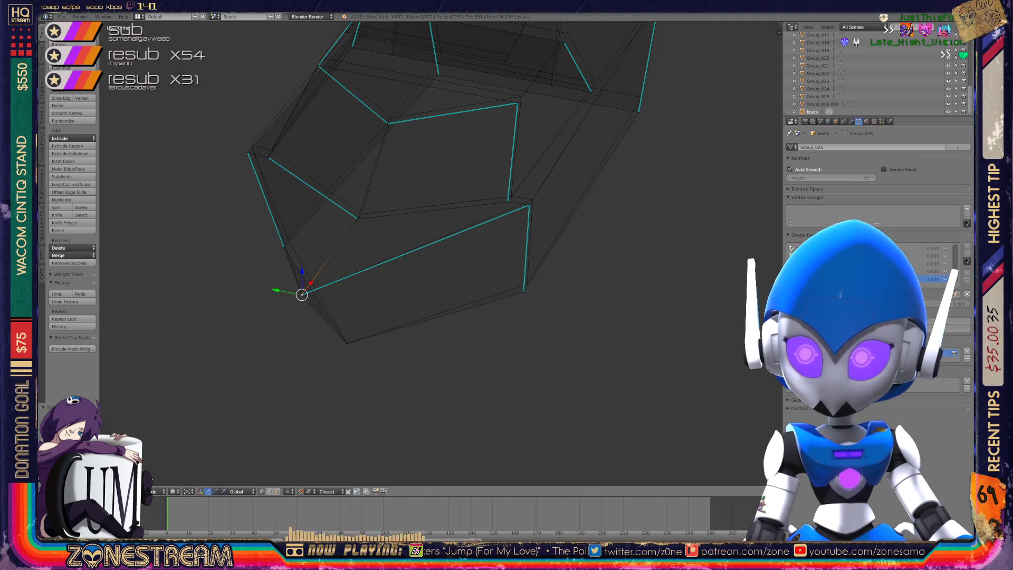
Nudge the lower-right, upper, and left-side vertices onto the reference edges.
right_click(524, 290)
left_click_drag(523, 290, 526, 284)
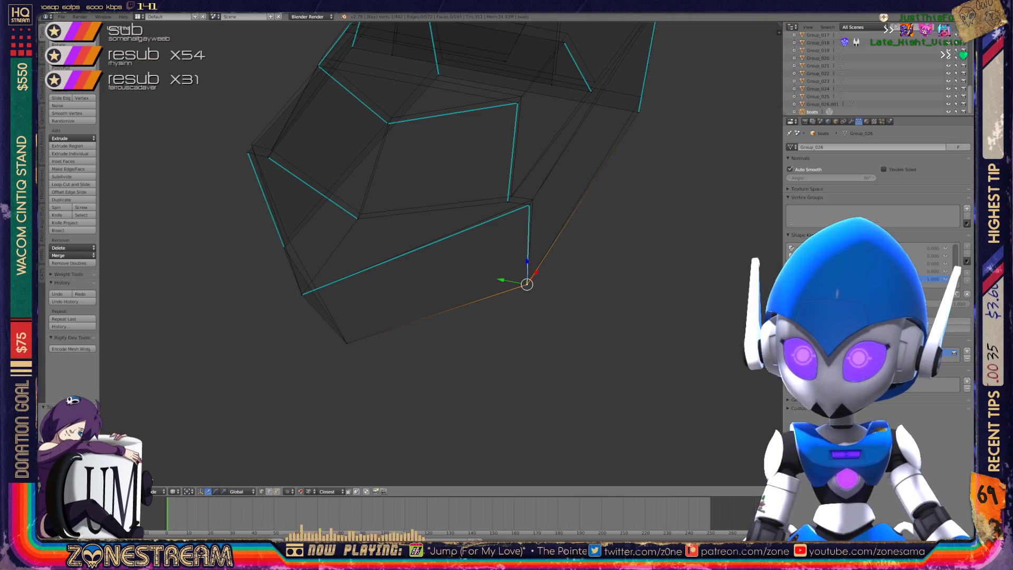
right_click(529, 205)
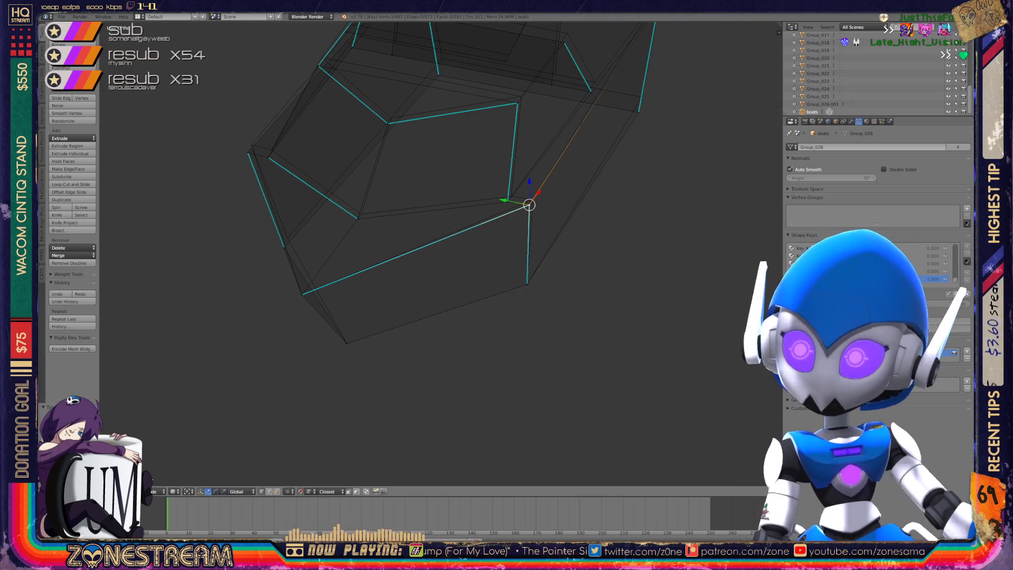
right_click_drag(529, 205, 510, 196)
right_click(507, 201)
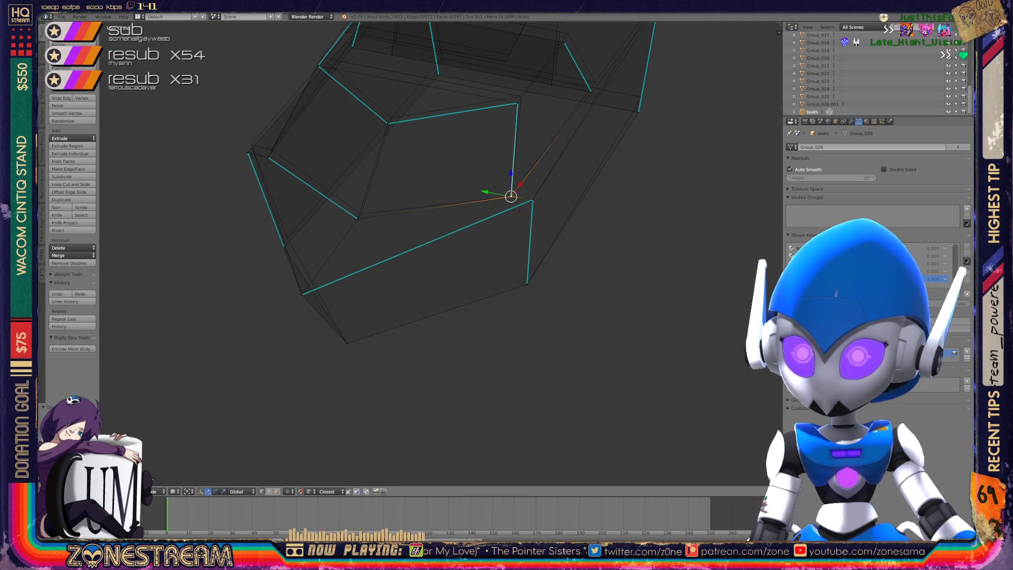
right_click(357, 218)
right_click_drag(358, 218, 361, 213)
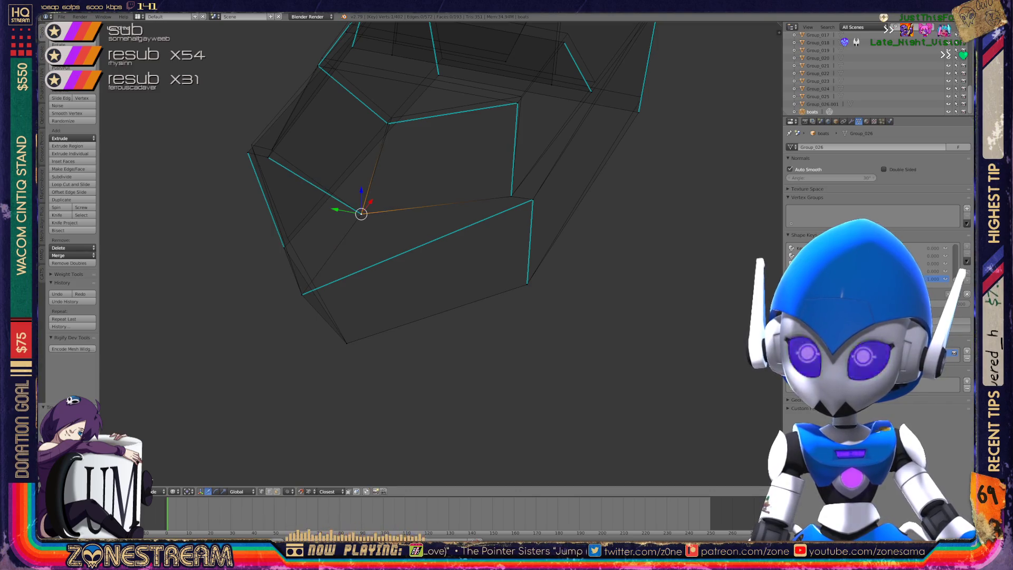
Pull the right vertex slightly up-right and raise the left vertex.
middle_click_drag(361, 213, 408, 313, "shift")
scroll(408, 313, "up", 3)
right_click(538, 224)
right_click_drag(539, 224, 544, 215)
right_click(353, 253)
right_click_drag(353, 253, 355, 243)
mouse_move(355, 244)
middle_mouse_down()
mouse_move(401, 227)
mouse_move(327, 361)
mouse_move(334, 109)
mouse_move(340, 147)
mouse_move(316, 137)
mouse_move(345, 133)
mouse_move(282, 154)
mouse_move(366, 113)
middle_mouse_up()
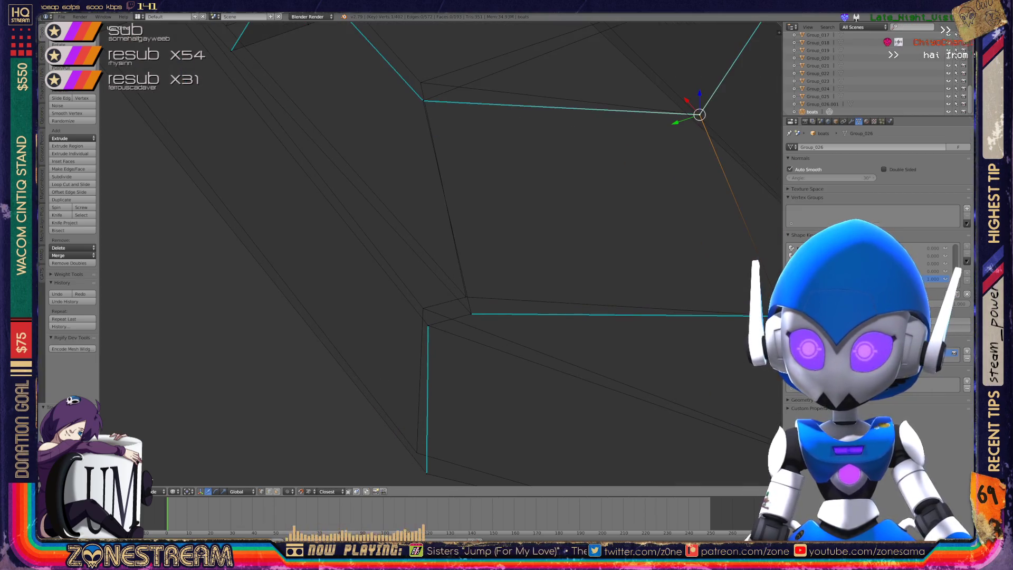
Raise two lower-edge vertices and pull another down onto the reference corner junction.
right_click(471, 313)
left_click_drag(471, 314, 466, 296)
right_click(428, 326)
left_click_drag(428, 326, 423, 308)
middle_click_drag(422, 308, 411, 193, "shift")
mouse_move(410, 194)
left_mouse_down()
mouse_move(412, 355)
mouse_move(404, 337)
left_mouse_up()
middle_click_drag(404, 336, 413, 289)
left_click_drag(432, 251, 430, 232)
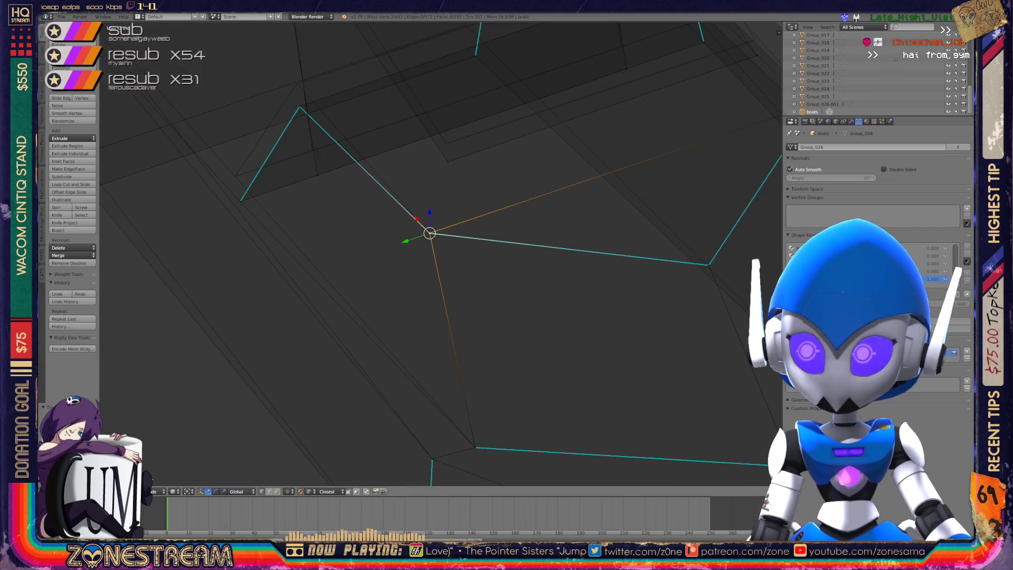
Raise the notch vertex and the notch's apex vertex to match the reference.
scroll(429, 233, "down", 5)
middle_click_drag(430, 233, 449, 237)
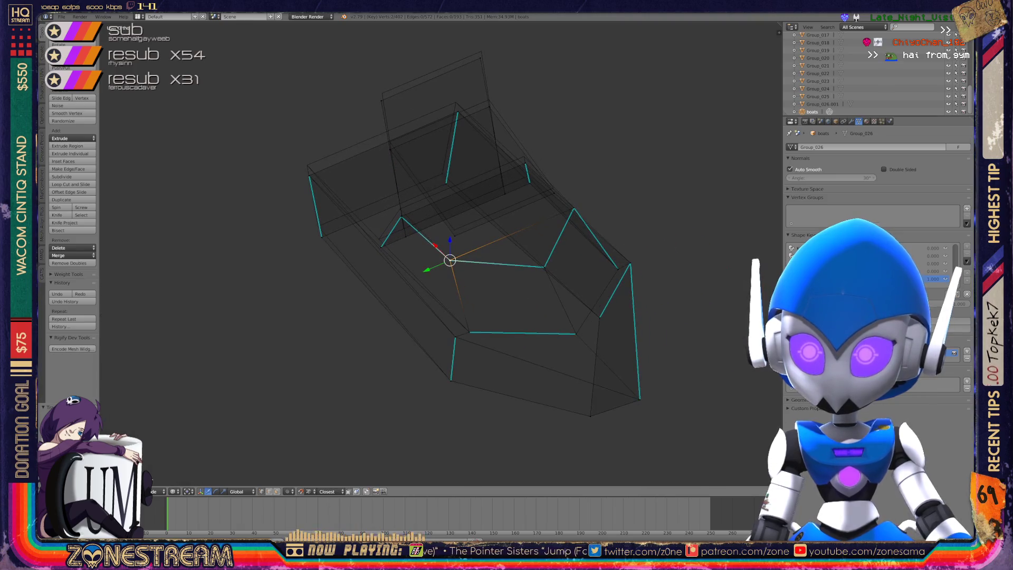
scroll(441, 254, "up", 5)
left_click(419, 306)
mouse_move(419, 306)
left_mouse_down()
mouse_move(411, 280)
mouse_move(707, 179)
mouse_move(710, 157)
mouse_move(346, 339)
mouse_move(339, 314)
left_mouse_up()
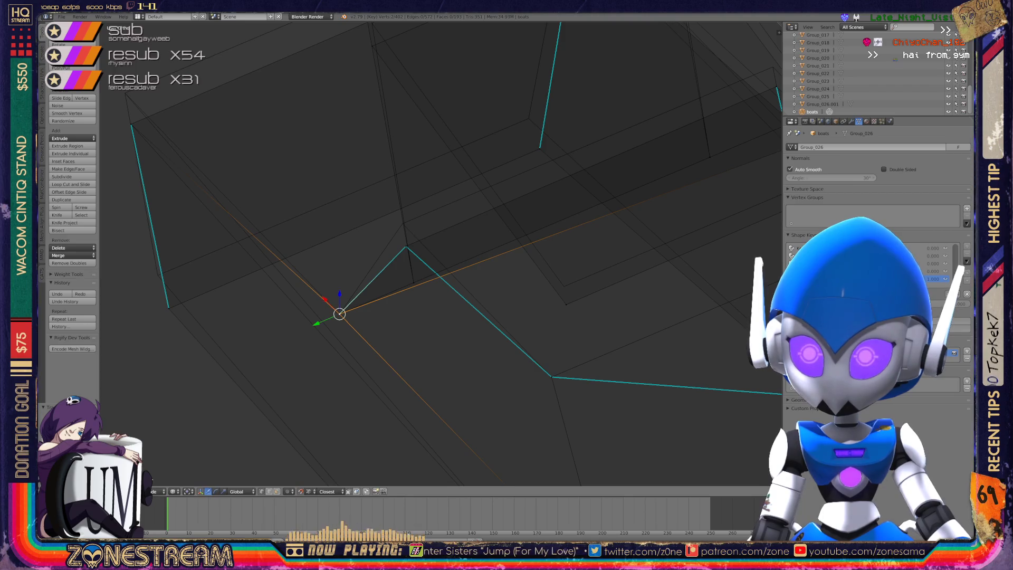
mouse_move(405, 245)
left_mouse_down()
mouse_move(403, 222)
mouse_move(565, 303)
mouse_move(563, 286)
left_mouse_up()
middle_click_drag(564, 285, 506, 221)
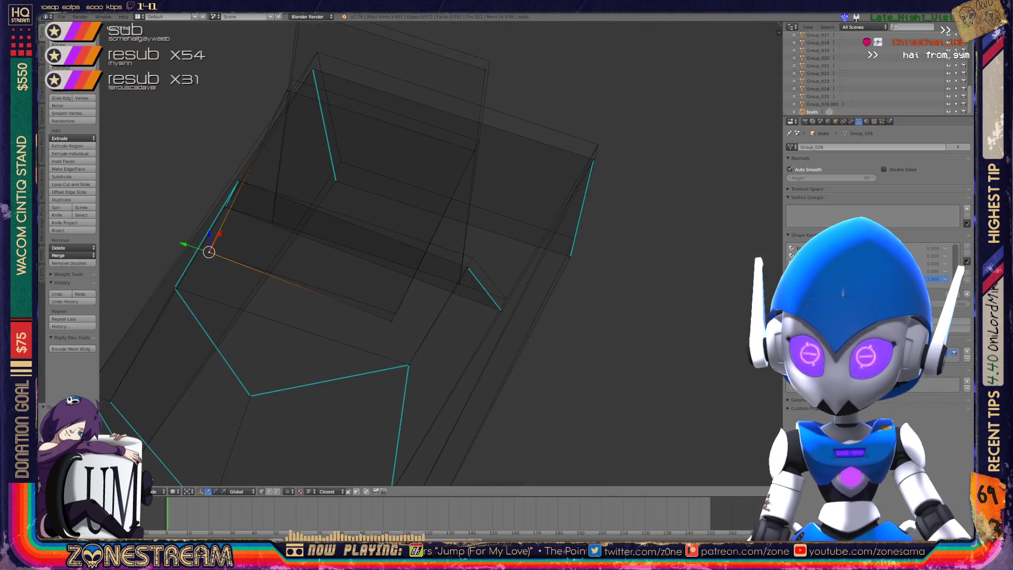
Move vertices down-right and up-right onto the reference corner and edge.
left_click_drag(209, 251, 396, 313)
middle_click_drag(396, 313, 366, 258)
mouse_move(391, 248)
left_mouse_down()
mouse_move(390, 238)
mouse_move(569, 149)
mouse_move(378, 180)
mouse_move(378, 169)
mouse_move(554, 86)
left_mouse_up()
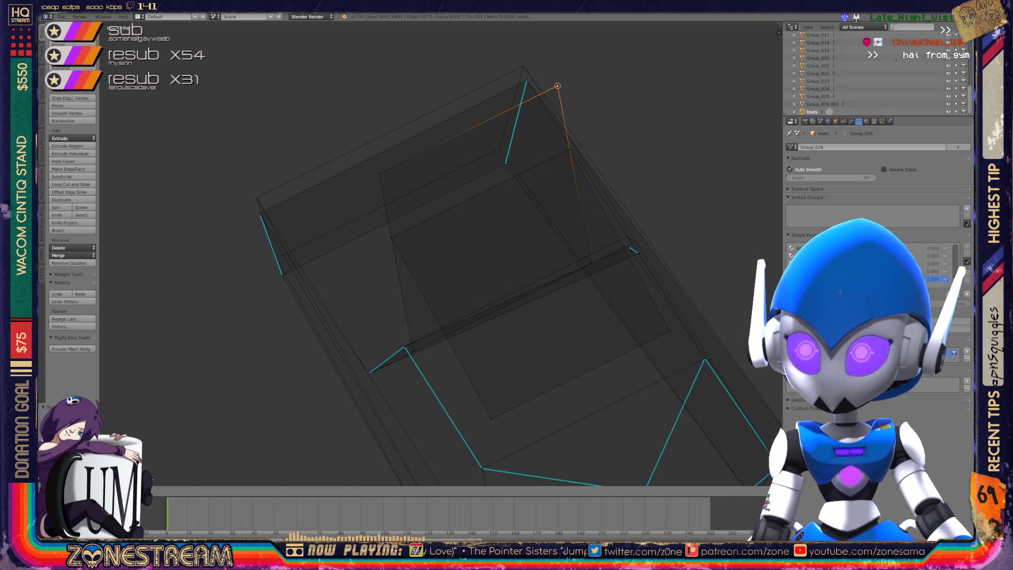
mouse_move(553, 90)
middle_mouse_down()
mouse_move(501, 174)
mouse_move(384, 255)
mouse_move(396, 61)
mouse_move(372, 181)
mouse_move(349, 153)
middle_mouse_up()
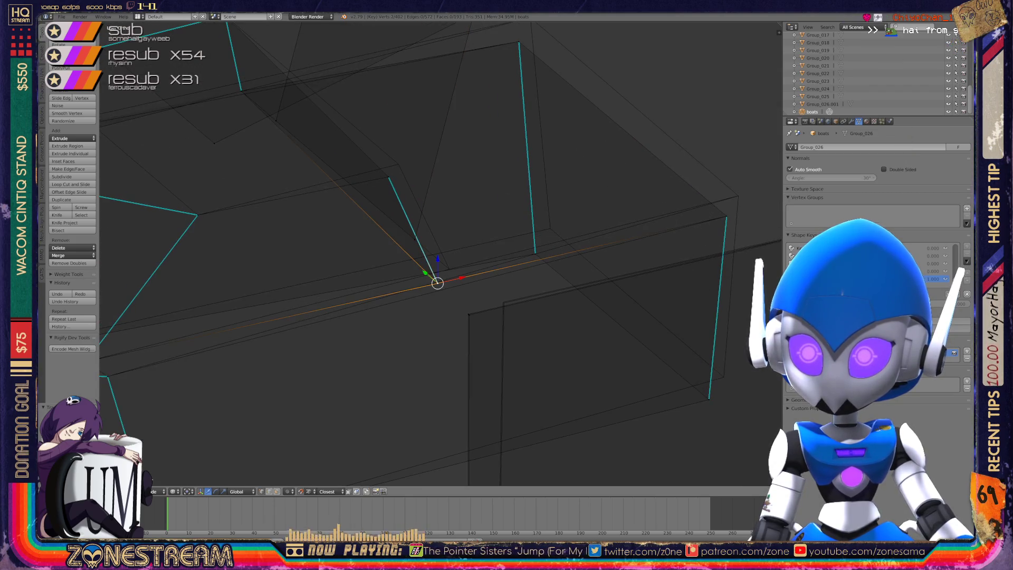
left_click_drag(437, 280, 449, 269)
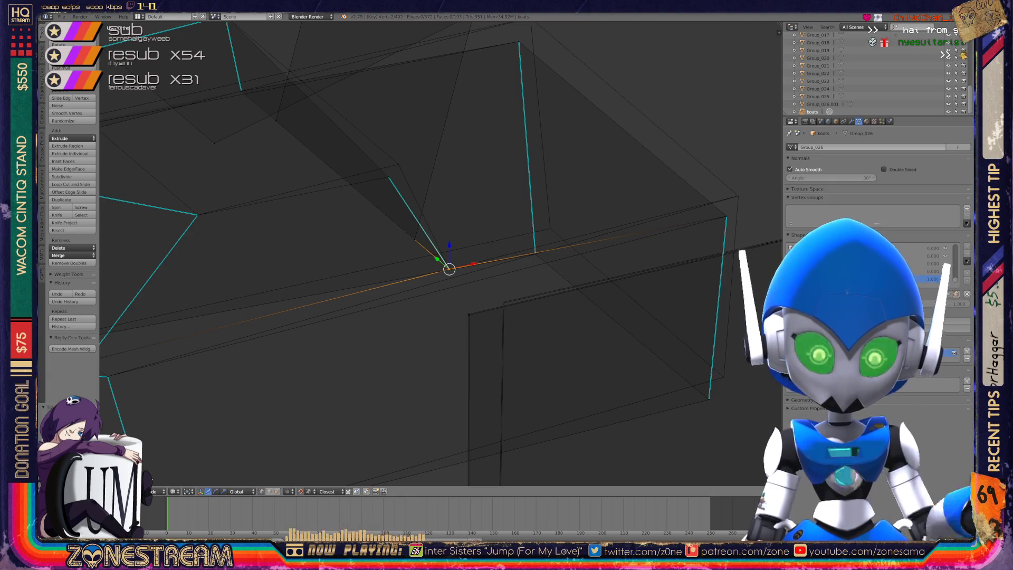
Reposition the right corner, a lower vertex, and the inner corner vertex with G moves.
right_click(726, 216)
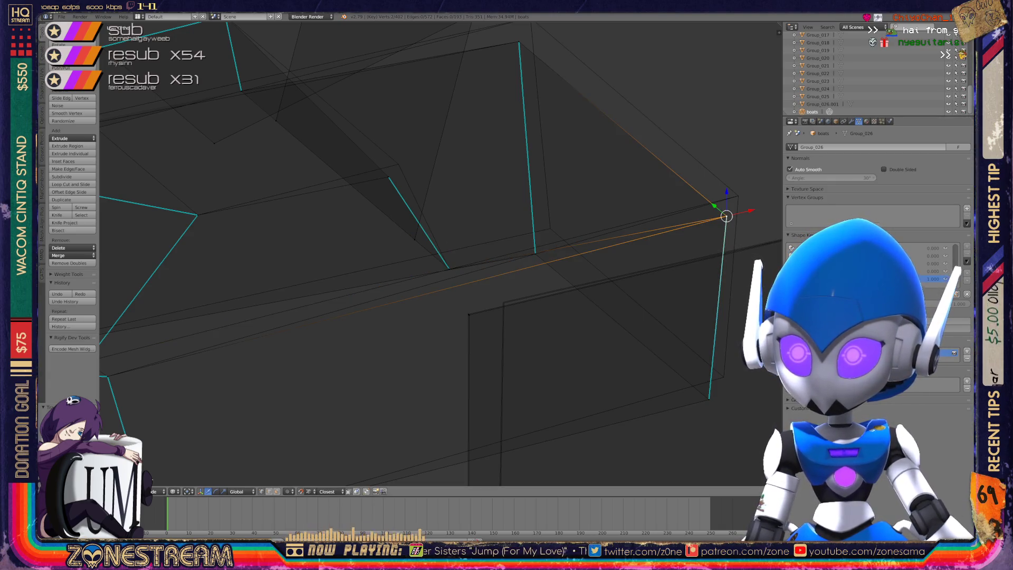
key("g")
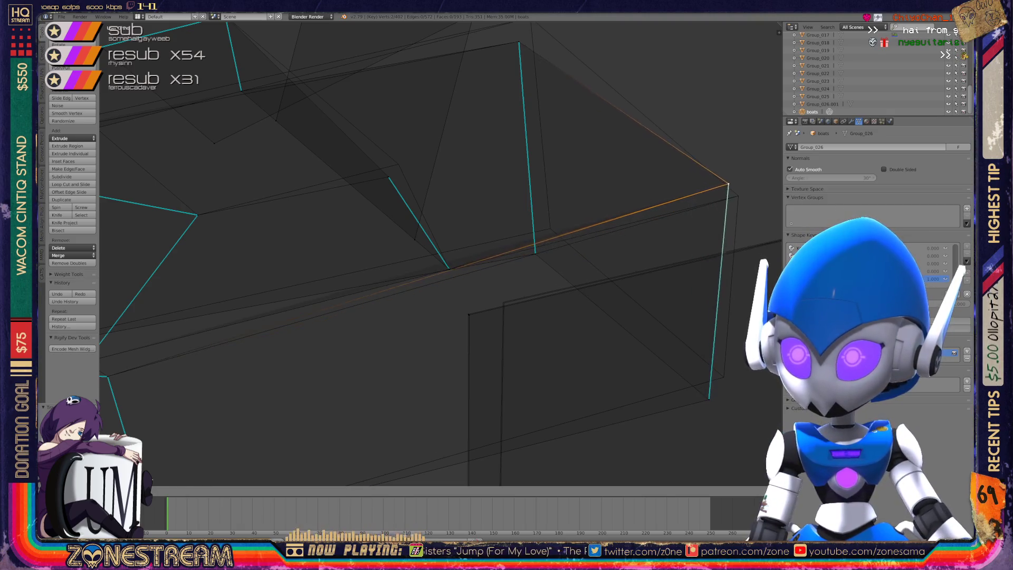
key("Return")
right_click(708, 398)
key("g")
key("Return")
right_click(506, 253)
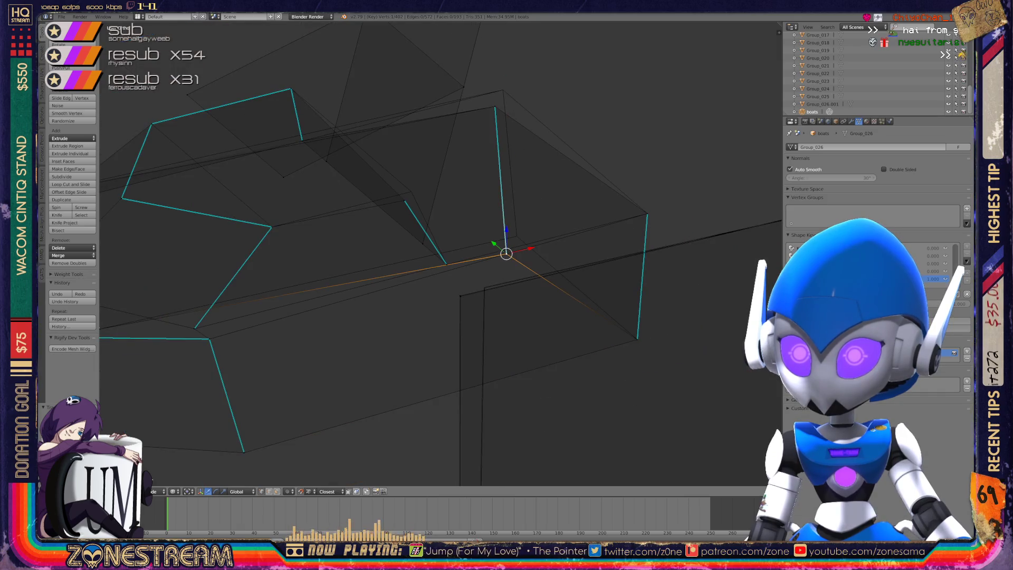
key("g")
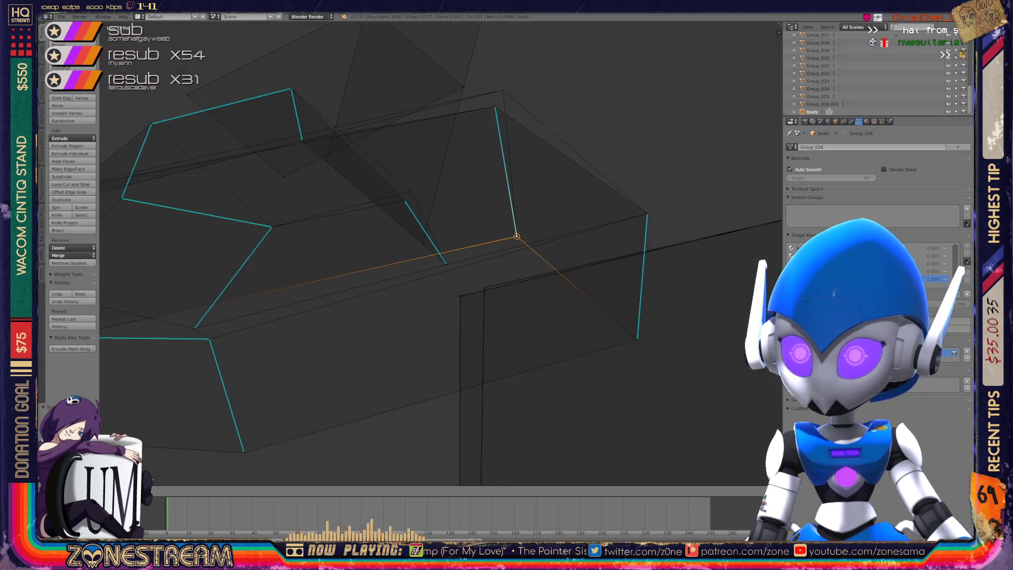
key("Return")
Nudge the upper vertex up-left and a lower-right vertex up, then exit to Object Mode.
middle_click_drag(422, 264, 337, 295)
right_click(349, 238)
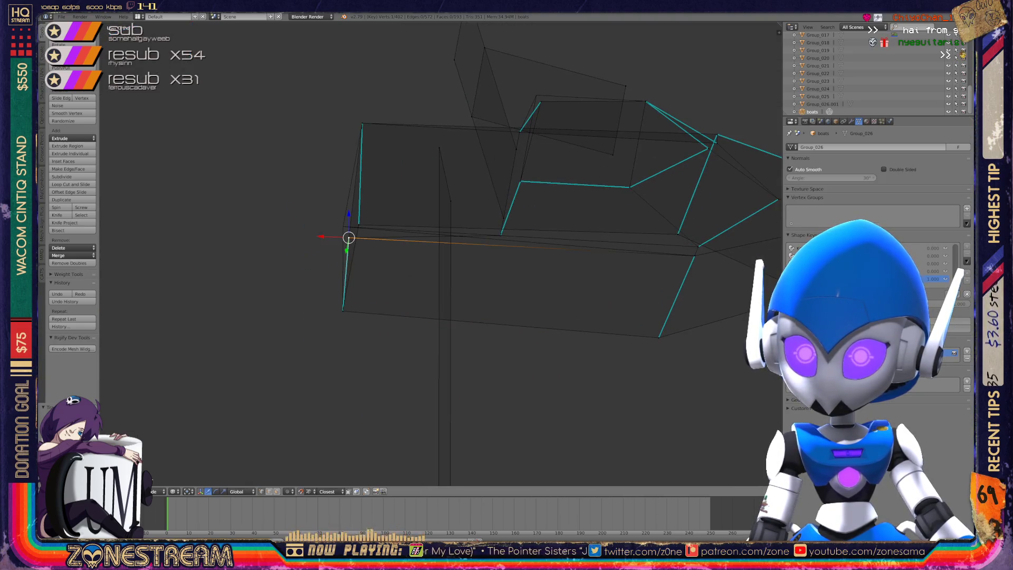
key("g")
key("Return")
middle_click_drag(475, 263, 393, 182)
right_click(547, 286)
left_click_drag(547, 287, 548, 279)
mouse_move(548, 280)
middle_mouse_down()
mouse_move(511, 267)
mouse_move(532, 252)
middle_mouse_up()
key("Tab")
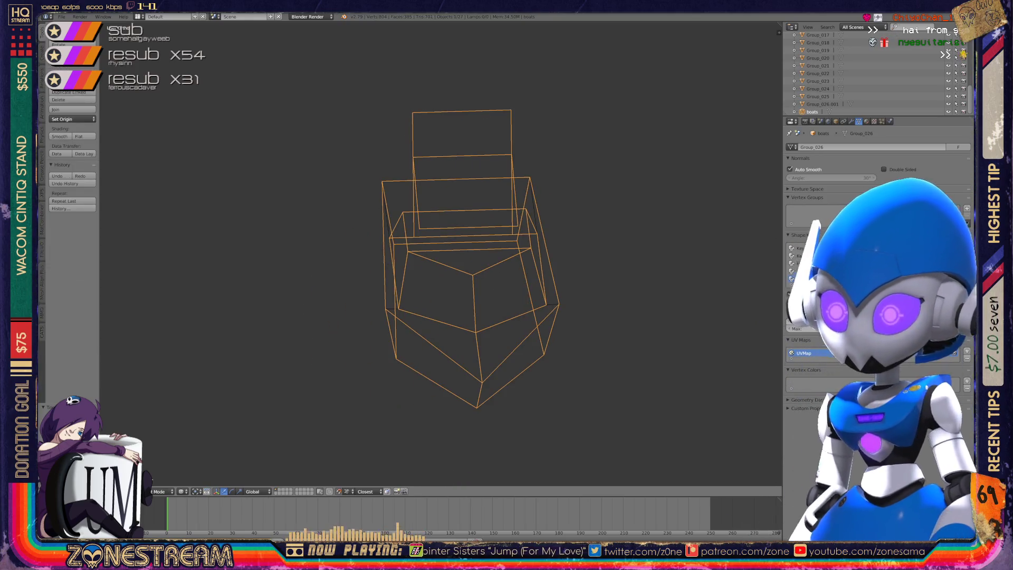
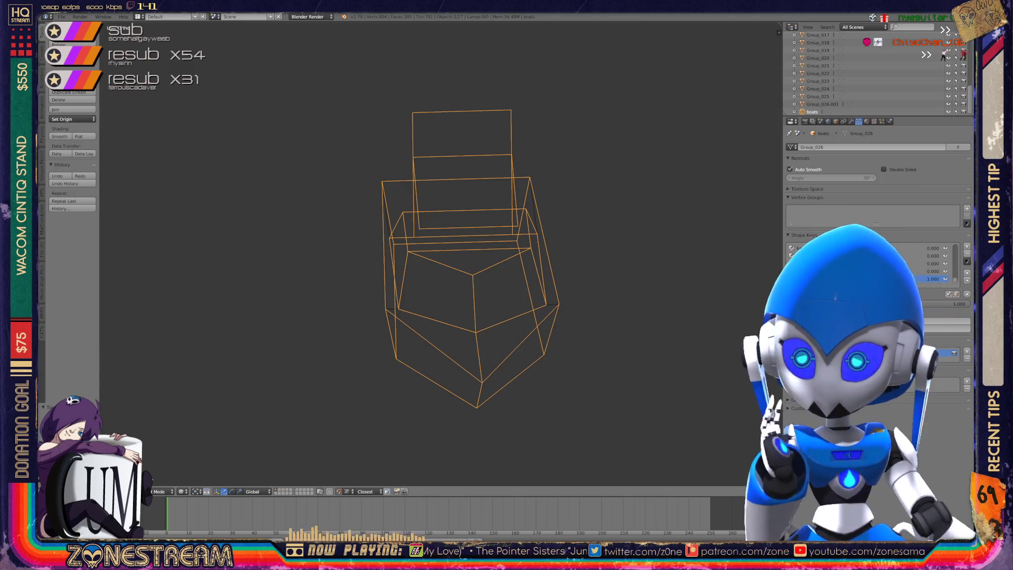
Frame a single crystal piece up close and switch it into Edit Mode.
scroll(469, 258, "down", 6)
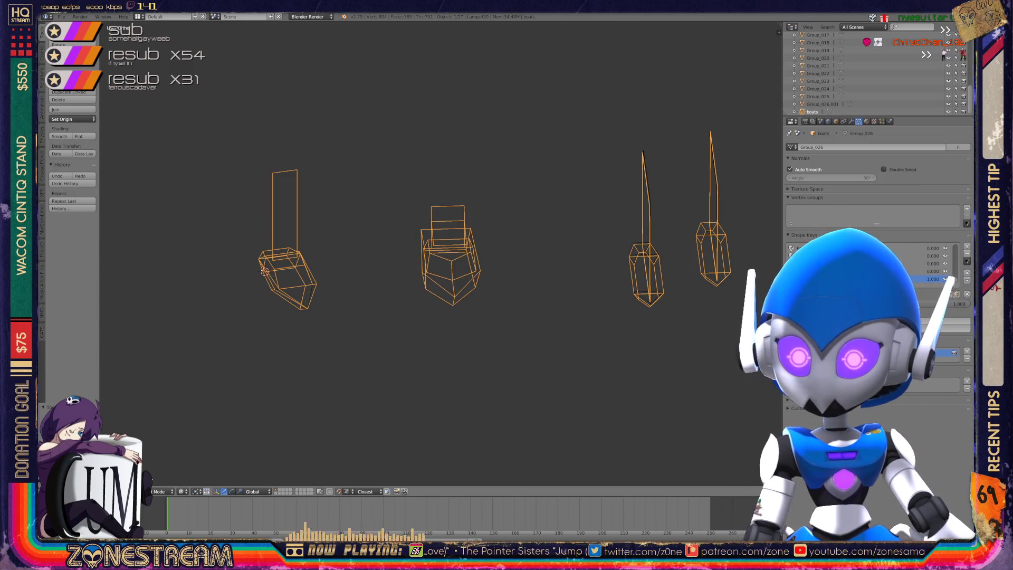
middle_click_drag(475, 264, 271, 264, "shift")
scroll(464, 253, "up", 6)
scroll(465, 253, "up", 3)
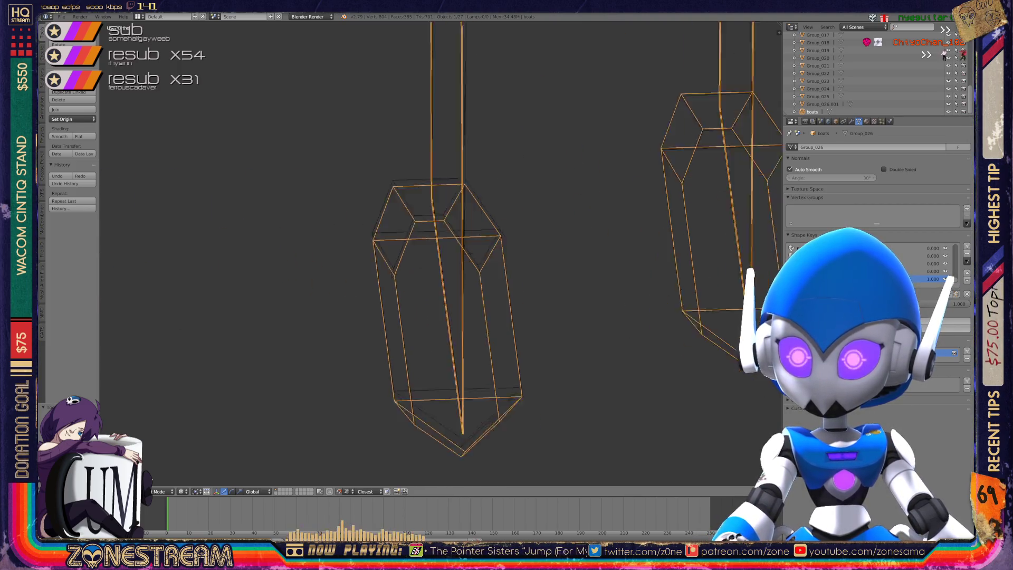
key("Tab")
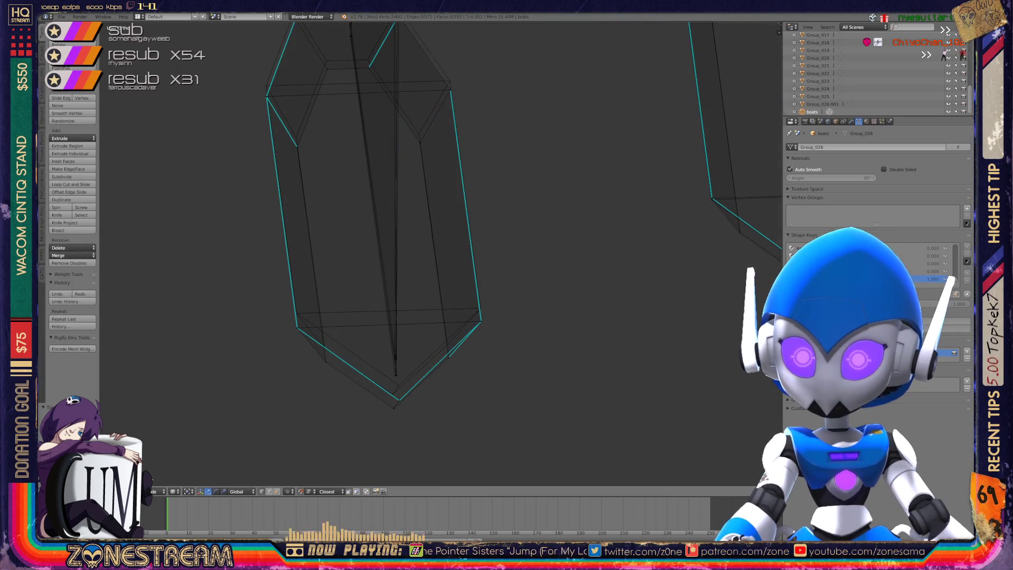
Pull the crystal's tip vertex up-left and raise a nearby vertex to tidy the tip facet.
middle_click_drag(475, 264, 417, 221)
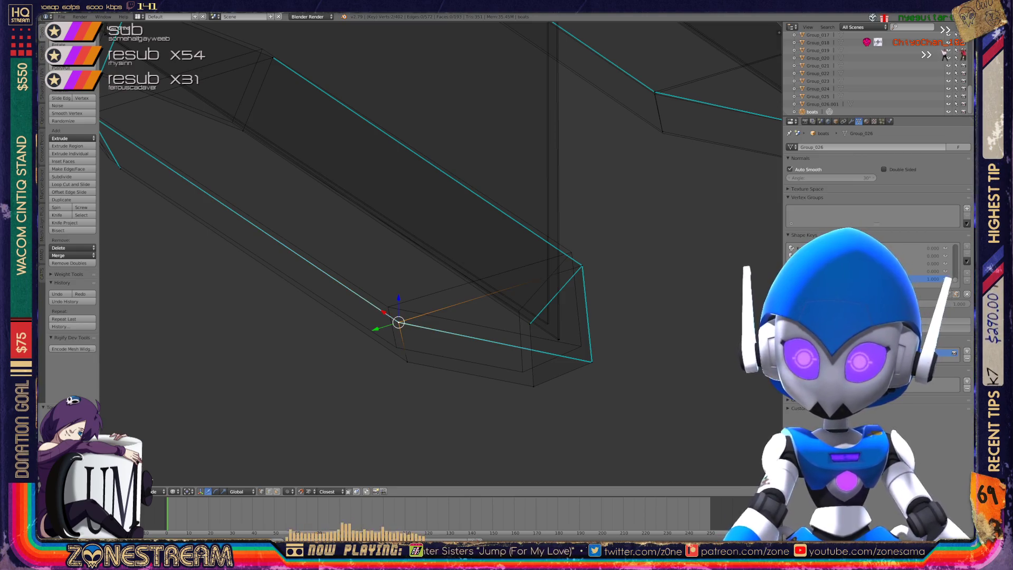
right_click(407, 361)
left_click_drag(407, 362, 396, 347)
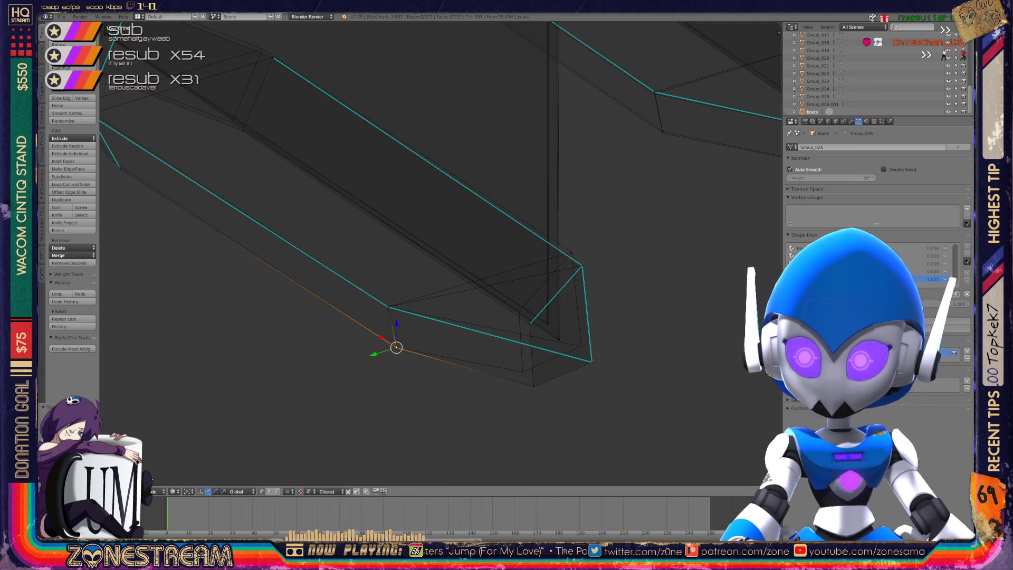
right_click(533, 386)
mouse_move(533, 386)
middle_mouse_down()
mouse_move(506, 373)
mouse_move(401, 393)
mouse_move(451, 403)
mouse_move(412, 410)
middle_mouse_up()
right_click(425, 364)
key("g")
left_click(418, 346)
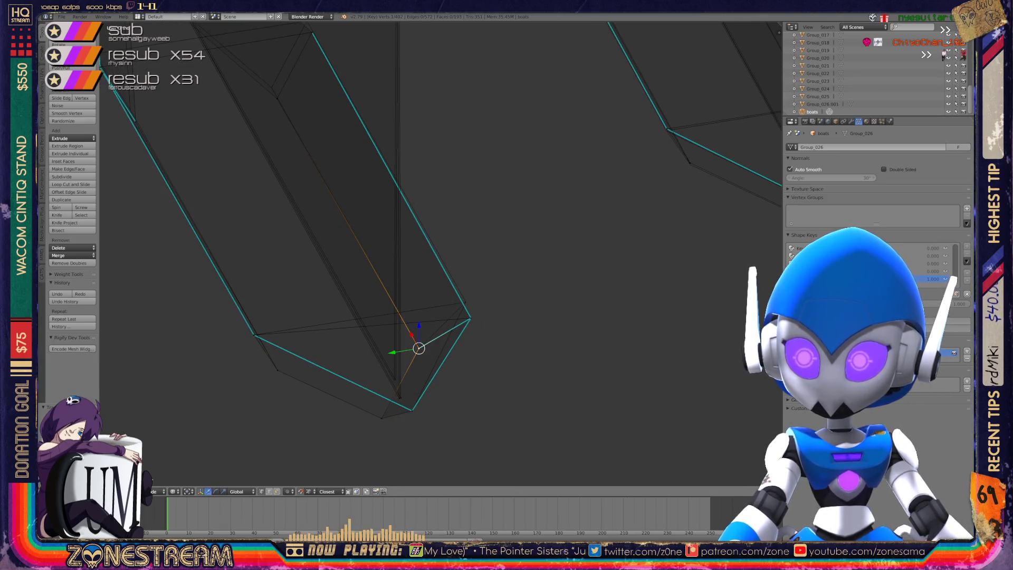
Move the tip's corner vertex higher, then select the vertex at the crystal's bottom point.
key("a")
right_click(470, 318)
key("g")
left_click(465, 301)
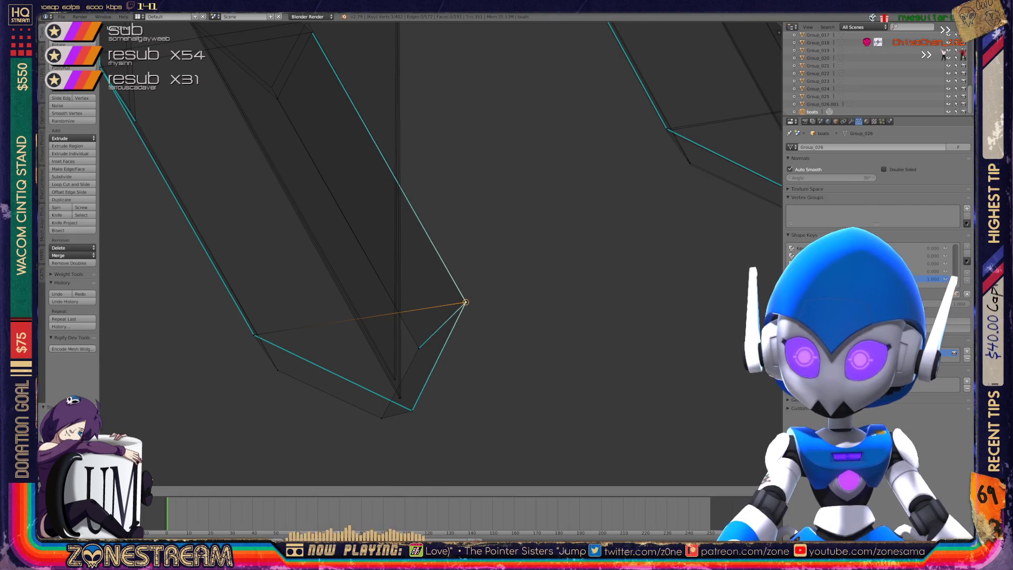
right_click(399, 395)
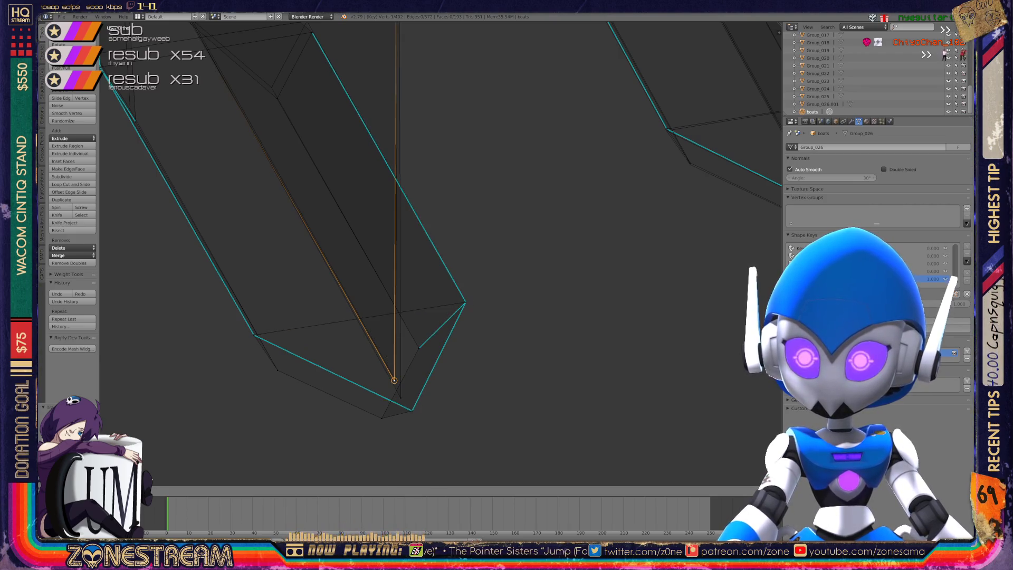
left_click(396, 377)
mouse_move(395, 378)
middle_mouse_down("shift")
mouse_move(477, 422)
mouse_move(388, 369)
middle_mouse_up("shift")
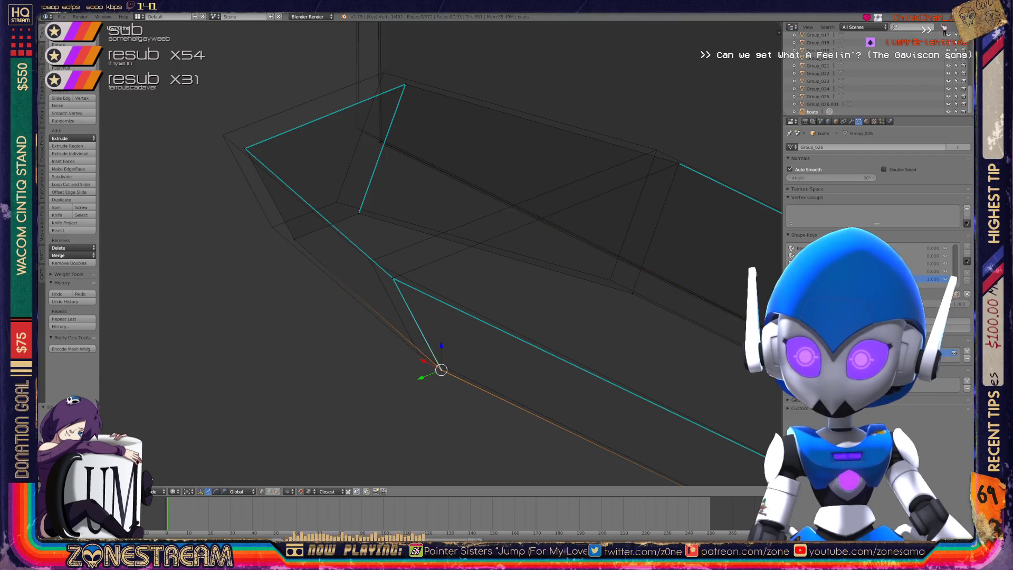
Drag the rim, top and inner vertices up-left so the facet edges line up.
mouse_move(441, 368)
right_mouse_down()
mouse_move(419, 354)
mouse_move(392, 278)
mouse_move(371, 262)
right_mouse_up()
middle_click_drag(371, 262, 491, 334, "shift")
mouse_move(491, 333)
right_mouse_down()
mouse_move(391, 298)
mouse_move(365, 221)
mouse_move(343, 209)
right_mouse_up()
right_click_drag(479, 285, 457, 275)
right_click_drag(524, 157, 504, 147)
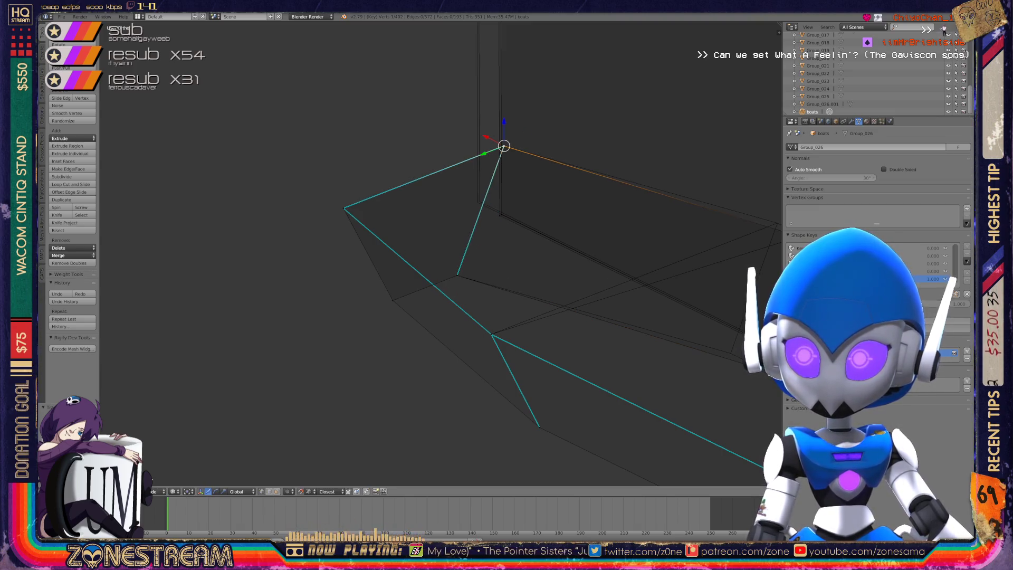
right_click_drag(500, 214, 476, 199)
At the piece's other end, nudge two rim vertices up-left to reshape the edges.
middle_click_drag(476, 200, 422, 206)
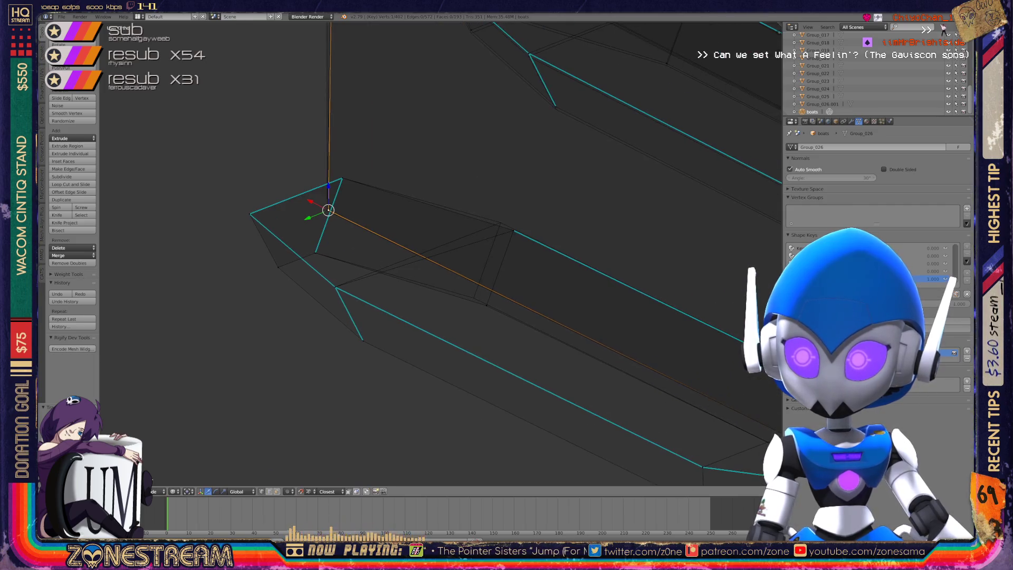
right_click(486, 306)
right_click_drag(486, 305, 472, 294)
right_click(513, 231)
mouse_move(514, 231)
right_mouse_down()
mouse_move(501, 223)
mouse_move(512, 229)
right_mouse_up()
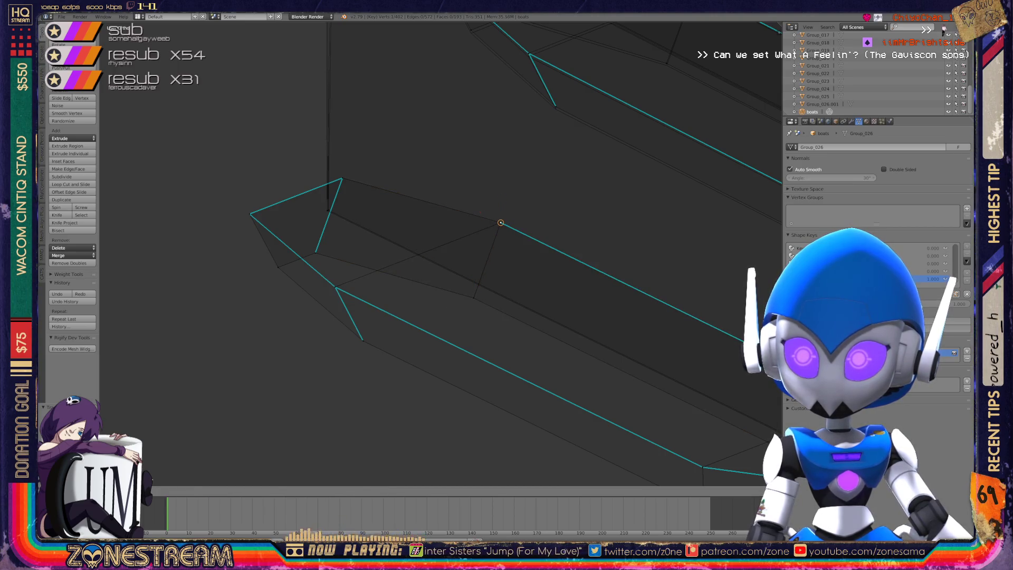
scroll(500, 223, "down", 3)
Move a vertex by the flat faces up-left and snap it onto its neighbouring vertex.
middle_click_drag(501, 222, 538, 274)
scroll(527, 264, "down", 5)
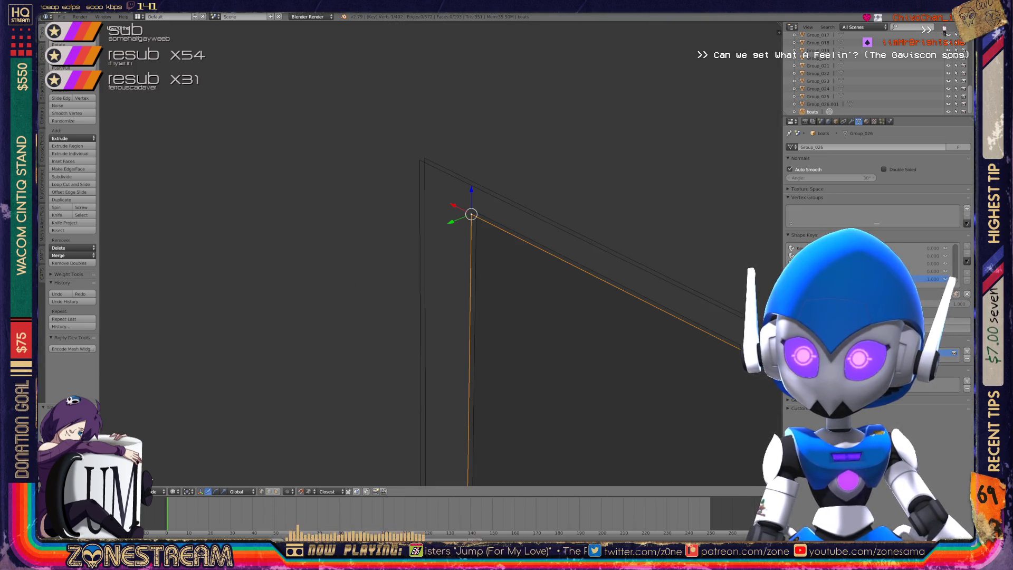
right_click_drag(471, 214, 423, 158)
mouse_move(475, 237)
middle_mouse_down()
mouse_move(501, 263)
mouse_move(474, 274)
mouse_move(523, 240)
middle_mouse_up()
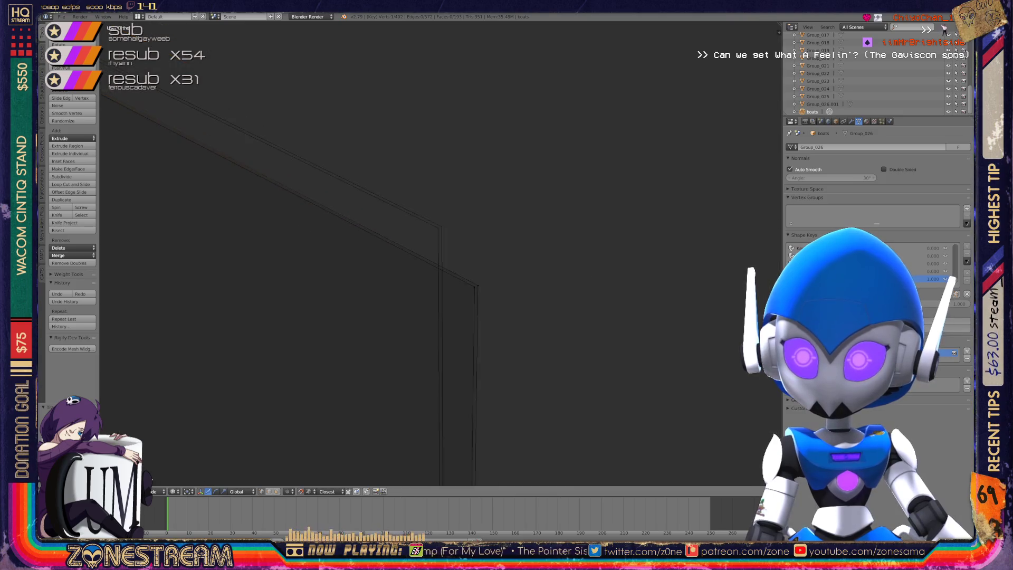
mouse_move(485, 290)
right_mouse_down()
mouse_move(474, 289)
mouse_move(464, 242)
mouse_move(438, 223)
mouse_move(475, 276)
mouse_move(442, 222)
right_mouse_up()
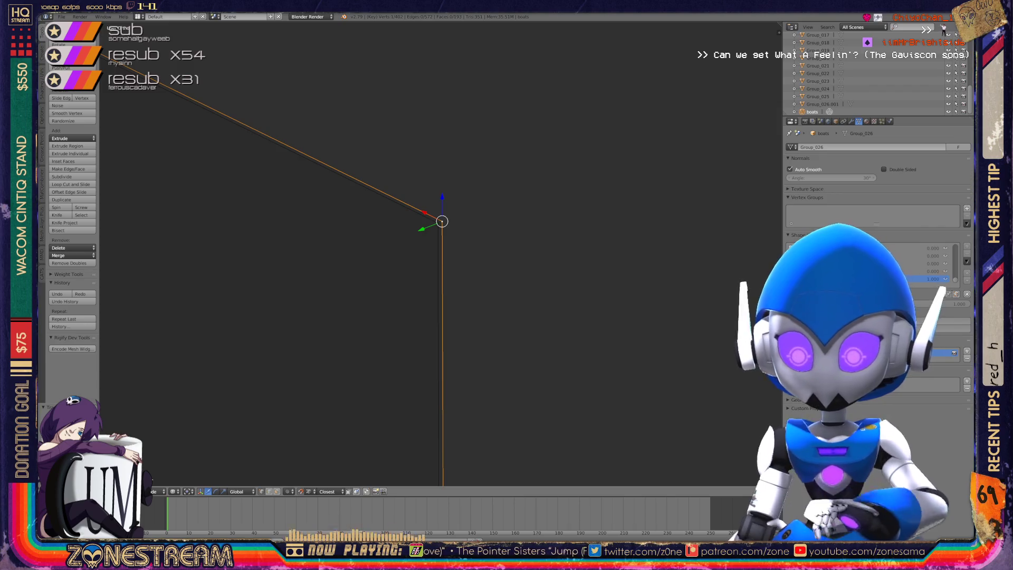
scroll(442, 222, "down", 5)
middle_click_drag(441, 248, 364, 157, "shift")
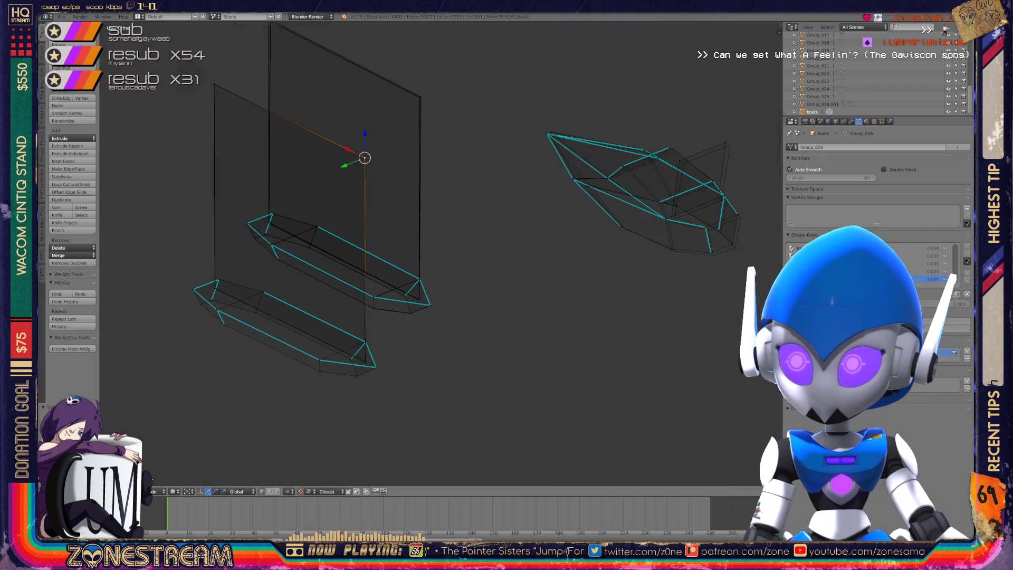
Nudge the selected vertex and the left-corner vertex slightly down, leaving the upper-left vertex unchanged.
scroll(316, 237, "up", 5)
middle_click_drag(317, 238, 336, 208, "shift")
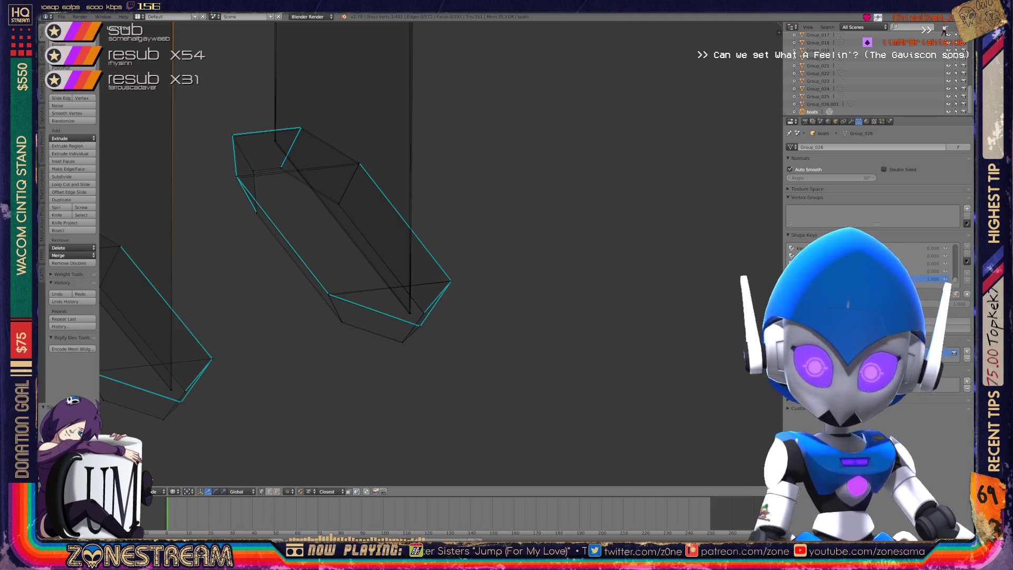
scroll(378, 322, "up", 7)
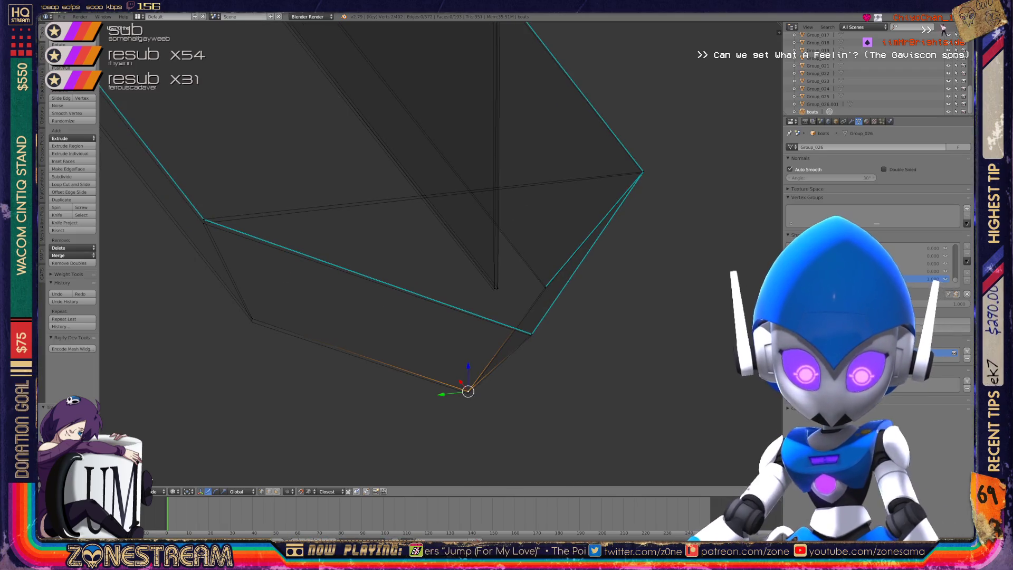
left_click_drag(468, 391, 467, 393)
right_click(252, 319)
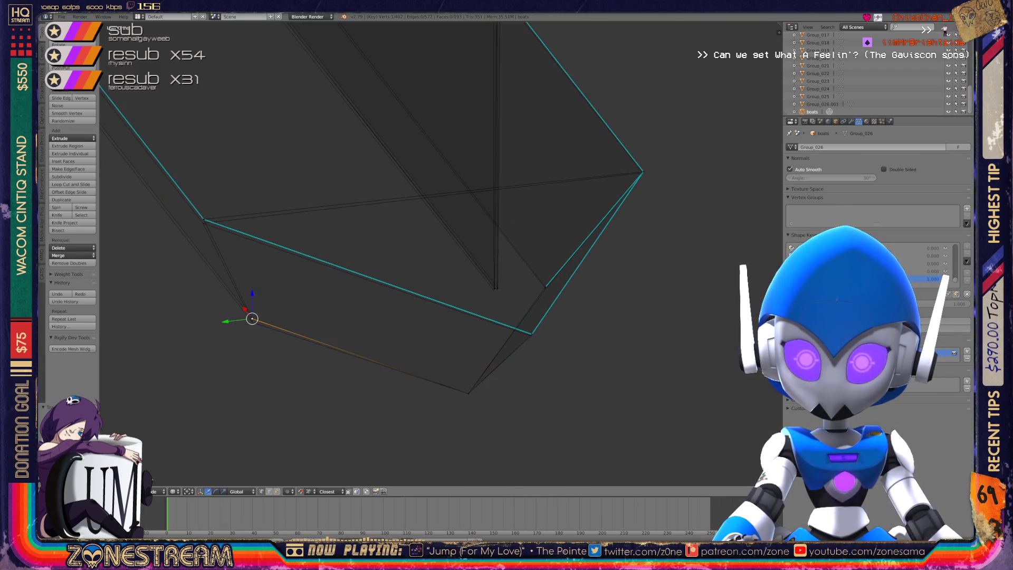
left_click_drag(252, 318, 253, 322)
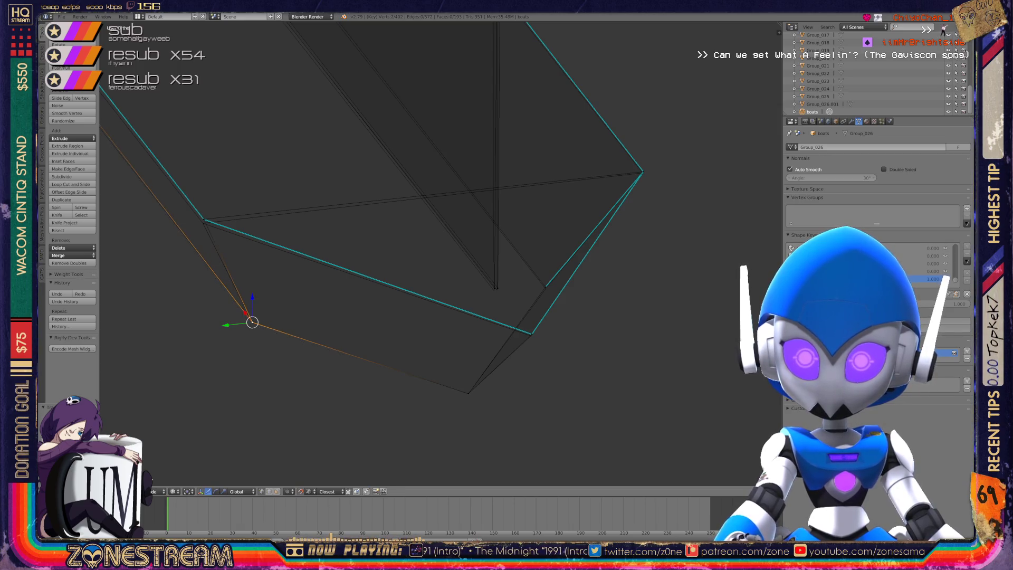
right_click(204, 221)
key("g")
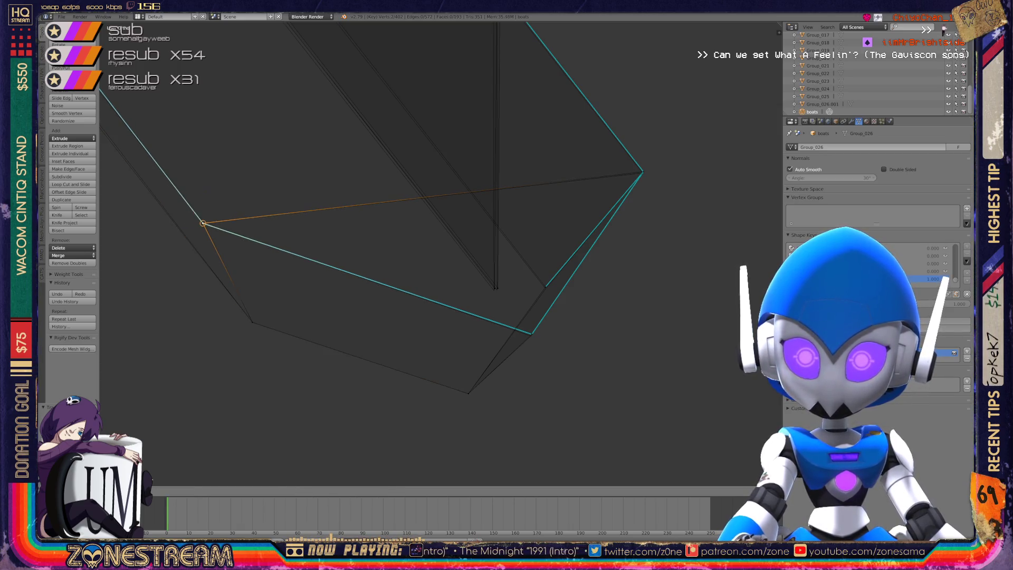
key("Escape")
Reposition the vertex where the edges converge.
middle_click_drag(369, 264, 337, 256)
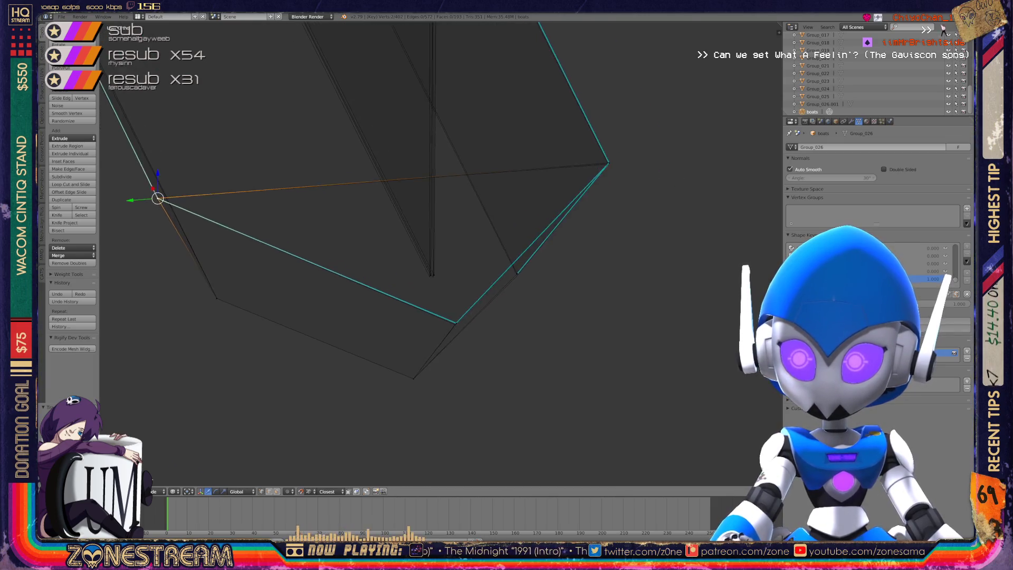
scroll(440, 253, "up", 6)
right_click(396, 346)
key("g")
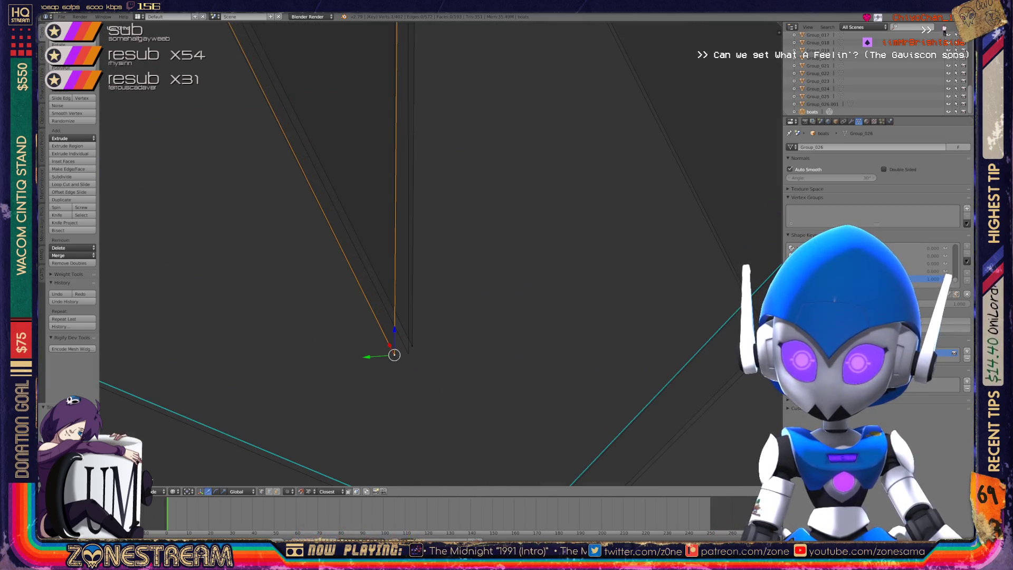
key("Return")
mouse_move(441, 253)
middle_mouse_down()
mouse_move(422, 243)
mouse_move(453, 264)
mouse_move(438, 237)
mouse_move(390, 253)
mouse_move(401, 248)
middle_mouse_up()
Pick out the top-right and lower-left vertices, then lower a right-side vertex slightly.
right_click(511, 339)
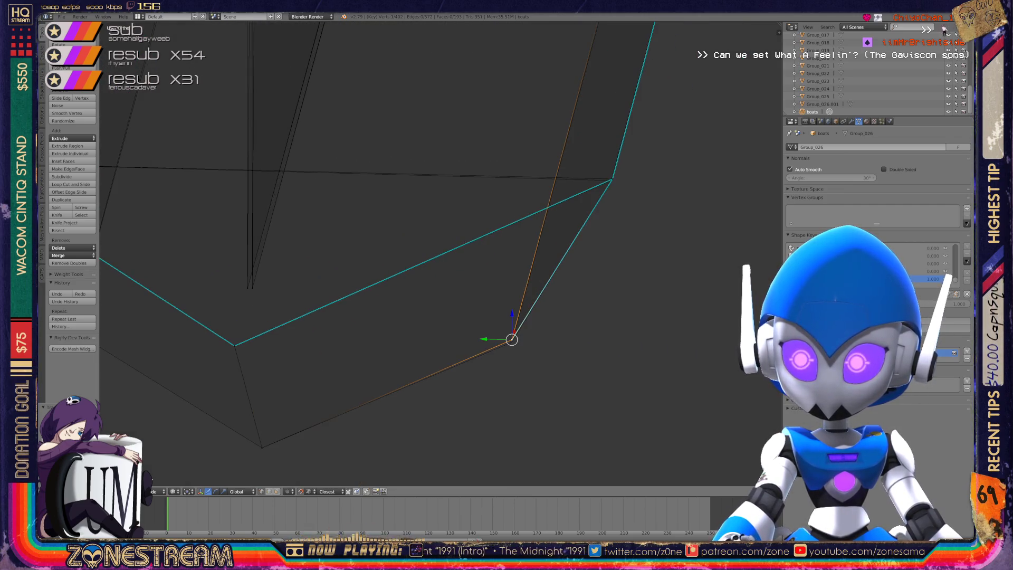
right_click(611, 180)
key("a")
right_click(610, 180)
mouse_move(610, 179)
middle_mouse_down()
mouse_move(497, 229)
mouse_move(478, 256)
mouse_move(467, 310)
middle_mouse_up()
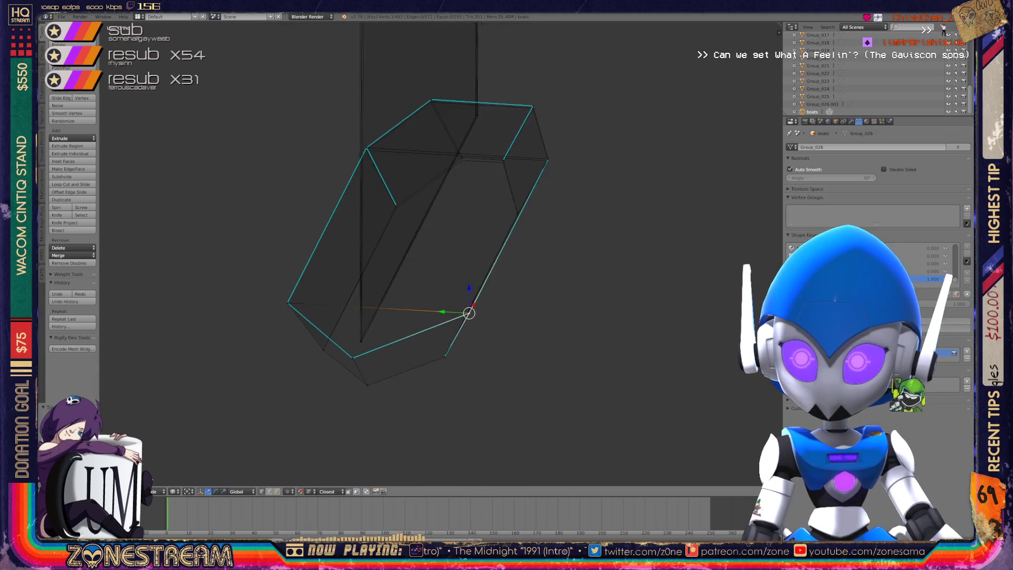
scroll(466, 310, "up", 4)
scroll(466, 310, "up", 3)
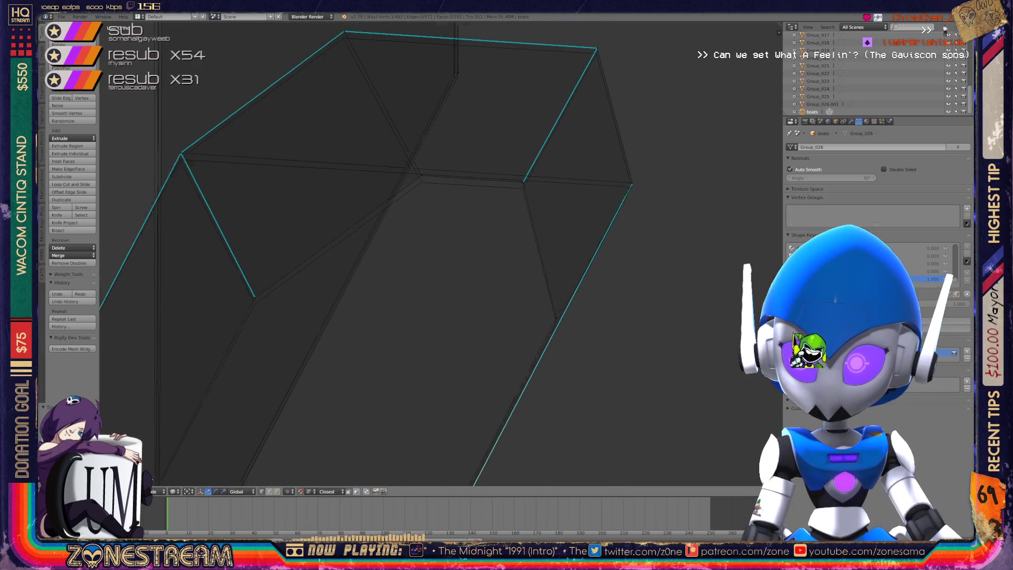
right_click(223, 308)
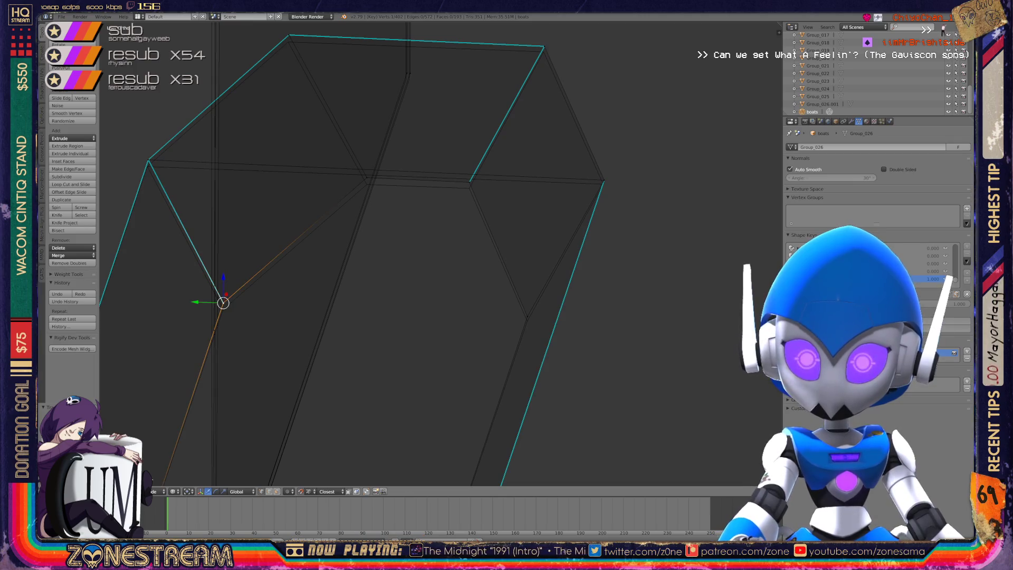
right_click(527, 316)
right_click_drag(526, 316, 527, 320)
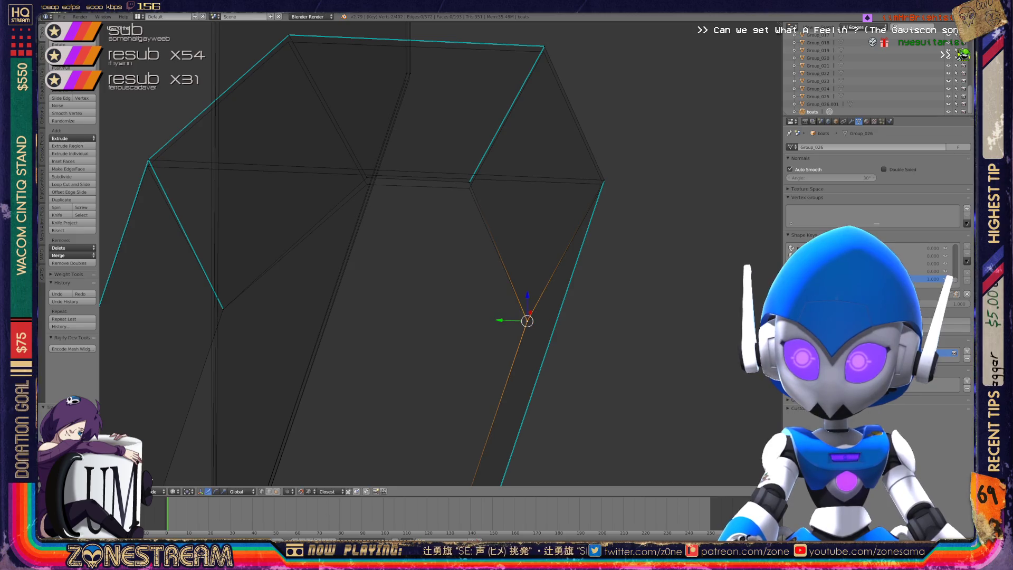
Nudge the middle top vertex slightly down and select the corner vertex.
scroll(661, 257, "down", 3)
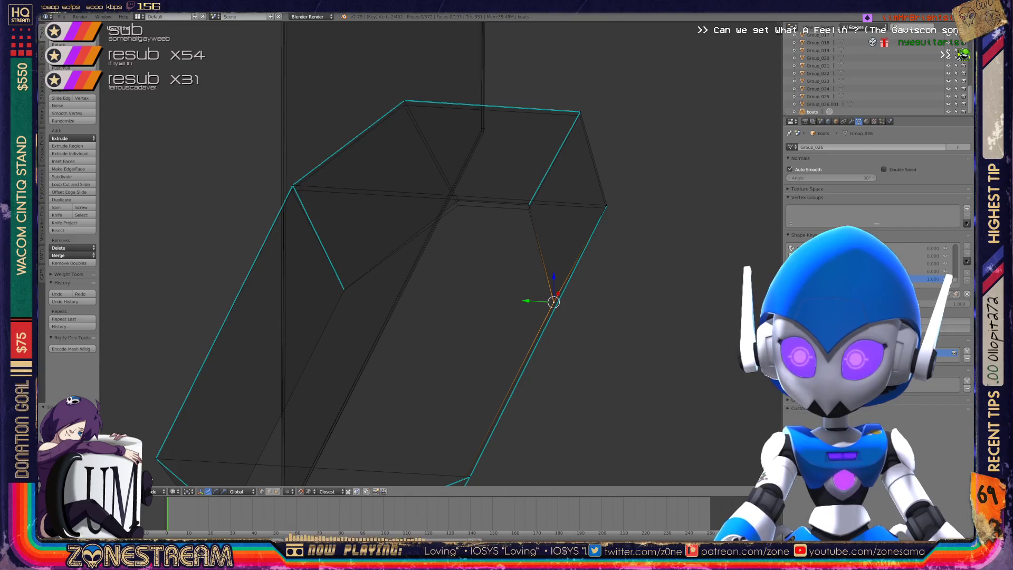
middle_click_drag(606, 263, 675, 264)
middle_click_drag(606, 264, 545, 303, "shift")
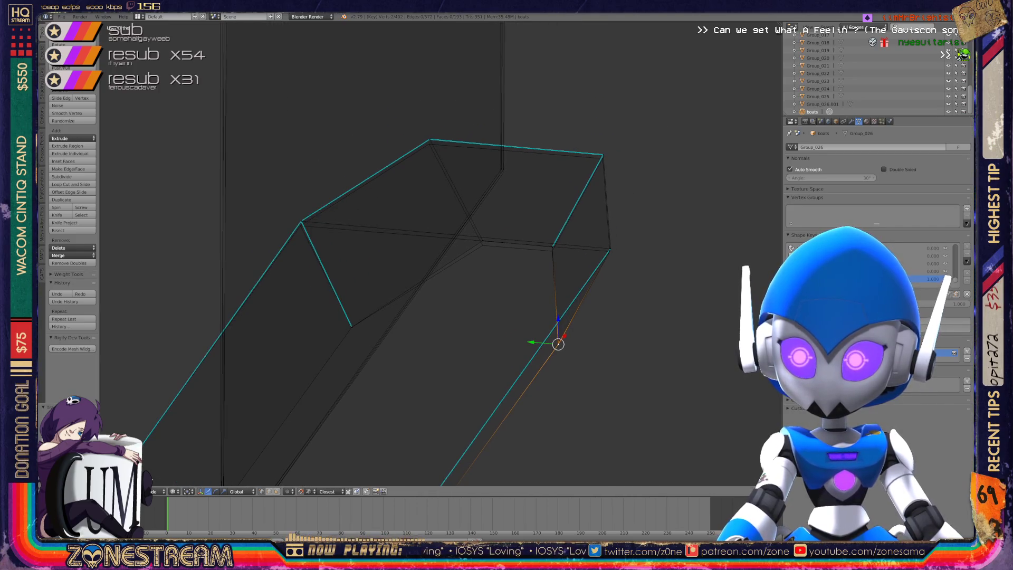
scroll(441, 253, "up", 2)
left_click(501, 235)
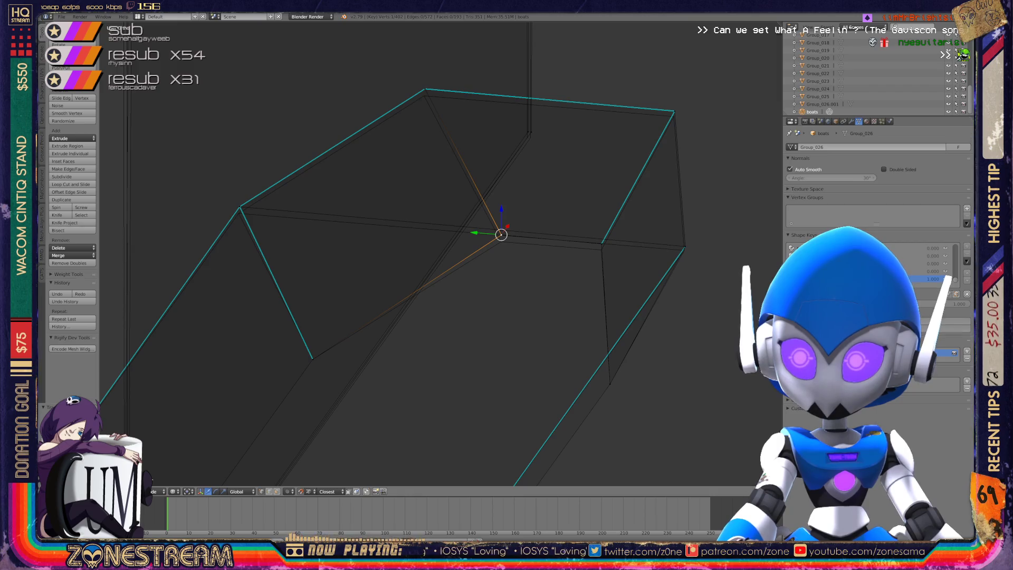
left_click_drag(500, 234, 500, 241)
left_click(602, 241)
key("a")
left_click(601, 244)
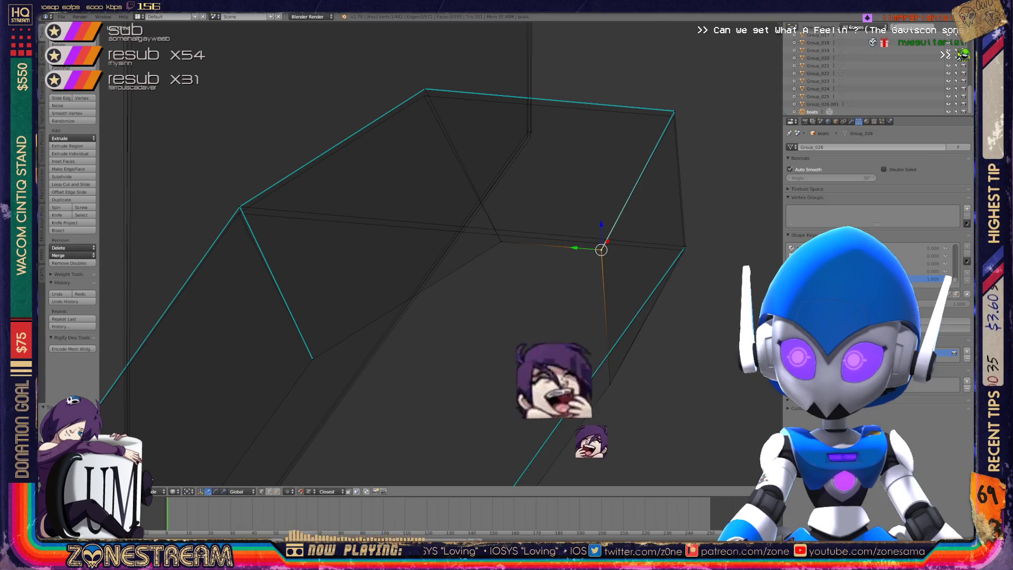
Lower the left vertex and the piece's top vertex slightly.
middle_click_drag(602, 249, 575, 264)
left_click(273, 215)
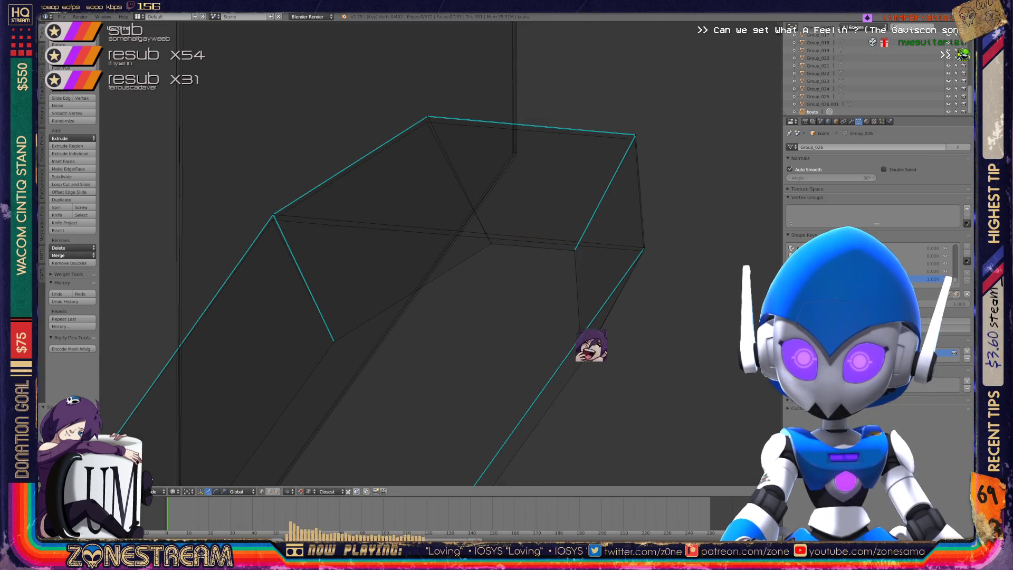
left_click_drag(272, 215, 273, 220)
left_click(427, 116)
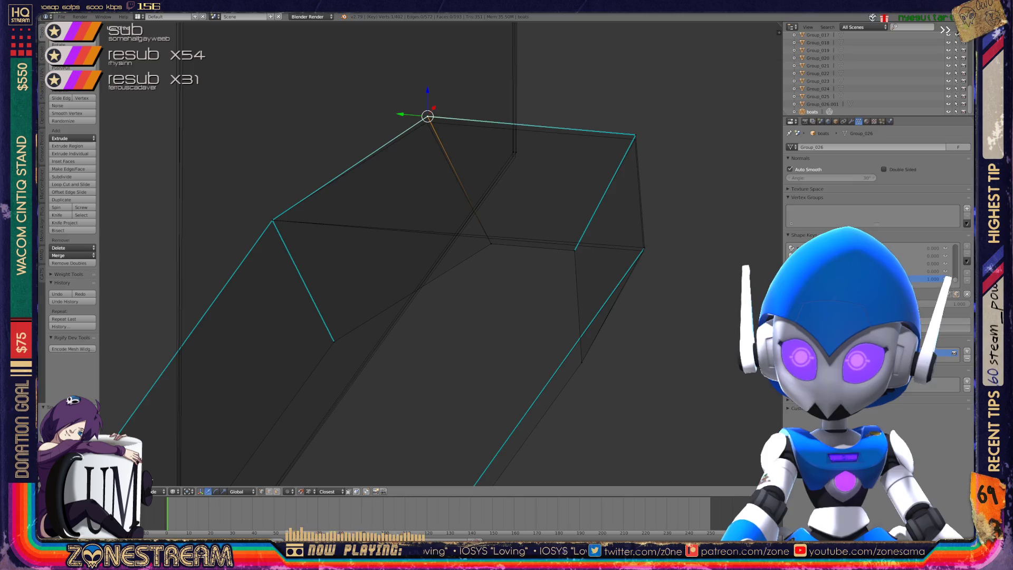
key("a")
left_click(427, 116)
left_click_drag(427, 117, 427, 123)
Move the top-right corner vertex down.
left_click(644, 247)
left_click(644, 247)
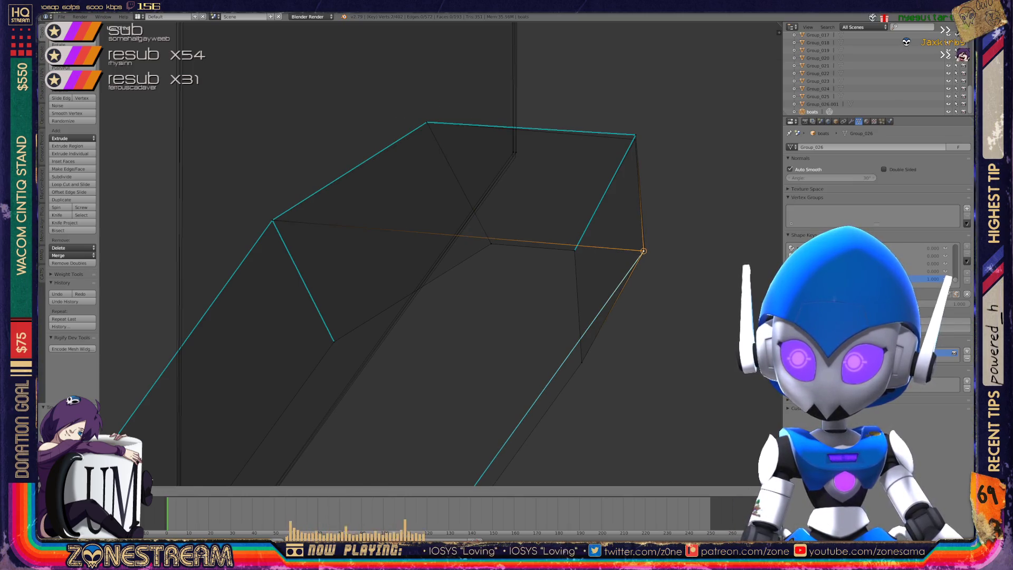
left_click(636, 135)
left_click(635, 135)
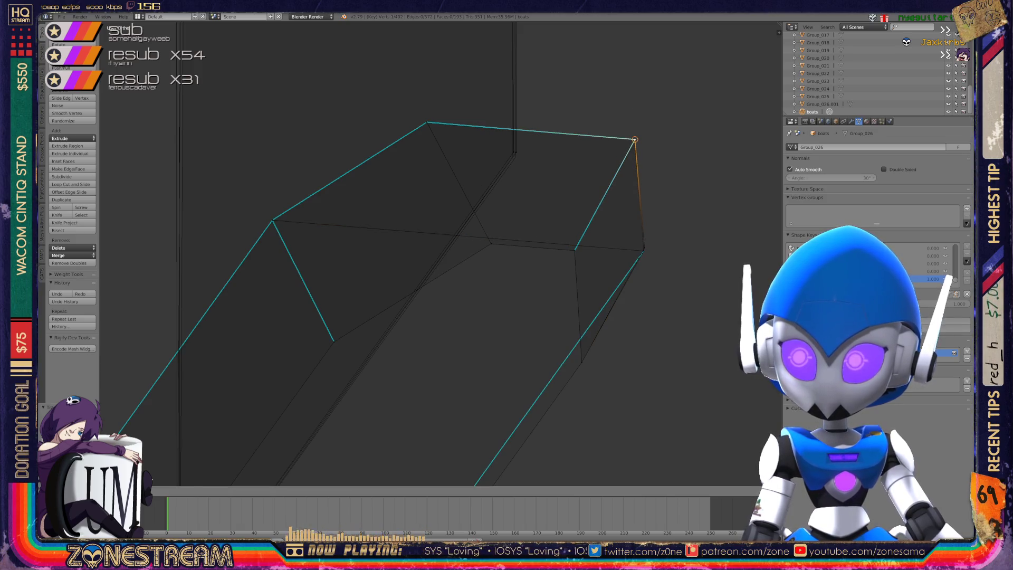
scroll(635, 135, "up", 3)
scroll(440, 253, "down", 2)
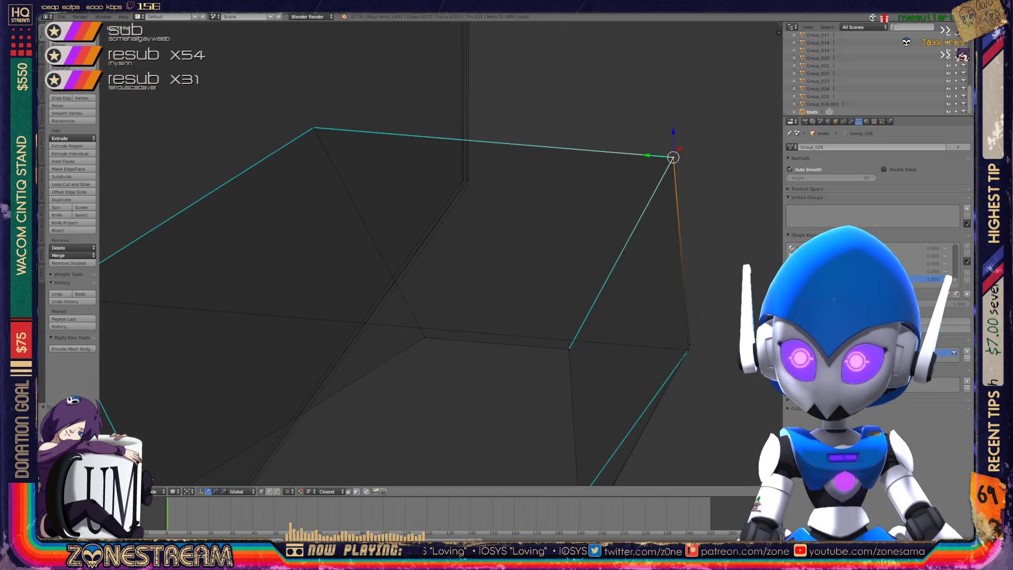
scroll(440, 253, "up", 6)
scroll(440, 253, "up", 2)
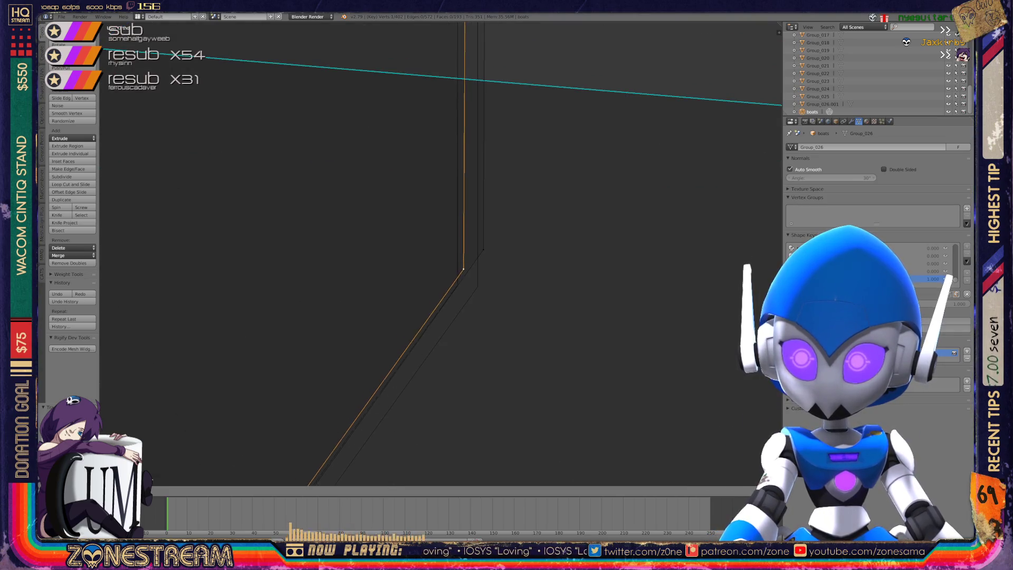
key("g")
key("Return")
Snap the vertex at the top of the line onto its neighbouring vertex.
scroll(440, 253, "down", 3)
scroll(440, 253, "down", 4)
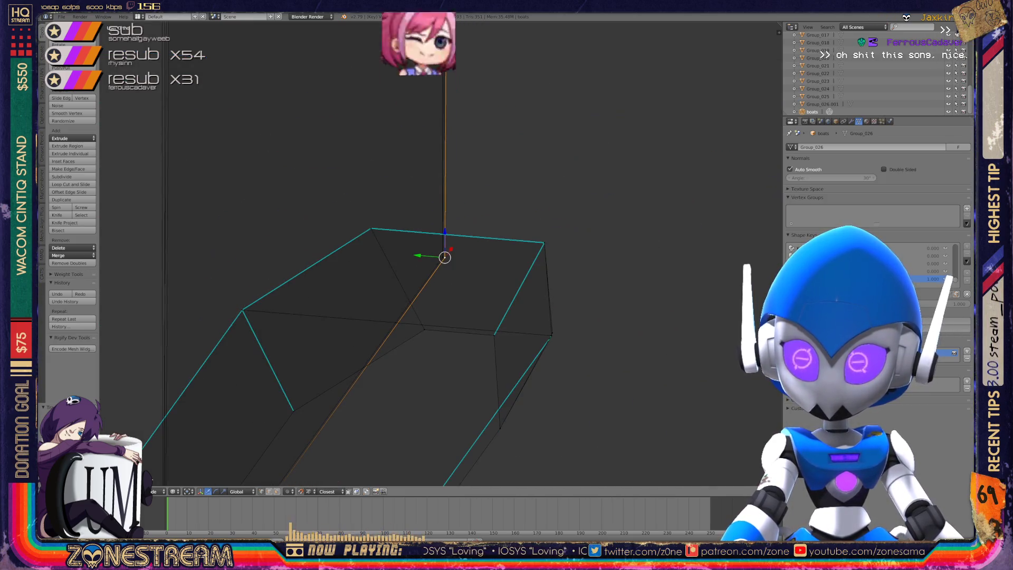
mouse_move(444, 257)
middle_mouse_down()
mouse_move(401, 238)
mouse_move(463, 224)
mouse_move(441, 248)
mouse_move(445, 355)
mouse_move(370, 306)
mouse_move(427, 264)
mouse_move(380, 316)
mouse_move(443, 348)
mouse_move(309, 319)
middle_mouse_up()
scroll(463, 223, "down", 3)
scroll(446, 355, "up", 6)
right_click(407, 310)
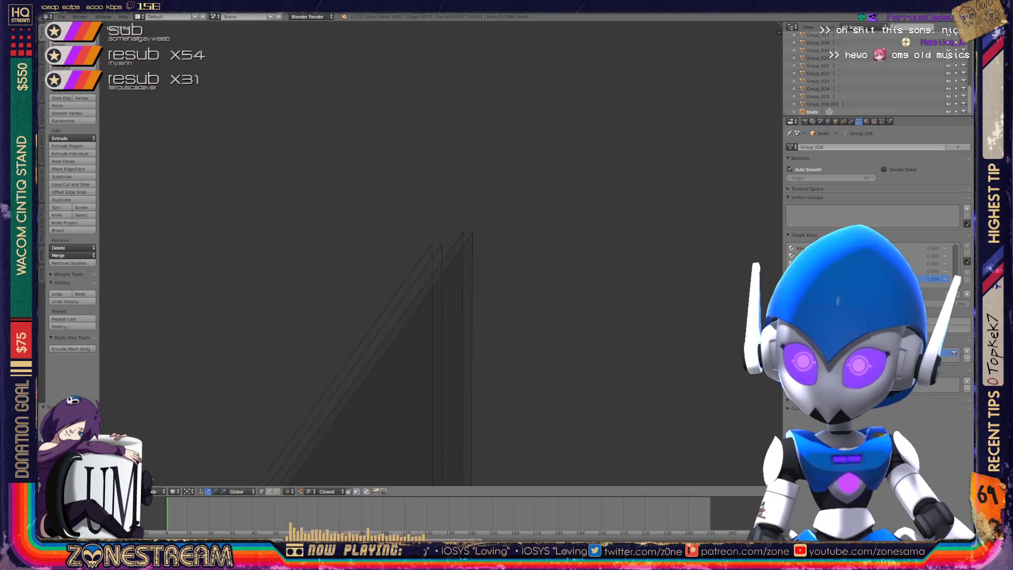
right_click(472, 225)
key("g")
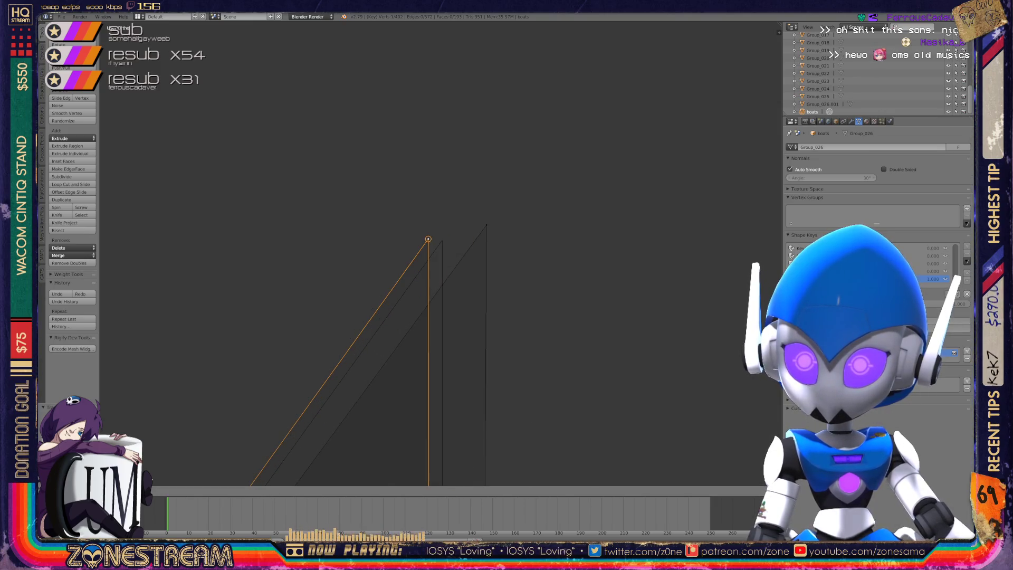
left_click(428, 239)
Undo the snap, shift that vertex slightly left instead, and return to Object Mode.
key("ctrl+z")
key("g")
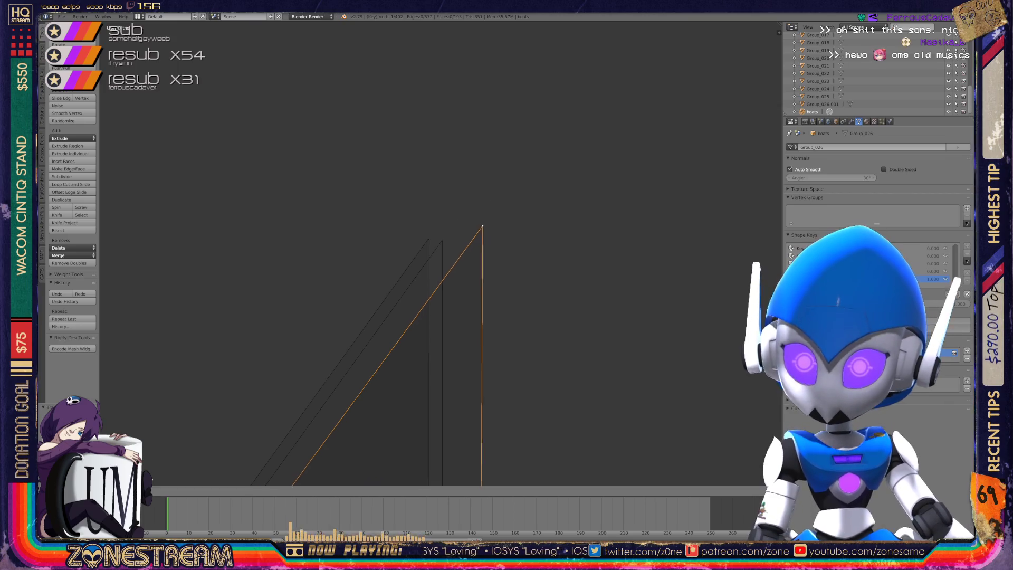
left_click(442, 240)
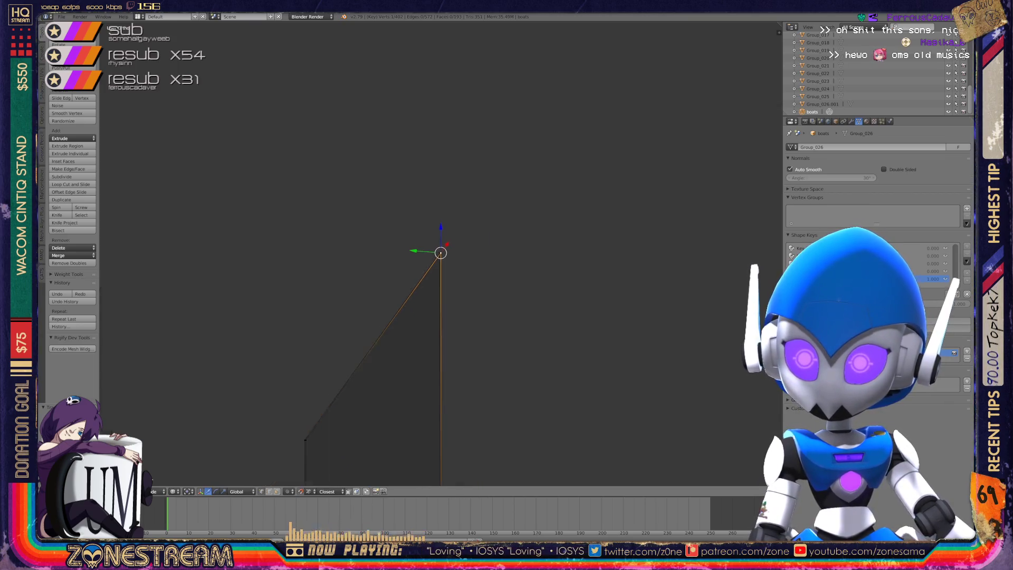
key("Tab")
scroll(475, 232, "down", 3)
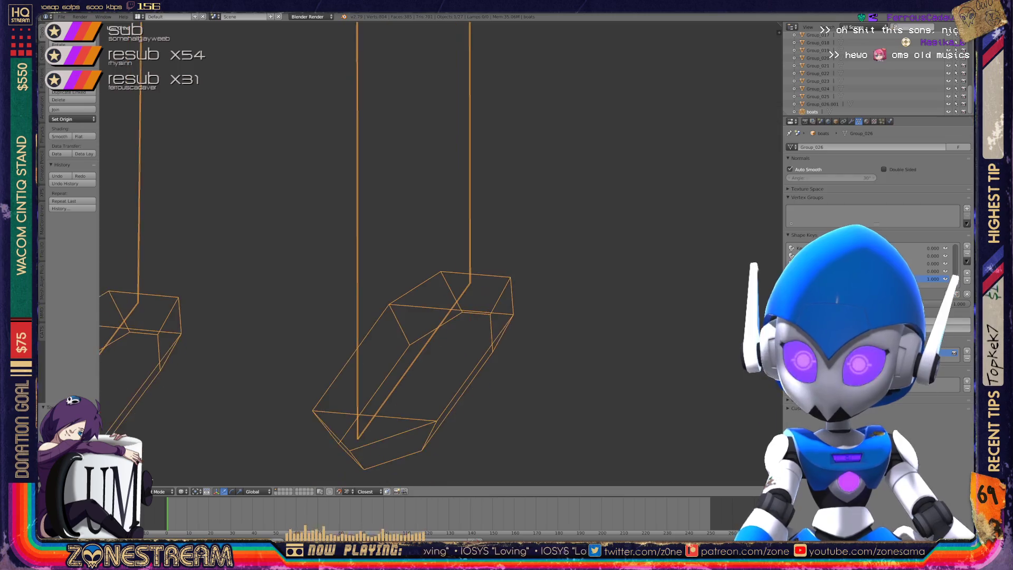
Save the file, overwriting the existing one.
key("ctrl+s")
left_click(474, 233)
middle_click_drag(475, 234, 420, 221)
Re-enter Edit Mode and select the lower front corner, lowest and inner-facet vertices.
scroll(420, 221, "up", 5)
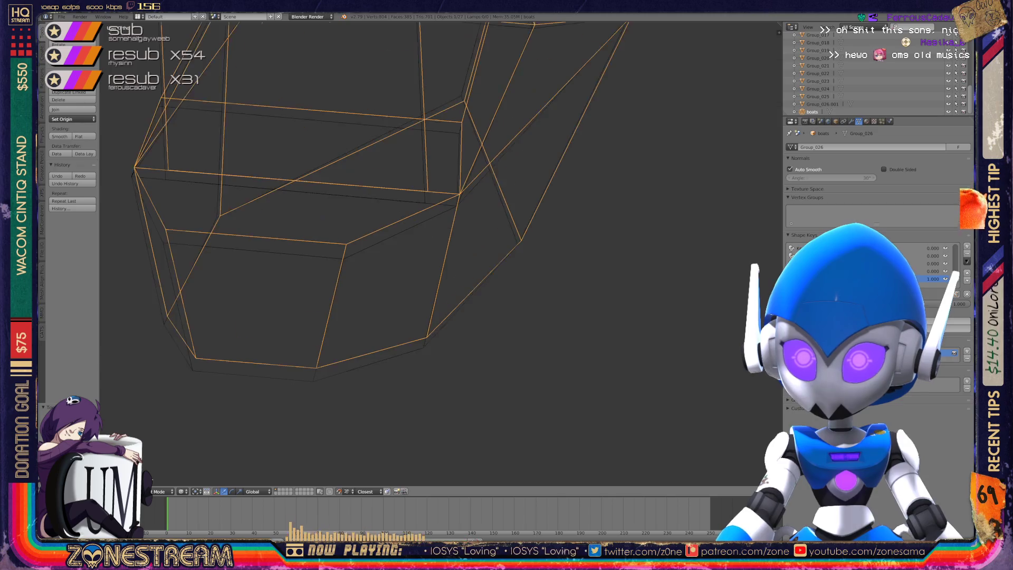
key("Tab")
right_click(426, 342)
right_click(317, 368)
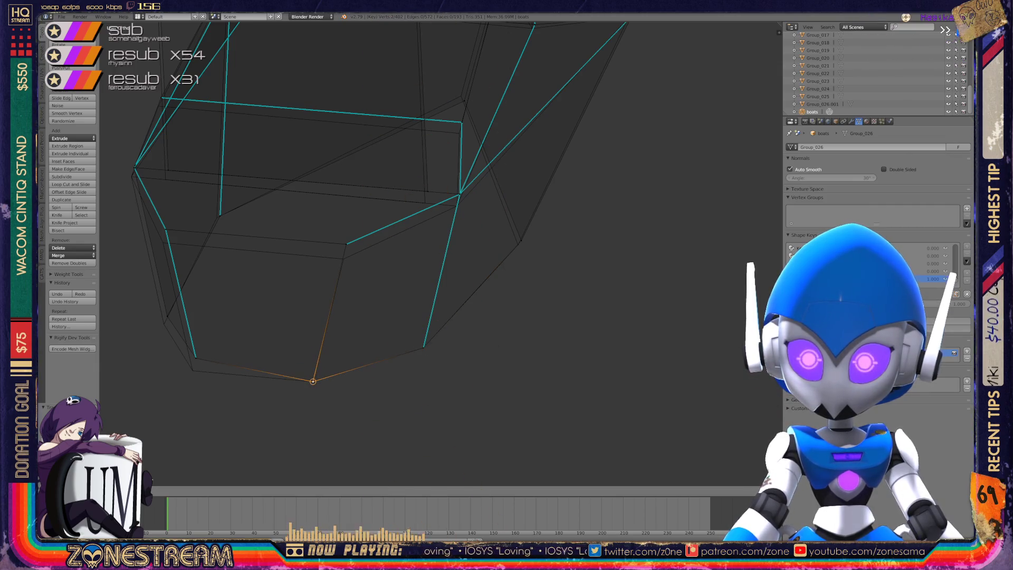
right_click(346, 244)
right_click(346, 244, "shift")
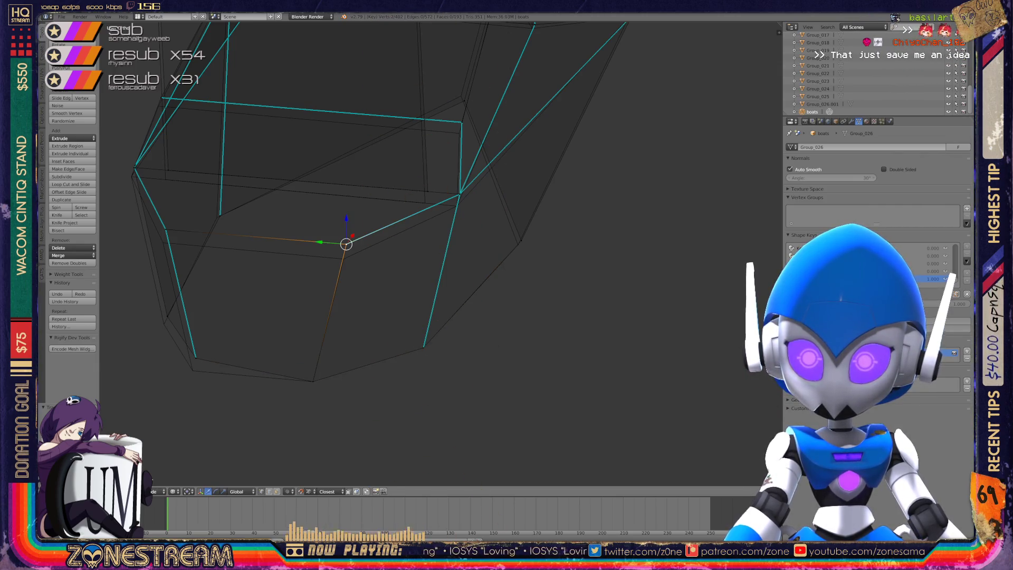
Select a facet-edge vertex of the crystal piece and centre the view on it.
middle_click_drag(346, 244, 474, 247, "shift")
right_click(326, 346)
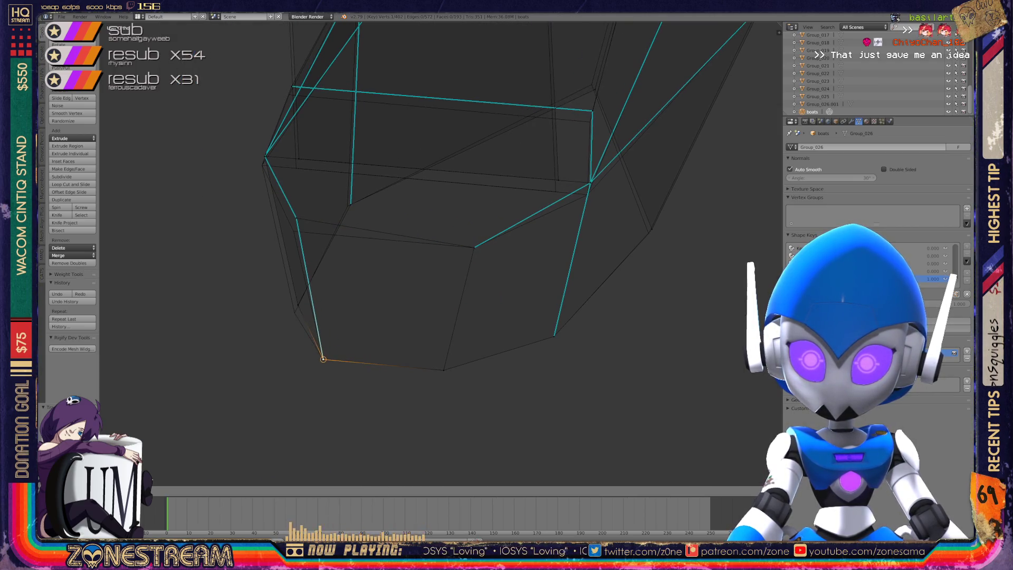
mouse_move(326, 348)
middle_mouse_down()
mouse_move(401, 351)
mouse_move(496, 247)
middle_mouse_up()
right_click(499, 247)
left_click(501, 258)
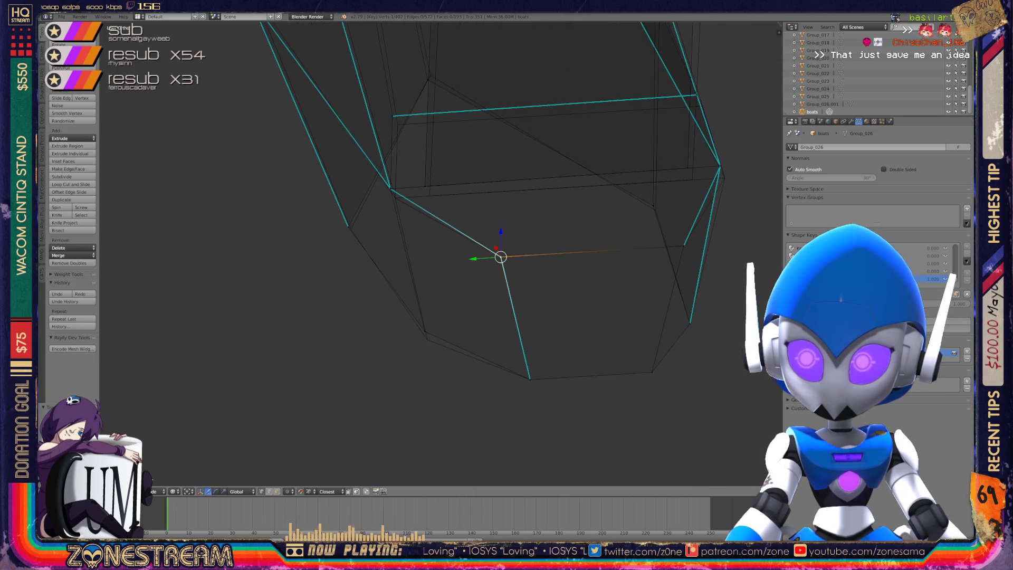
key("KP_Decimal")
mouse_move(501, 259)
middle_mouse_down()
mouse_move(527, 269)
mouse_move(512, 253)
middle_mouse_up()
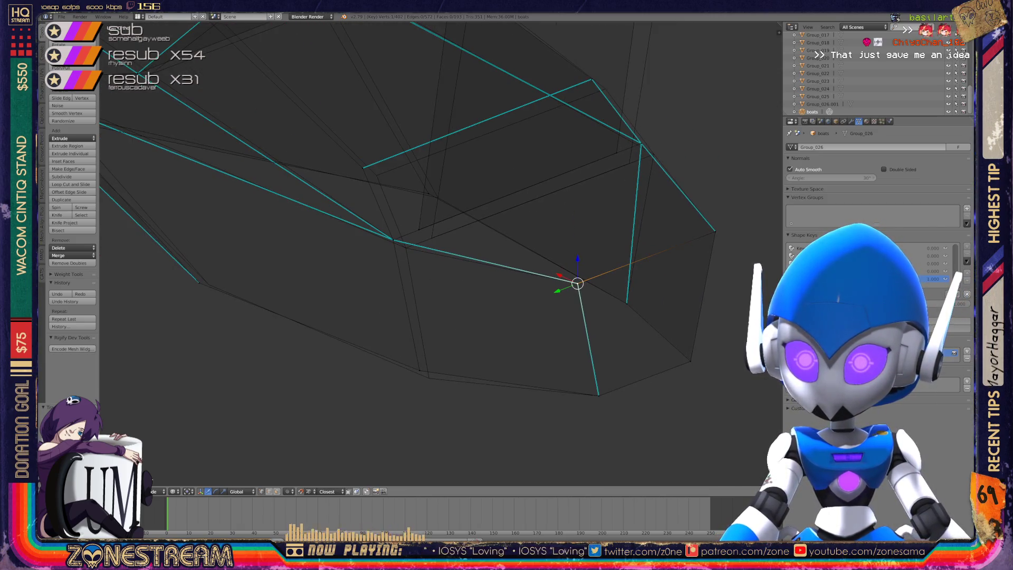
Nudge a facet-edge vertex and the right-hand vertex down and to the right.
right_click(429, 377)
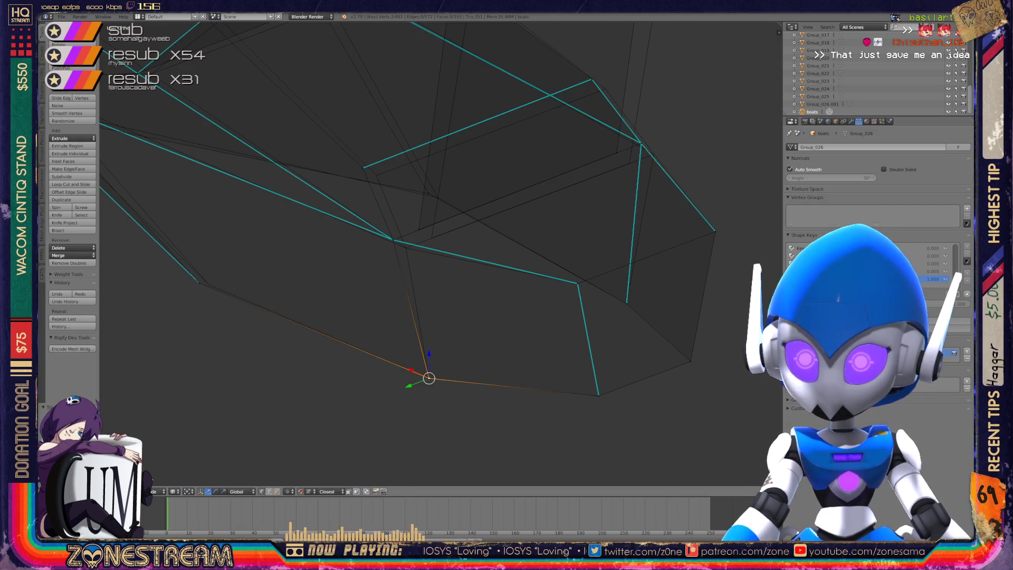
right_click(393, 240)
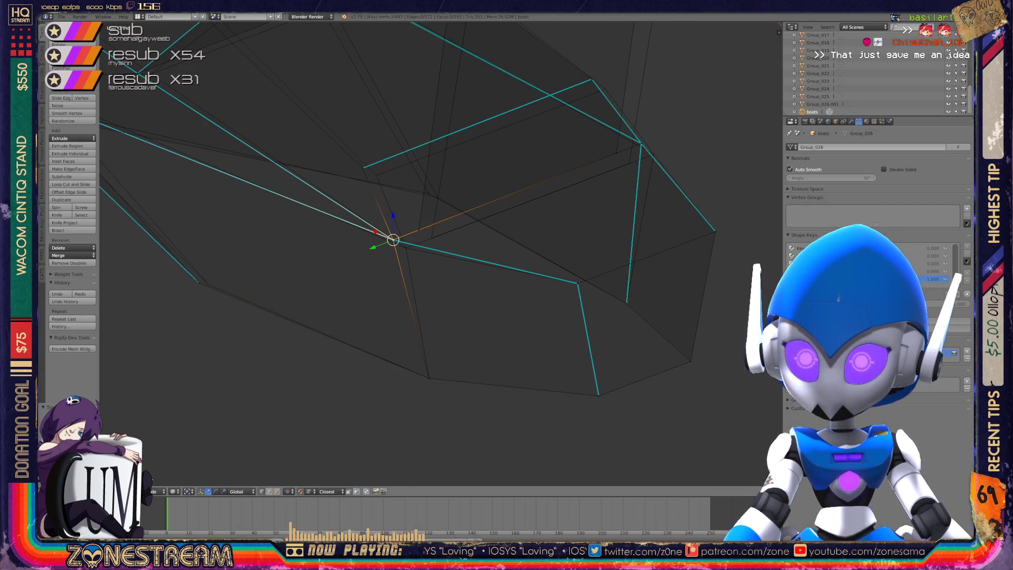
right_click(393, 239)
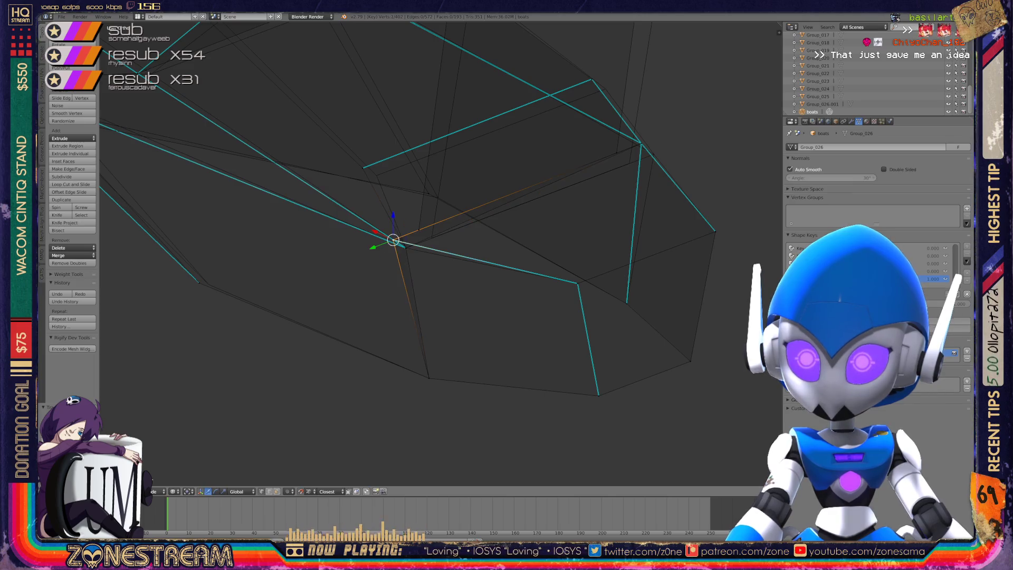
left_click_drag(393, 240, 406, 247)
mouse_move(406, 247)
middle_mouse_down("shift")
mouse_move(343, 303)
mouse_move(362, 287)
mouse_move(287, 316)
mouse_move(274, 336)
middle_mouse_up("shift")
left_click(525, 235)
left_click_drag(525, 234, 542, 246)
Nudge the middle, left and upper-right vertices slightly down and right.
middle_click_drag(542, 246, 441, 289)
left_click(441, 289)
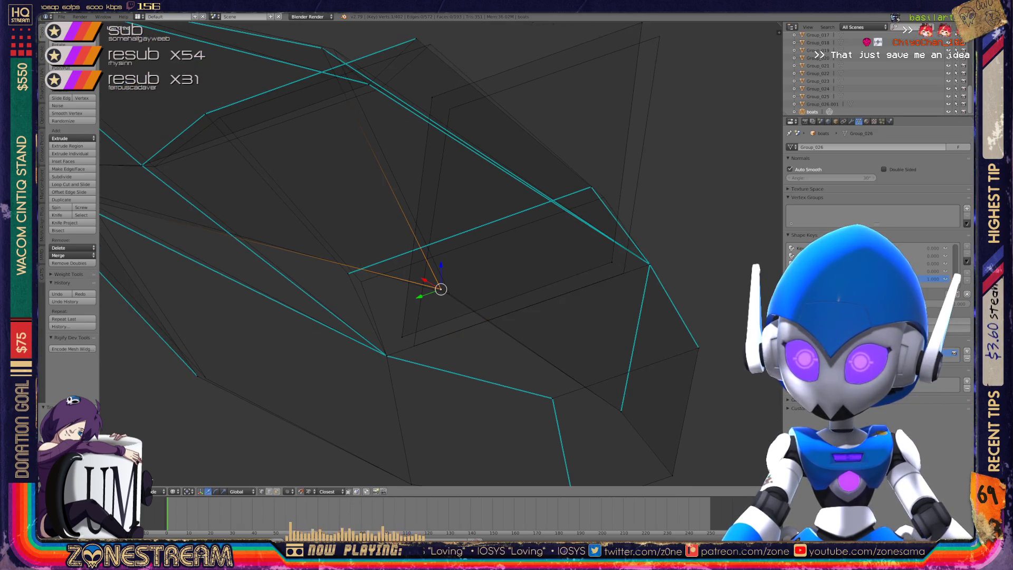
left_click_drag(441, 289, 449, 294)
left_click(348, 273)
left_click_drag(348, 274, 360, 281)
left_click(590, 186)
left_click_drag(591, 187, 604, 197)
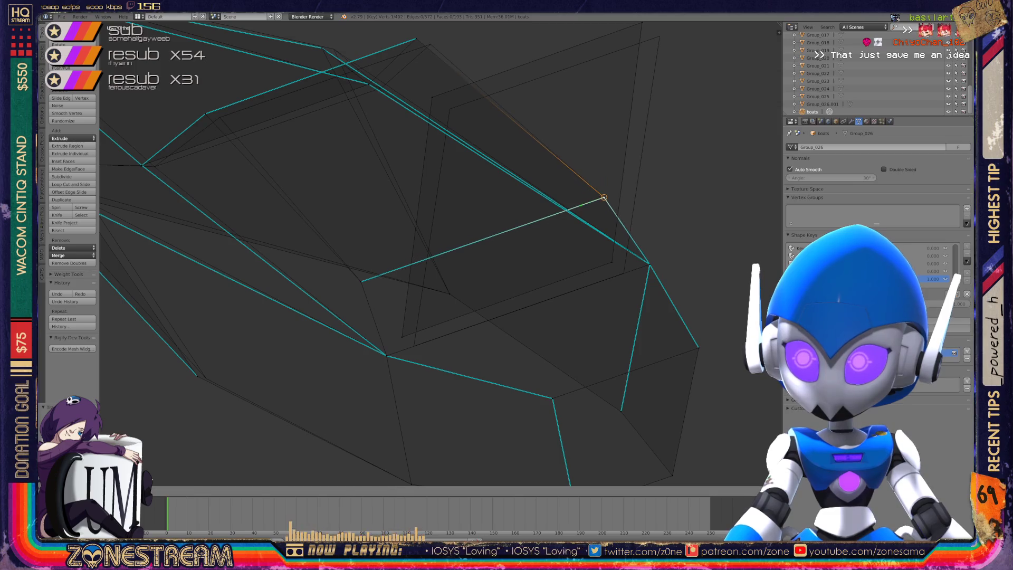
Nudge the lower vertex, then drag the top vertex into its new position.
middle_click_drag(604, 196, 635, 253, "shift")
left_click(431, 398)
left_click_drag(431, 398, 445, 403)
left_click(655, 330)
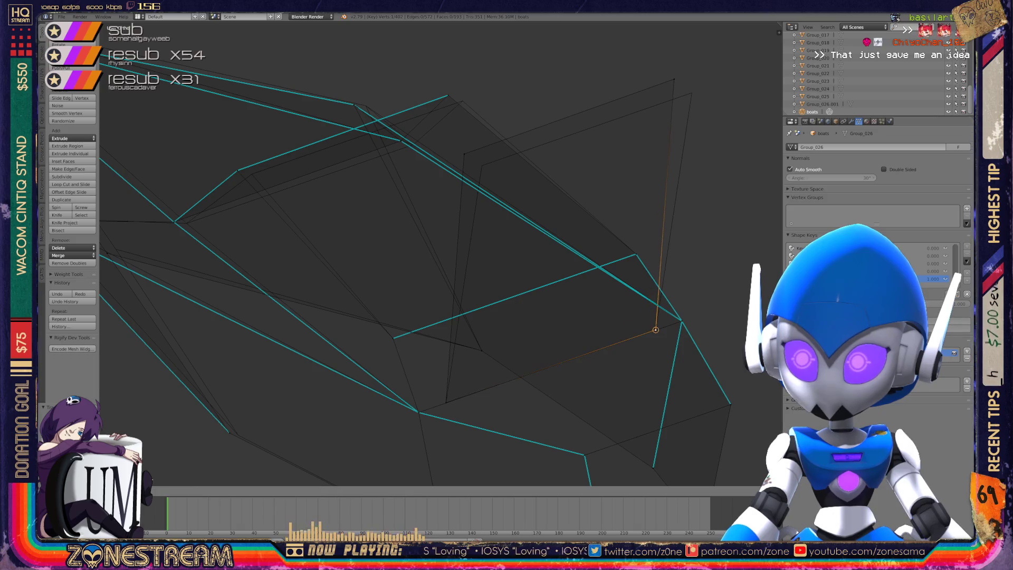
left_click(689, 94)
mouse_move(689, 94)
left_mouse_down()
mouse_move(464, 154)
mouse_move(481, 165)
left_mouse_up()
middle_click_drag(481, 362, 445, 352)
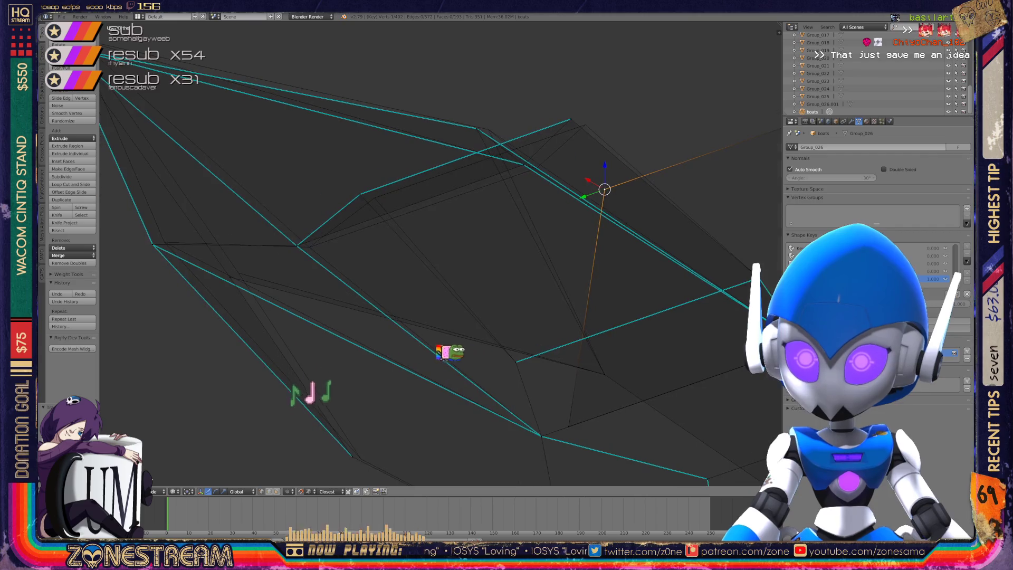
left_click_drag(360, 194, 374, 198)
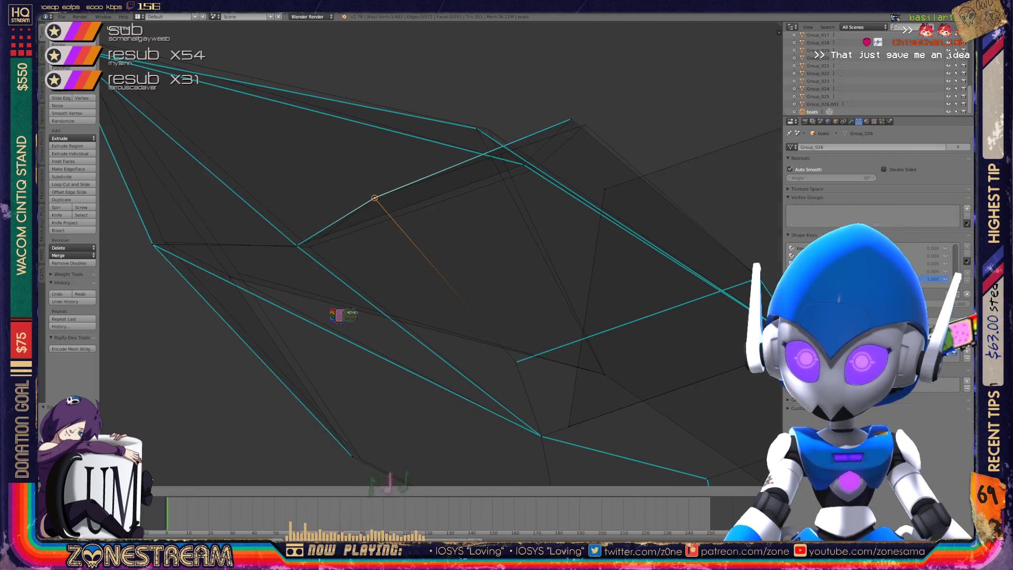
Snap the top corner vertex into place, then frame the whole piece.
left_click(570, 118)
key("g")
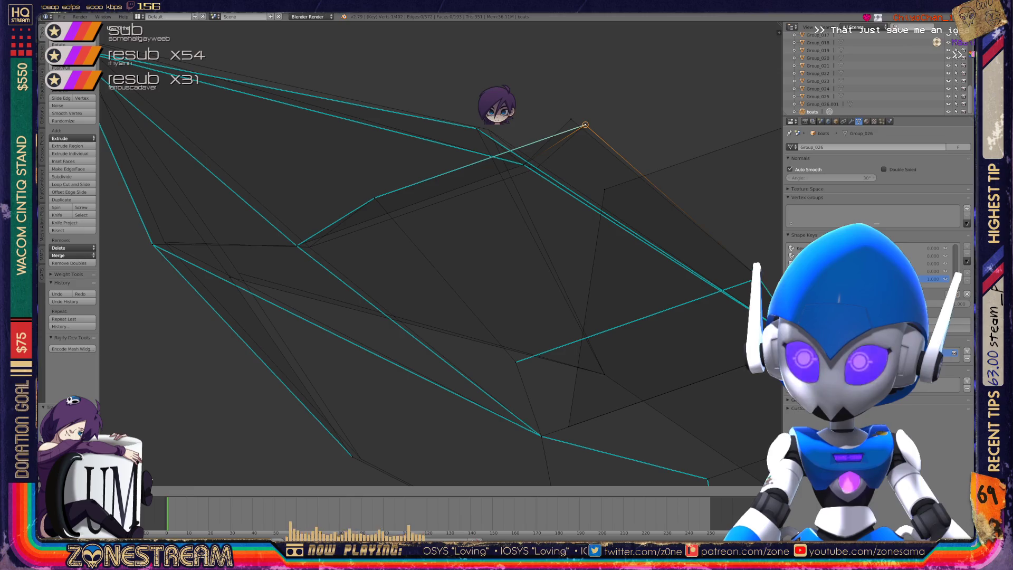
left_click(559, 185)
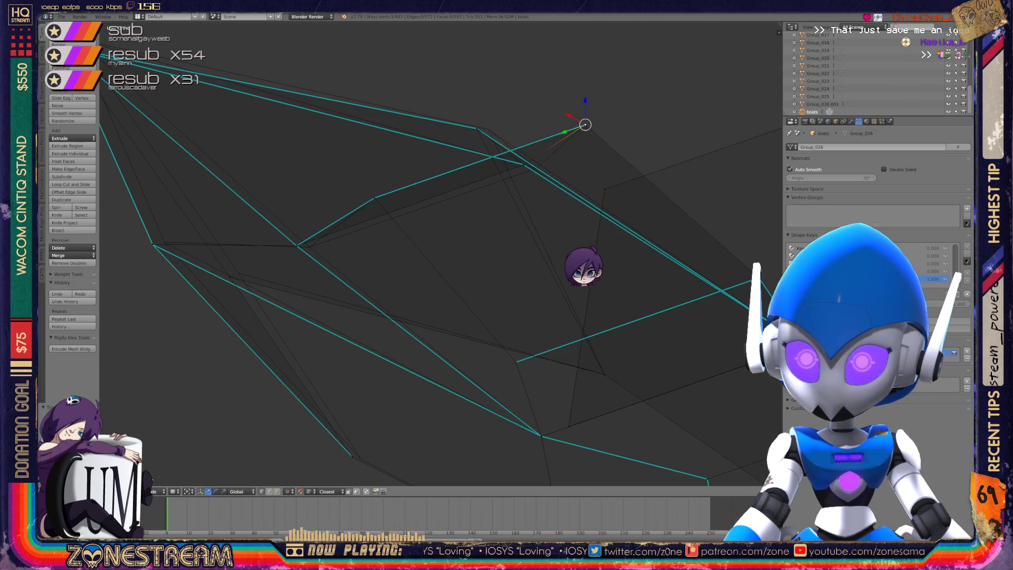
key("Home")
middle_click_drag(559, 184, 422, 158)
scroll(422, 158, "up", 3)
Move the right vertex up and right and nudge the lowest vertex upward.
scroll(441, 253, "up", 1)
right_click(607, 259)
middle_click_drag(606, 260, 564, 242)
left_click_drag(564, 191, 575, 175)
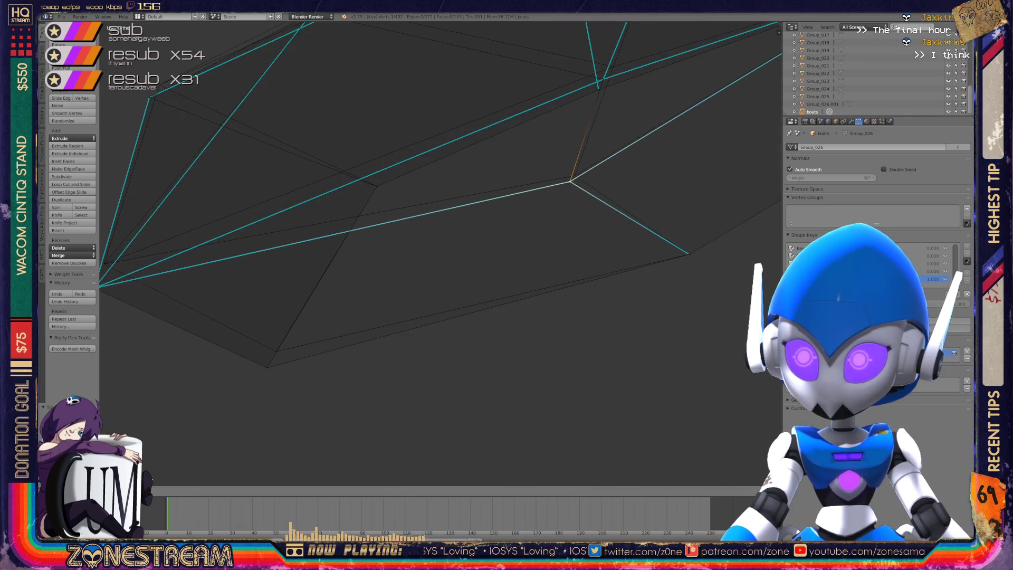
right_click(267, 367)
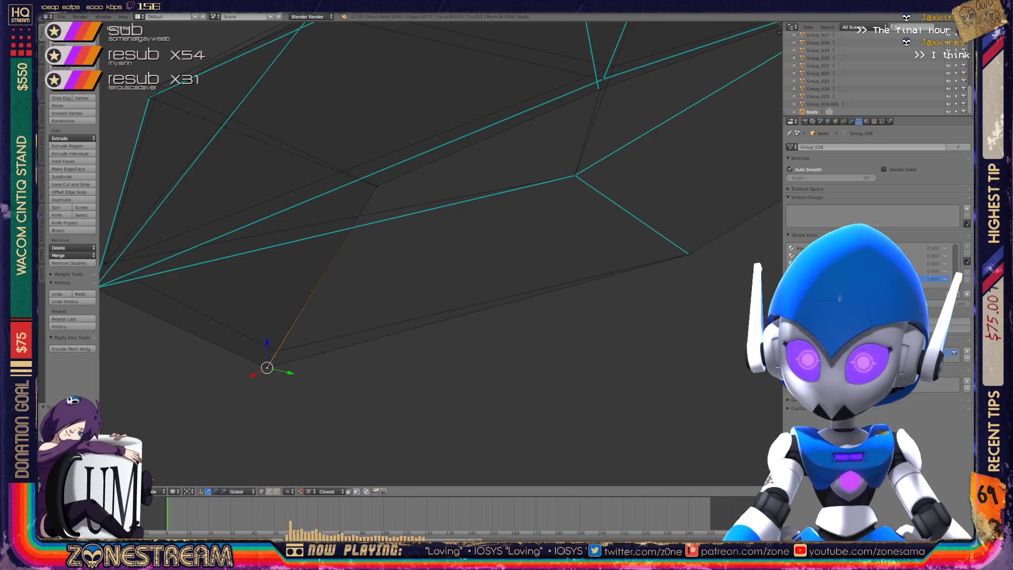
left_click_drag(267, 367, 276, 351)
Raise the left vertex and nudge the upper vertex up and right.
middle_click_drag(276, 351, 413, 380, "shift")
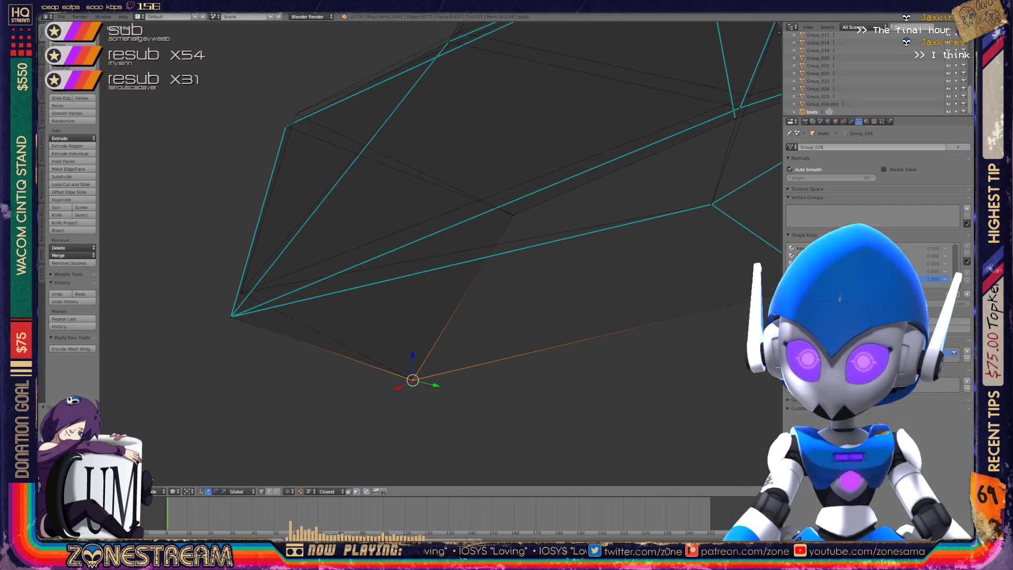
right_click(232, 316)
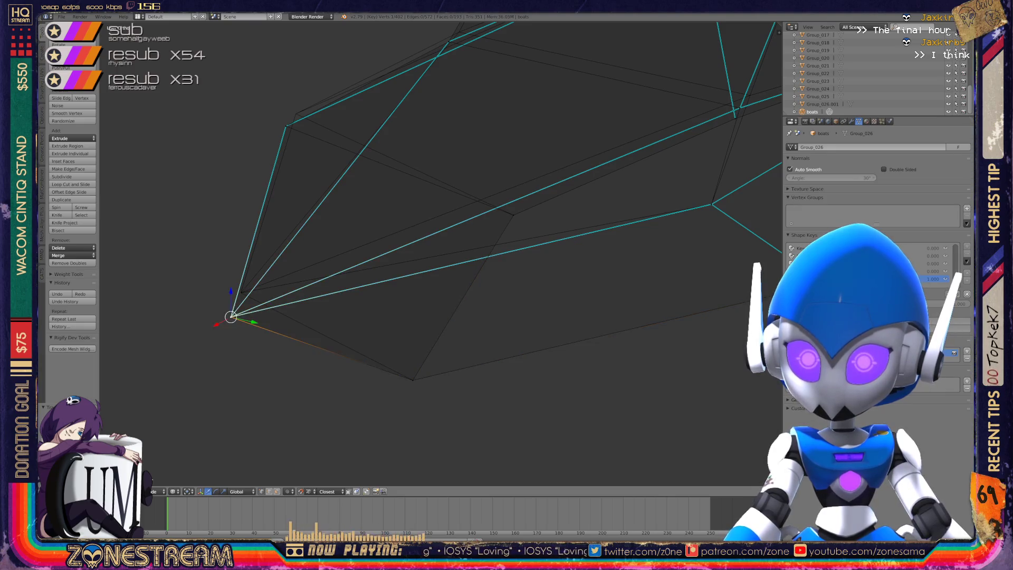
left_click_drag(232, 317, 240, 292)
left_click(240, 293)
right_click(285, 127)
left_click_drag(285, 127, 296, 114)
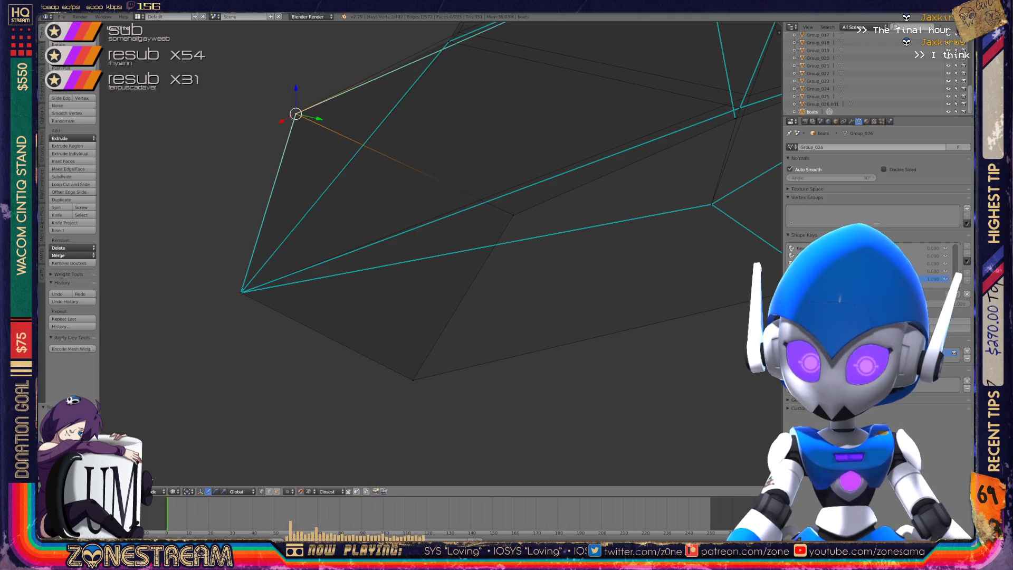
Select a right-side vertex, then a group of three vertices near the middle.
mouse_move(475, 264)
middle_mouse_down("shift")
mouse_move(433, 345)
mouse_move(412, 335)
mouse_move(390, 369)
middle_mouse_up("shift")
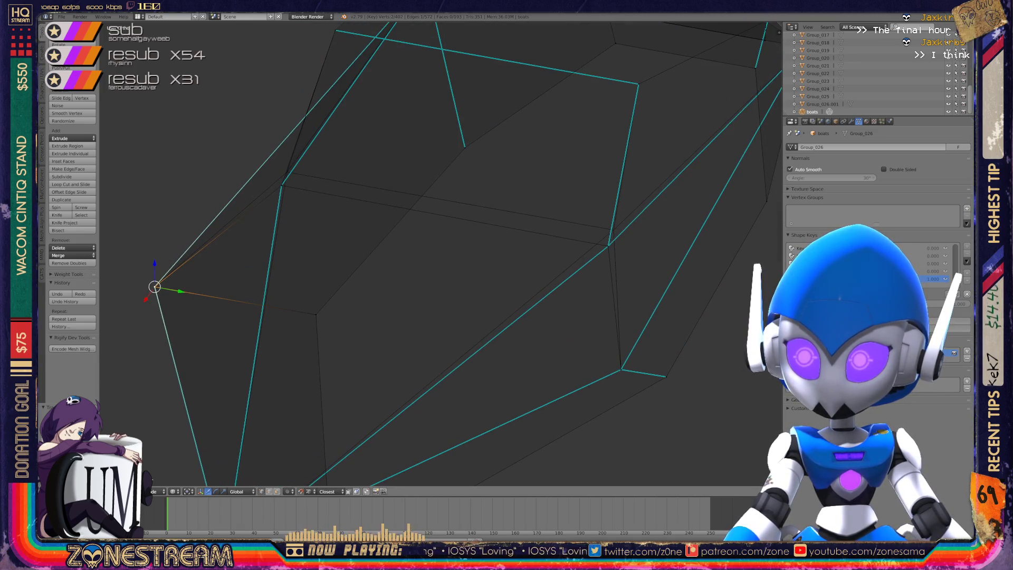
right_click(608, 246)
mouse_move(422, 316)
middle_mouse_down()
mouse_move(414, 306)
mouse_move(474, 288)
mouse_move(401, 316)
middle_mouse_up()
right_click(338, 305)
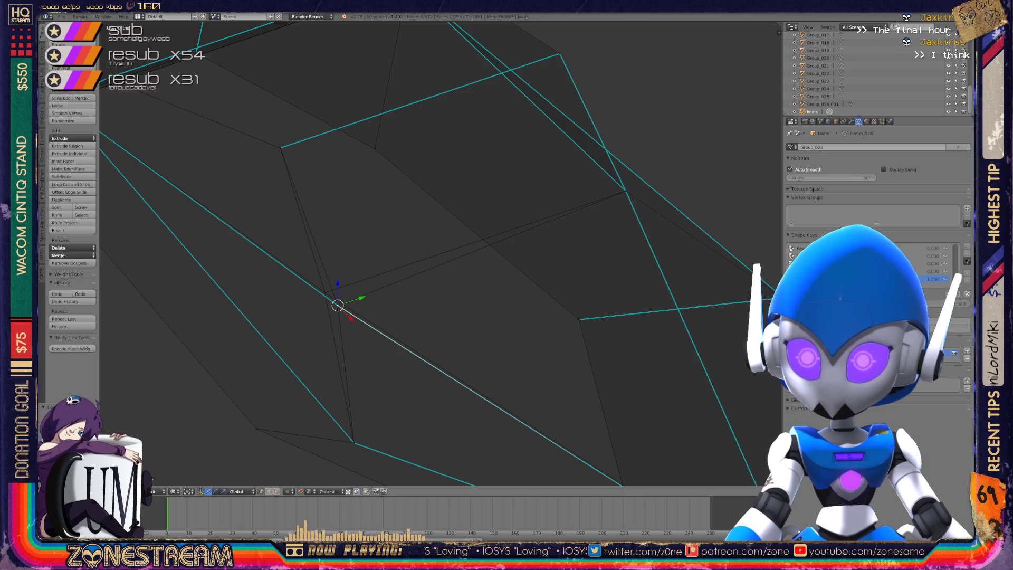
right_click(325, 292, "shift")
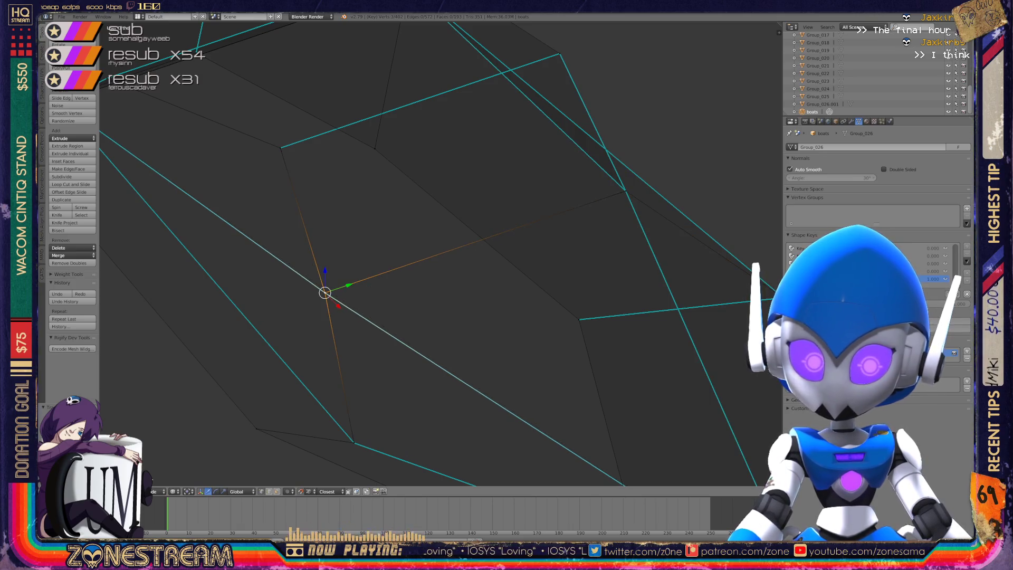
middle_click_drag(370, 264, 391, 337, "shift")
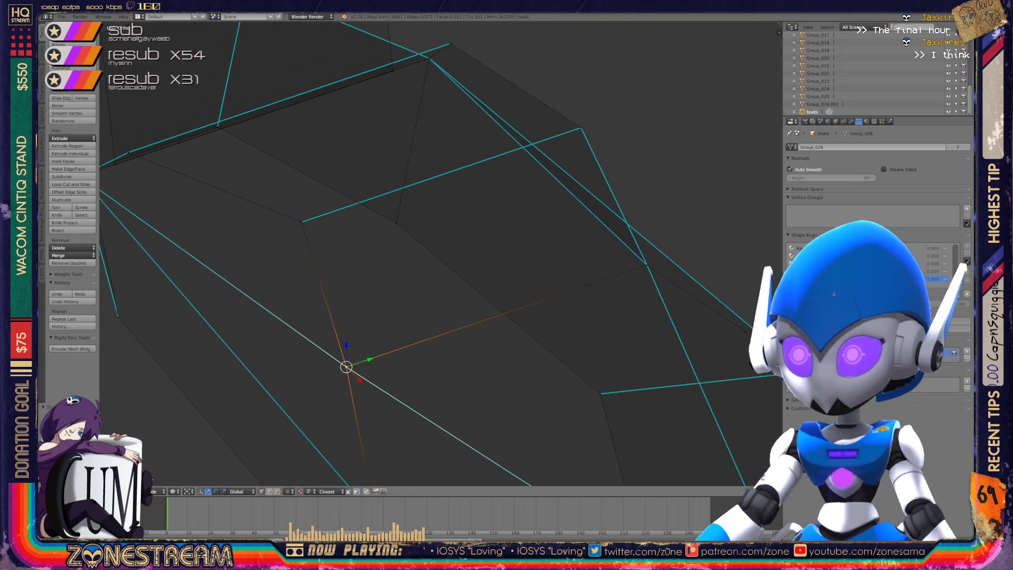
scroll(441, 253, "down", 4)
Switch to Object Mode and centre the boat-shaped piece in view.
key("Tab")
middle_click_drag(438, 245, 738, 290)
scroll(506, 253, "down", 5)
middle_click_drag(528, 237, 411, 227, "shift")
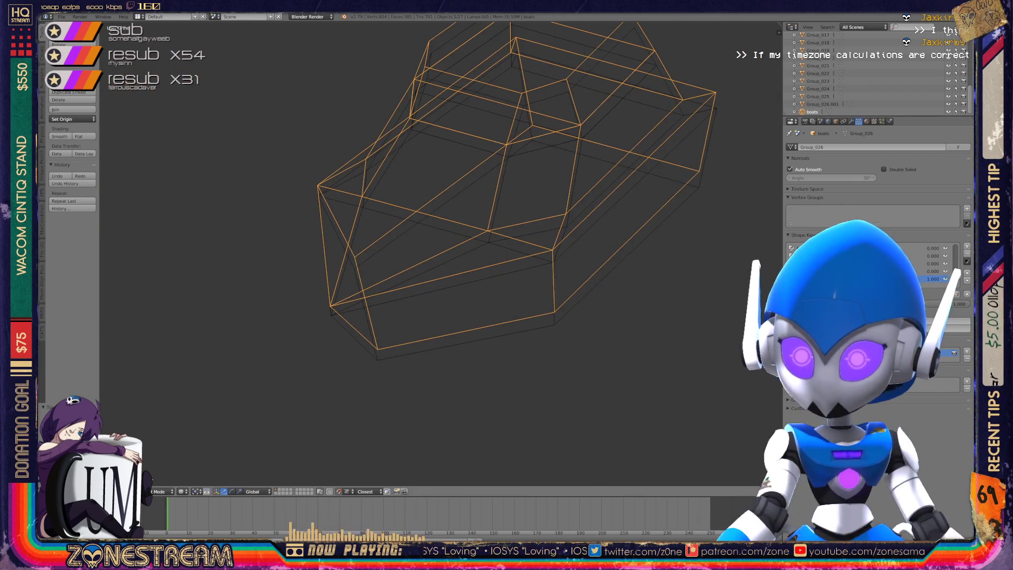
Re-enter Edit Mode and lower two bottom vertices of the boat piece slightly.
key("Tab")
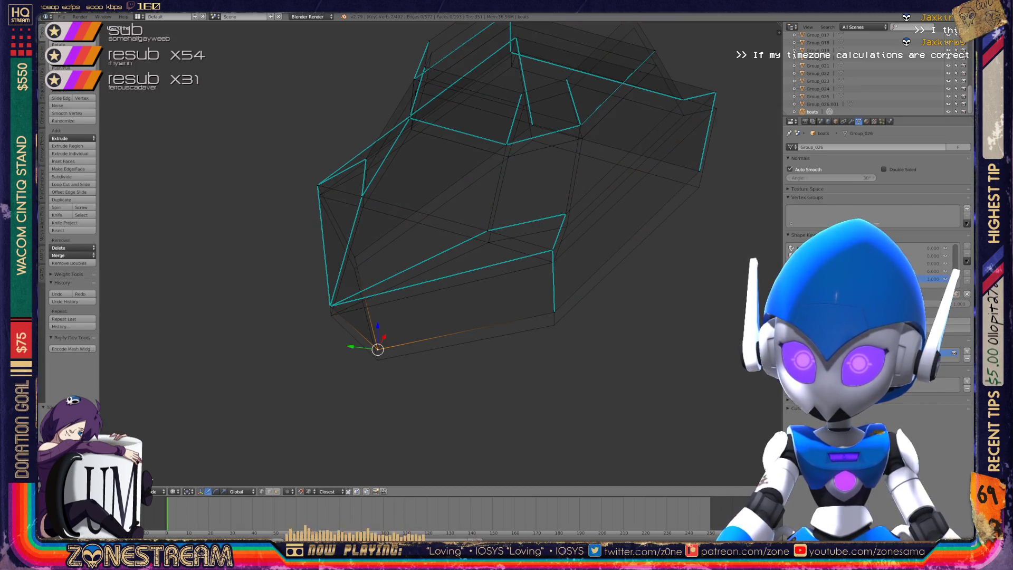
key("g")
left_click(377, 359)
right_click(554, 312)
key("g")
key("Return")
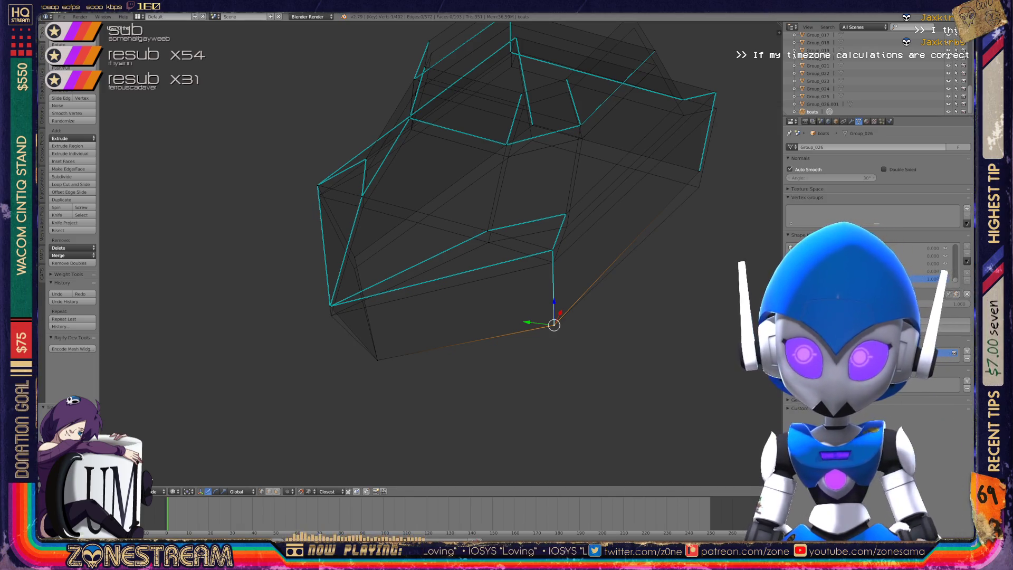
Lower the lower-left corner vertex, then snap the next vertex to its neighbour and lower it.
scroll(441, 254, "up", 4)
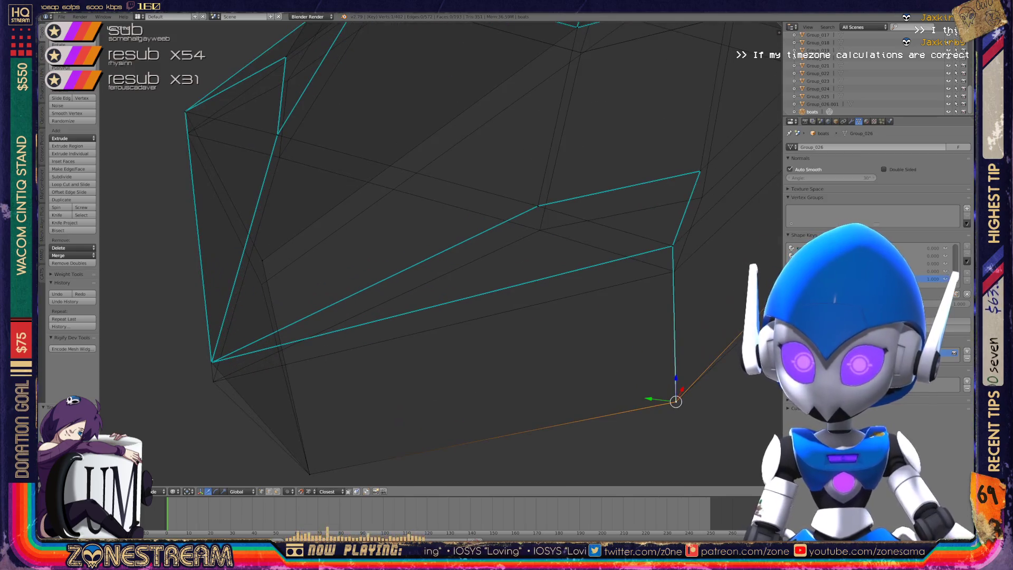
right_click(211, 361)
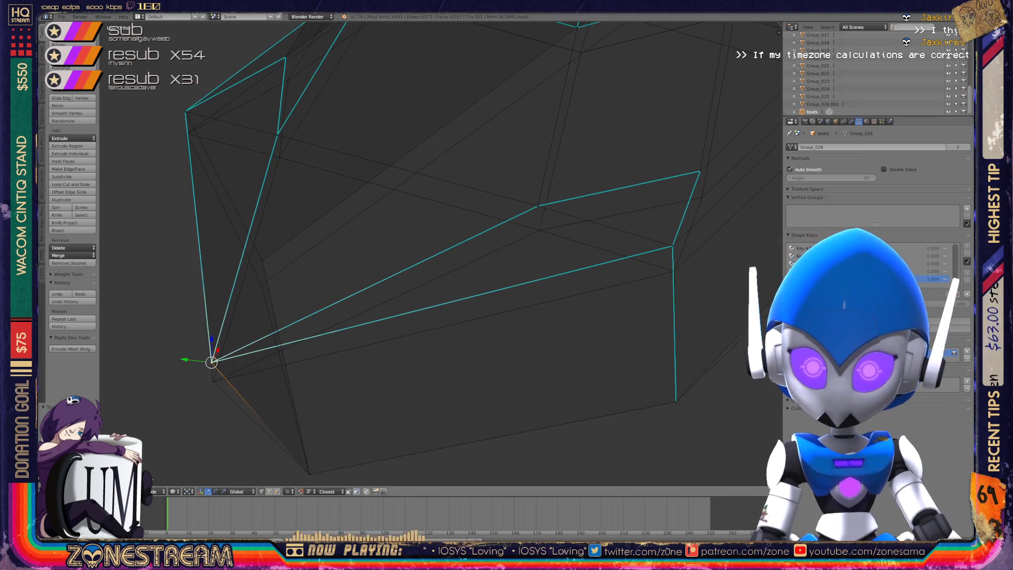
key("g")
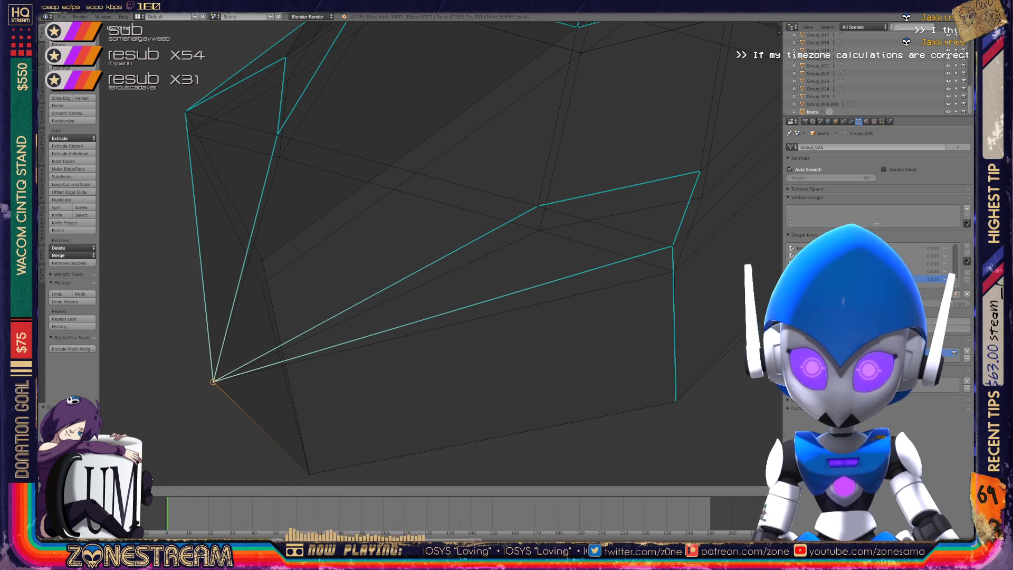
key("Return")
middle_click_drag(441, 253, 272, 294, "shift")
right_click(503, 286)
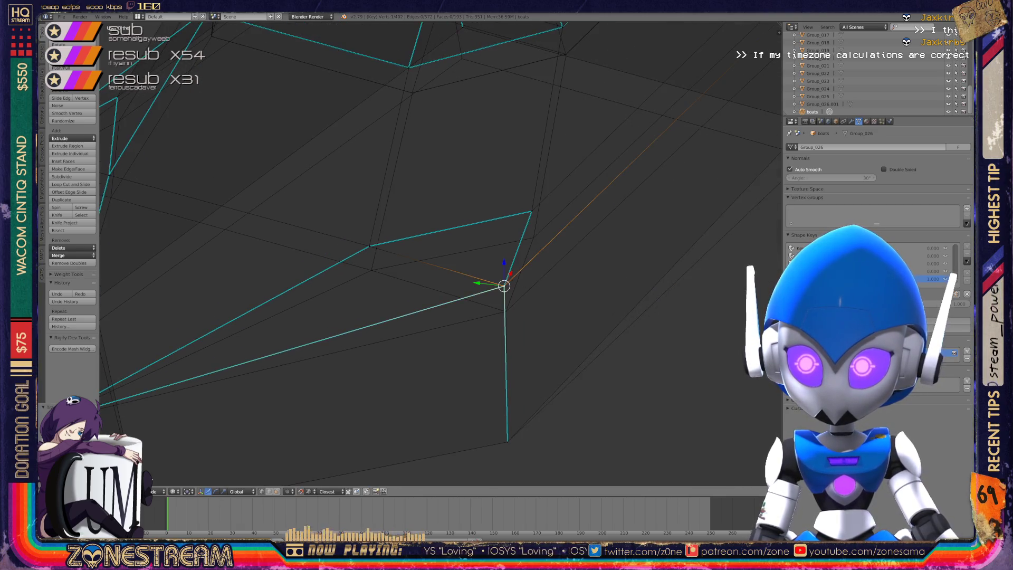
key("g")
key("Return")
key("g")
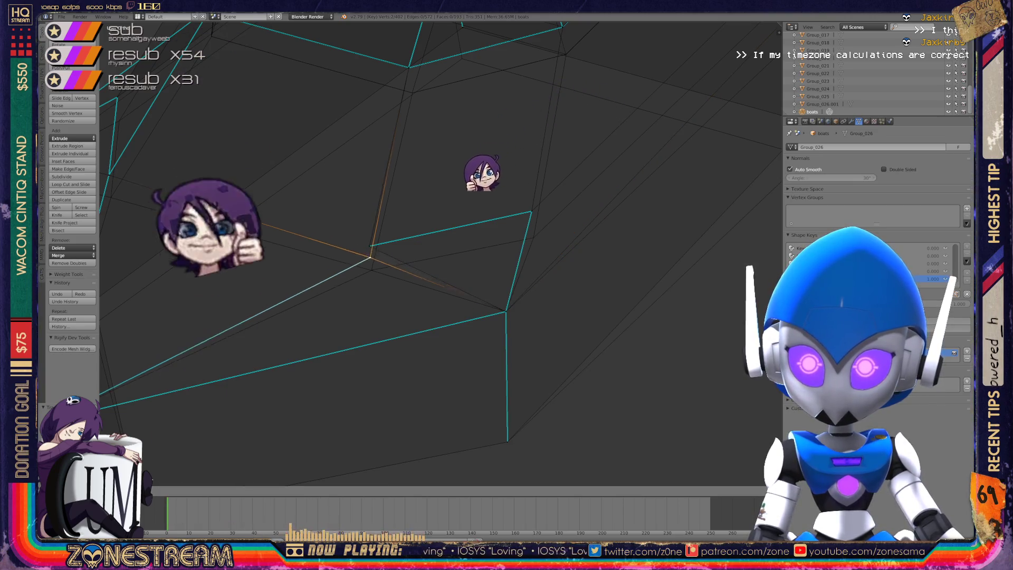
key("Return")
Lower a vertex along the bottom edge onto the edge line.
right_click(531, 211)
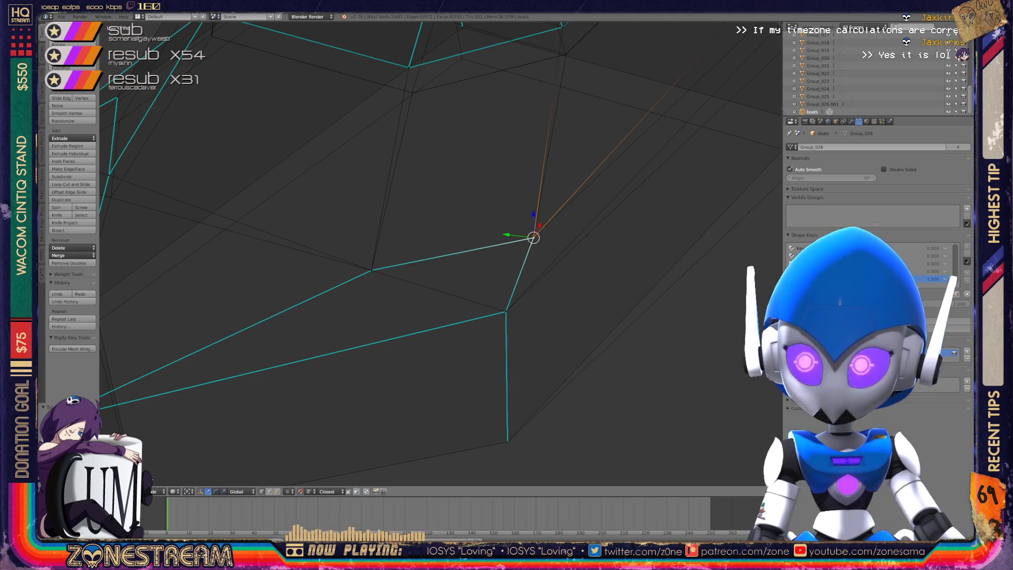
scroll(440, 253, "down", 5)
middle_click_drag(441, 253, 517, 205)
scroll(559, 261, "up", 3)
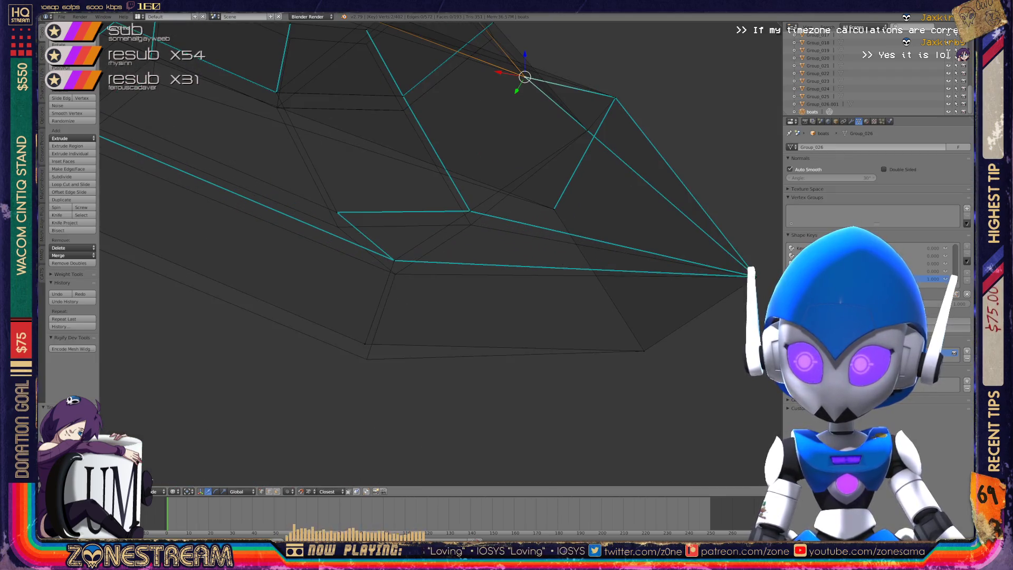
left_click(367, 359)
right_click(366, 359)
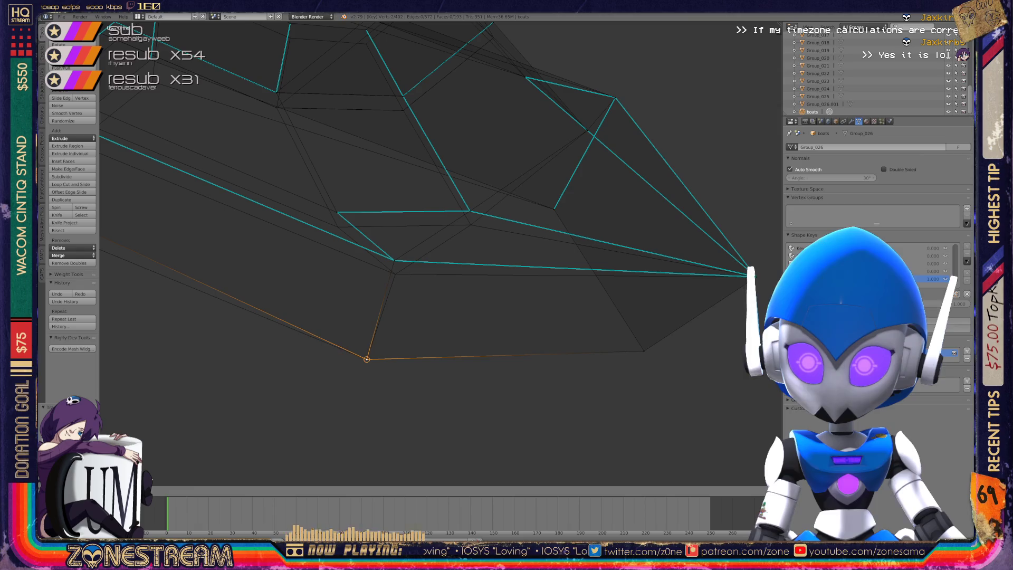
right_click(394, 260)
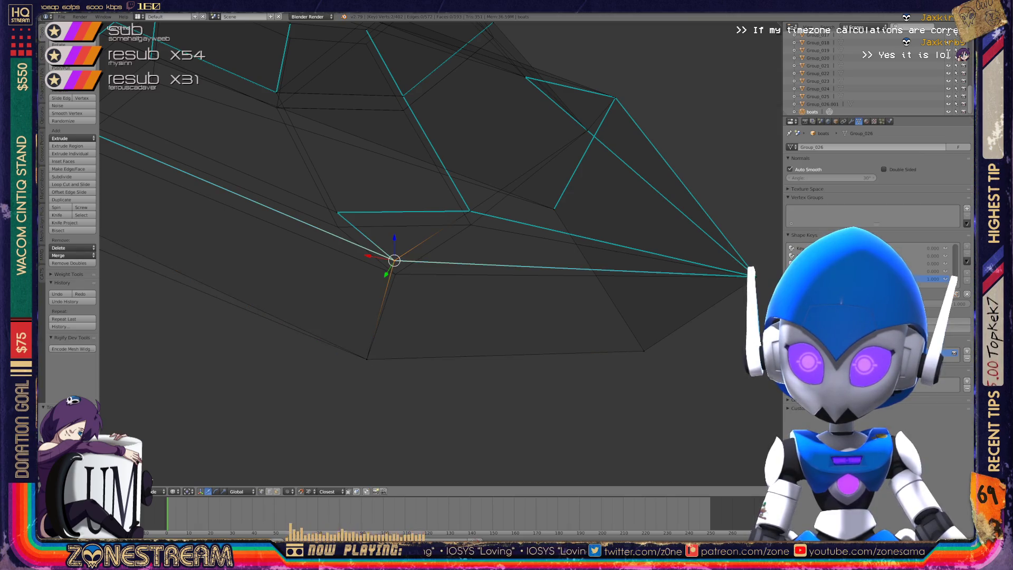
left_click_drag(394, 260, 394, 274)
left_click(469, 211)
Lower the next vertex to the right and pull the left corner vertex down.
right_click(469, 211)
left_click_drag(469, 211, 470, 224)
left_click(336, 212)
right_click(336, 212)
middle_click_drag(519, 229, 418, 251)
left_click(240, 240)
left_click_drag(240, 240, 241, 260)
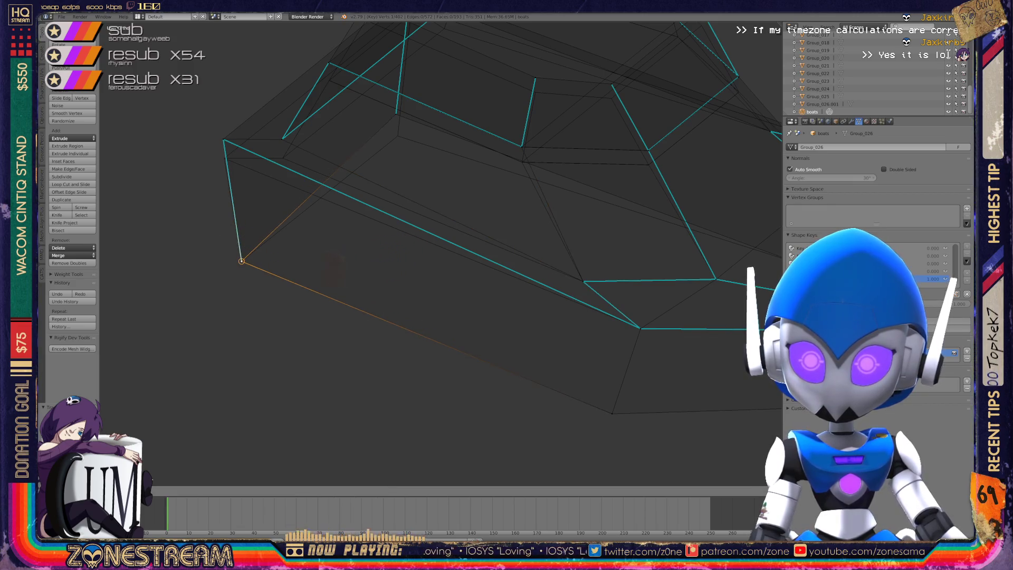
left_click(222, 140)
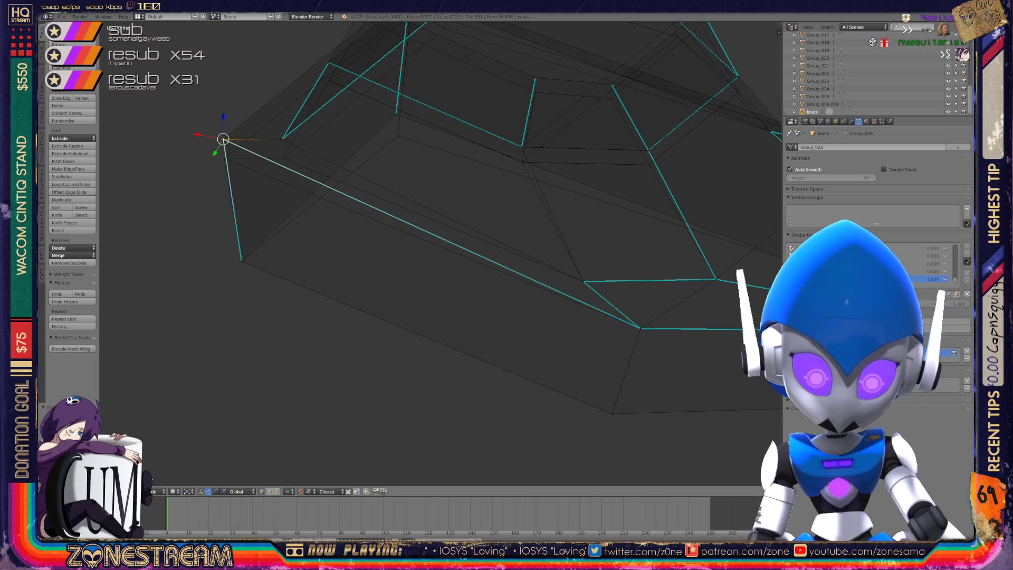
Lower the top-left corner vertex of the crystal piece.
mouse_move(223, 139)
right_mouse_down()
mouse_move(210, 148)
mouse_move(224, 158)
mouse_move(224, 141)
mouse_move(224, 158)
right_mouse_up()
middle_click_drag(438, 253, 380, 222)
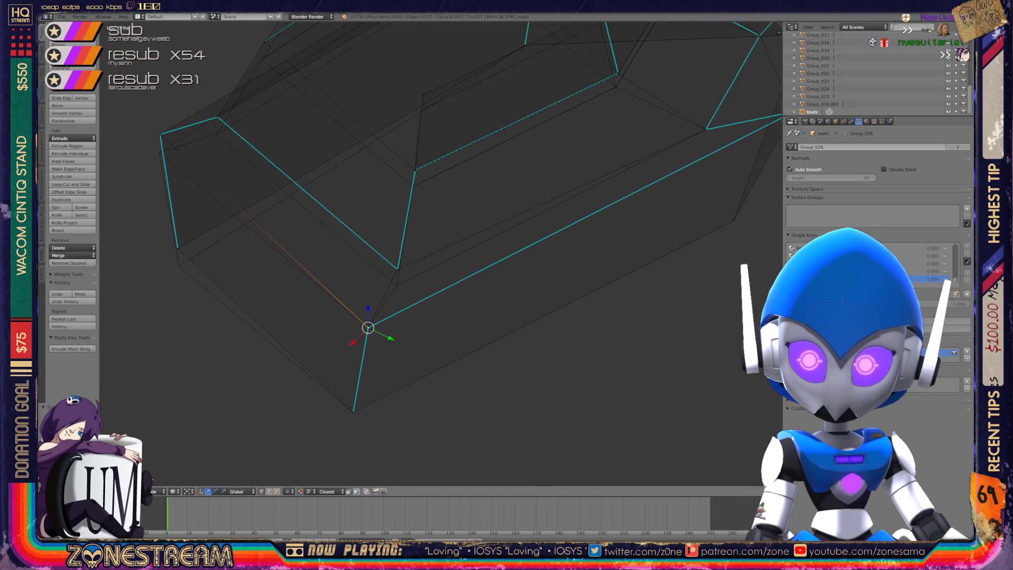
right_click(397, 269)
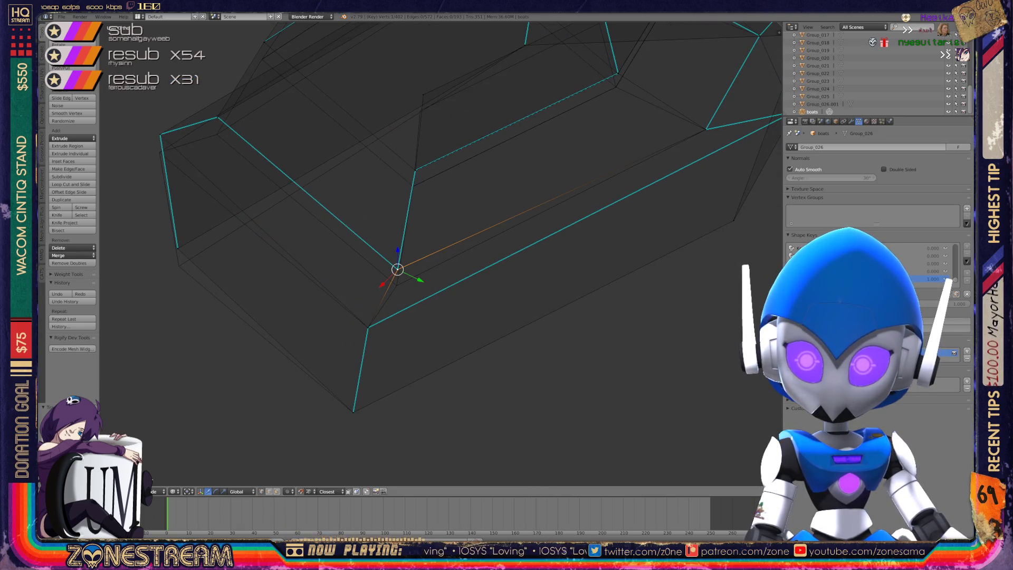
right_click(397, 269, "shift")
mouse_move(369, 238)
middle_mouse_down("shift")
mouse_move(507, 284)
mouse_move(509, 295)
middle_mouse_up("shift")
Lower the upper corner vertex, then raise the selected vertex with G.
right_click(318, 292)
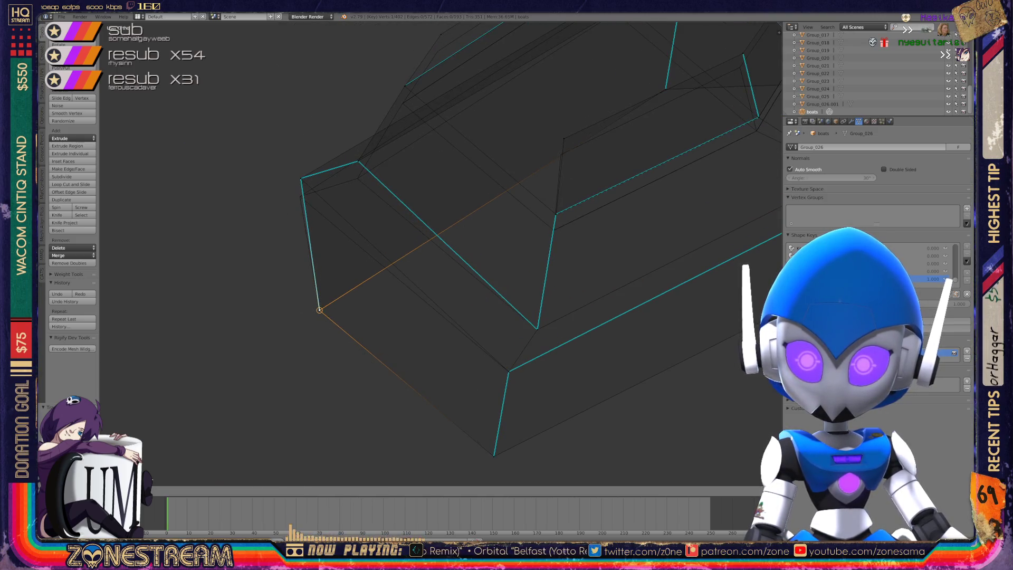
right_click(300, 178)
left_click_drag(300, 161, 300, 179)
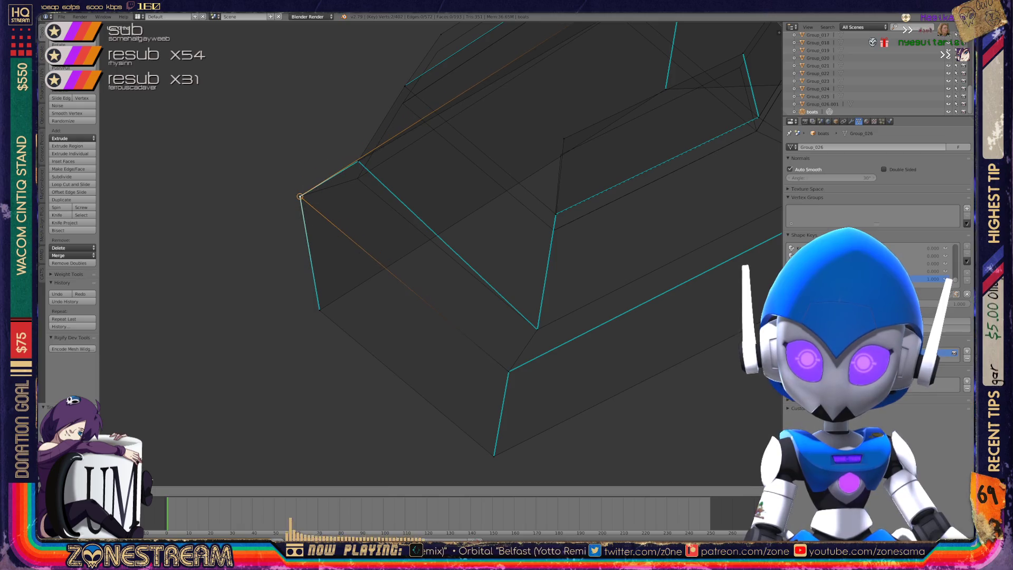
middle_click_drag(422, 264, 370, 226)
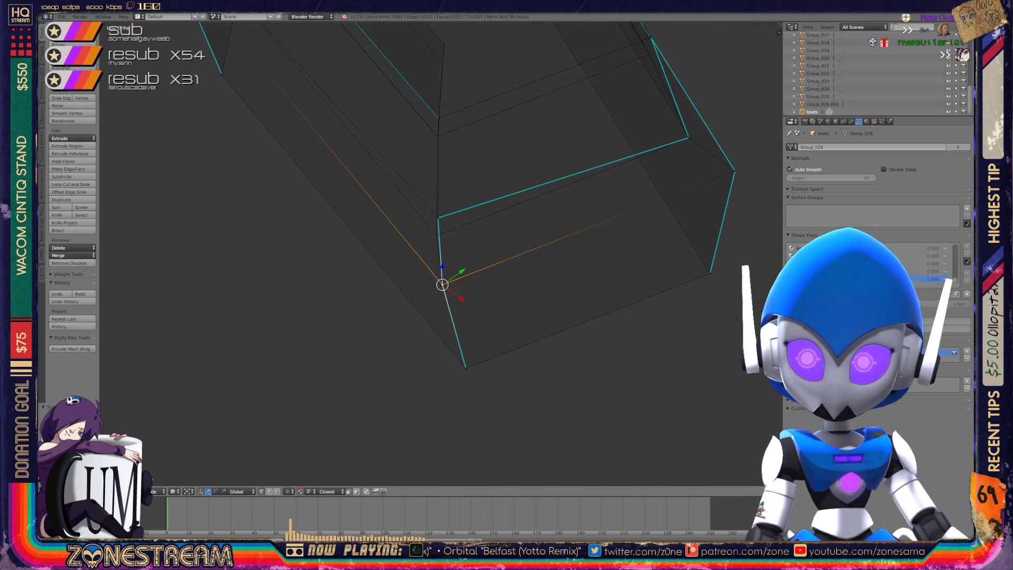
key("g")
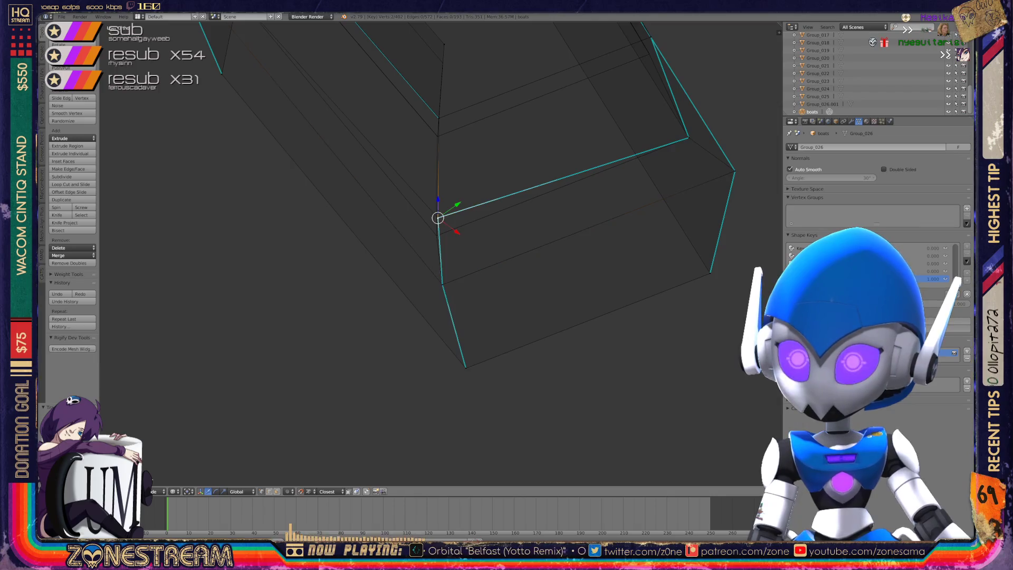
mouse_move(422, 264)
middle_mouse_down()
mouse_move(370, 264)
mouse_move(411, 253)
middle_mouse_up()
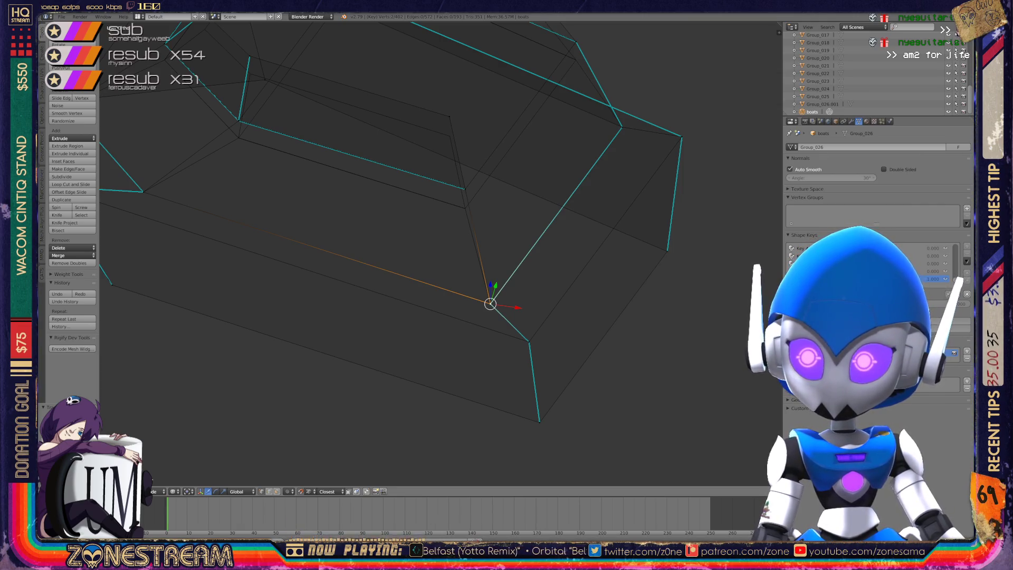
scroll(441, 253, "up", 4)
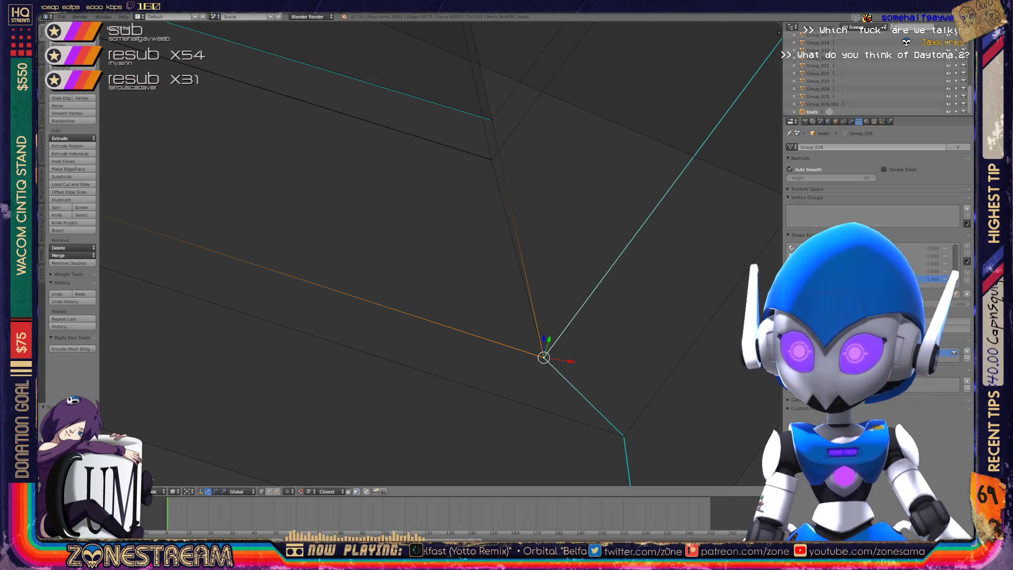
Move the upper vertex down to a new lower position after cancelling one attempt.
scroll(543, 357, "down", 3)
middle_click_drag(684, 294, 644, 287)
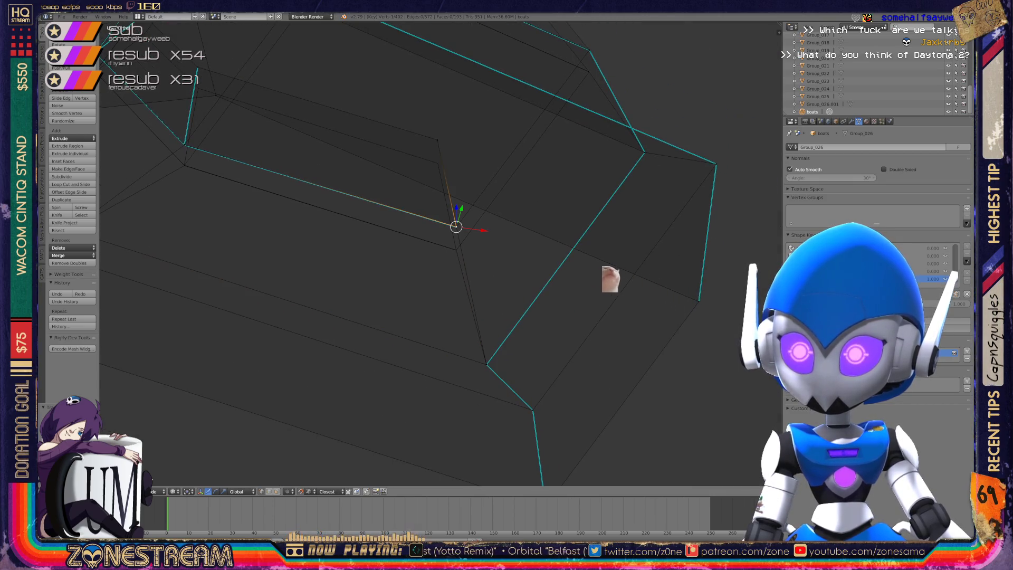
right_click(437, 139)
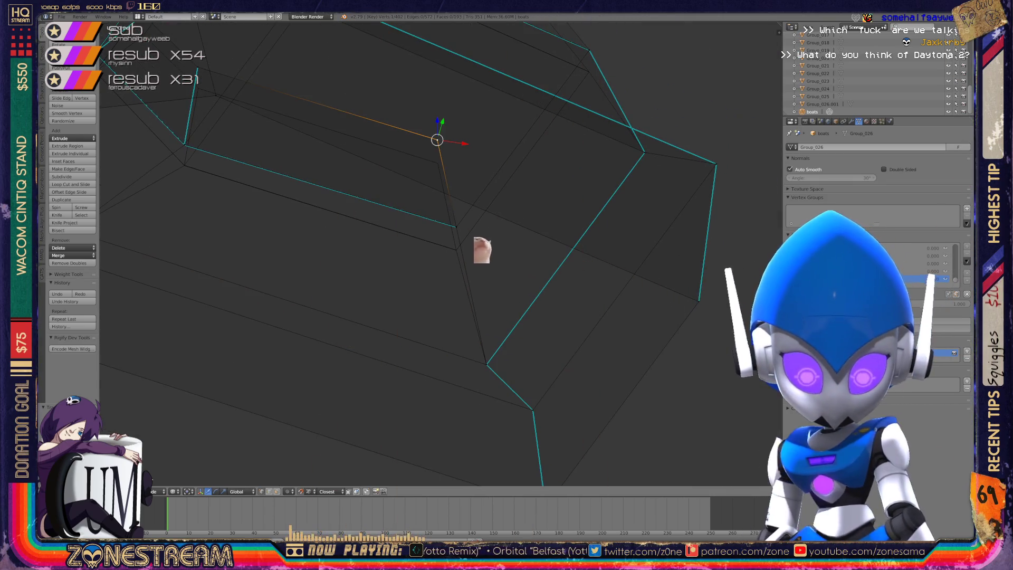
scroll(339, 79, "up", 5)
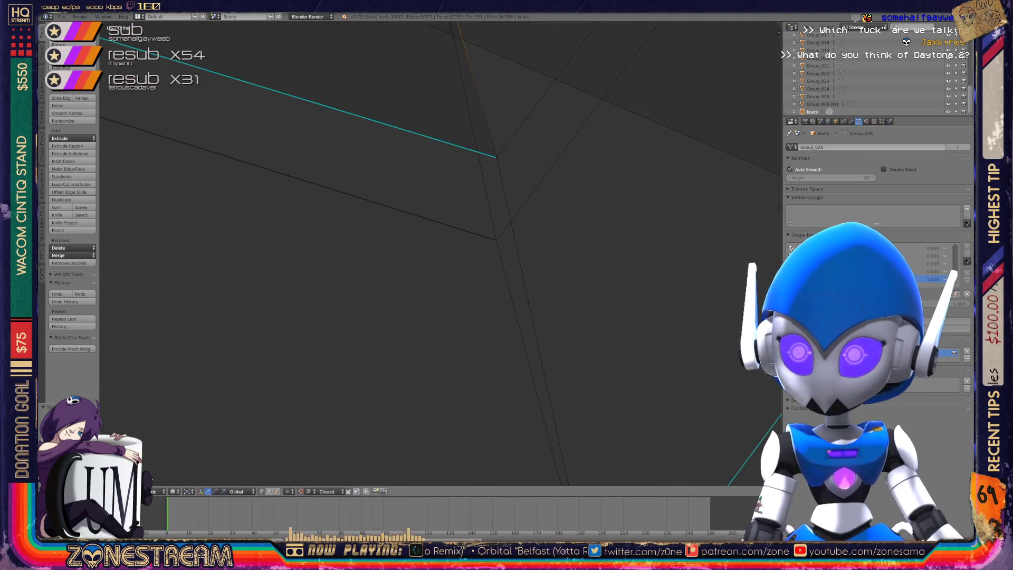
scroll(525, 165, "up", 5)
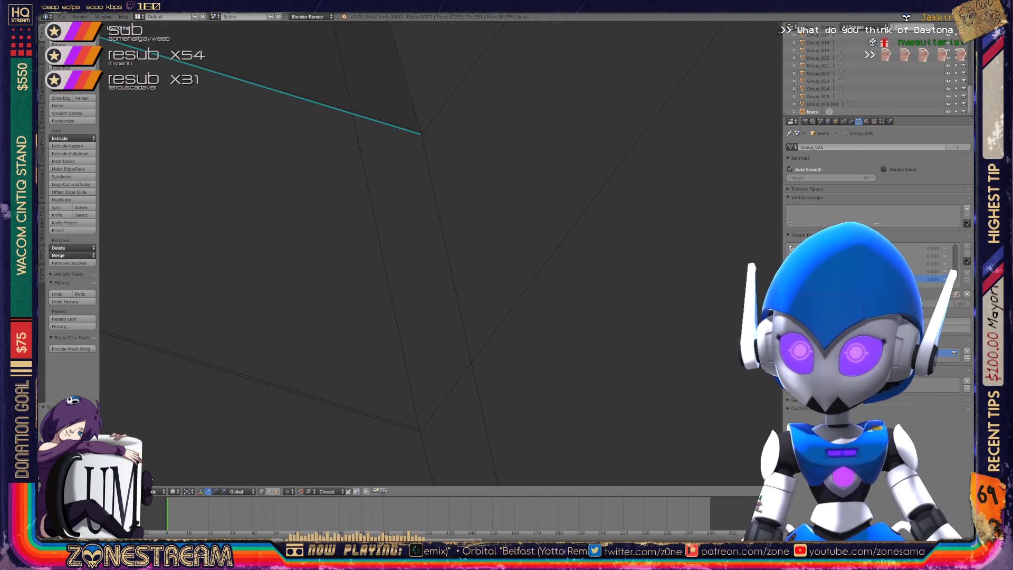
right_click(421, 133)
key("g")
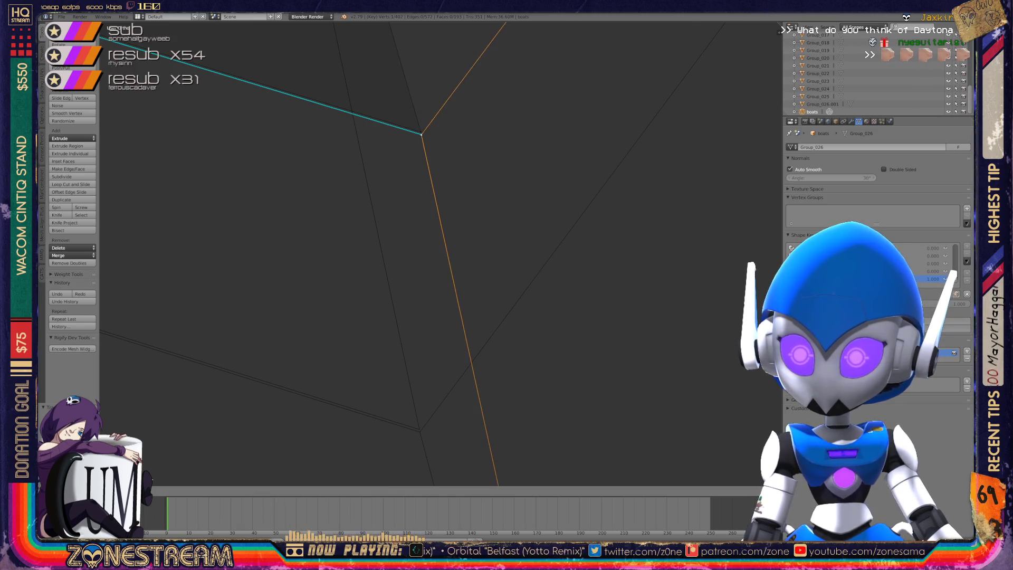
key("Escape")
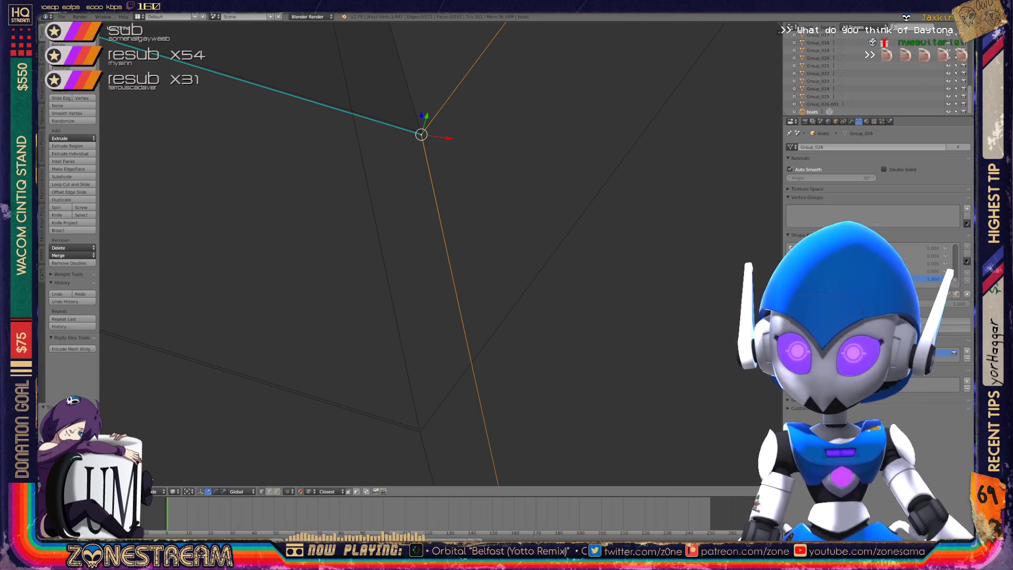
key("g")
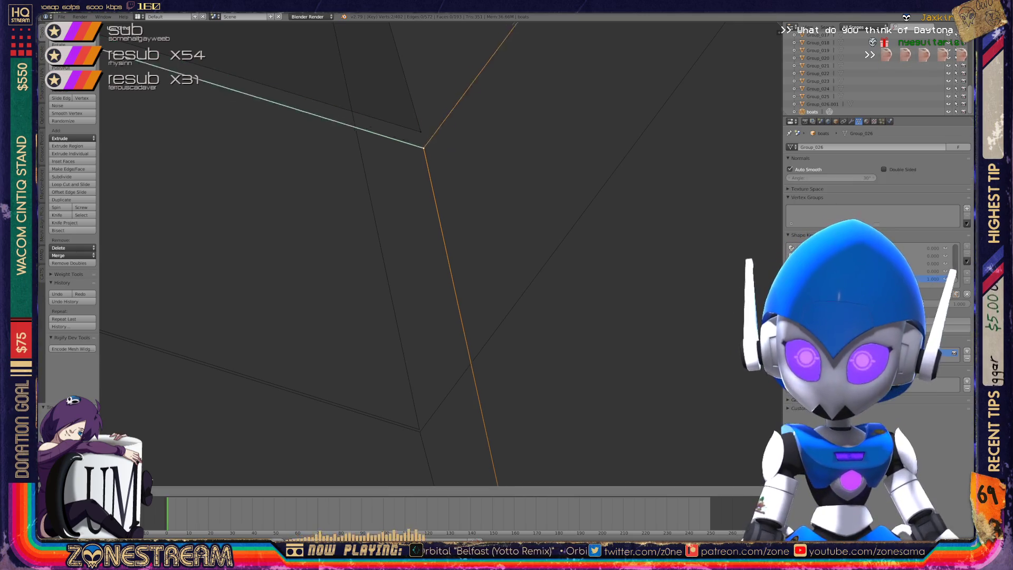
left_click(420, 430)
Select the next vertex and bring up the Wavefront OBJ import browser.
right_click(421, 132)
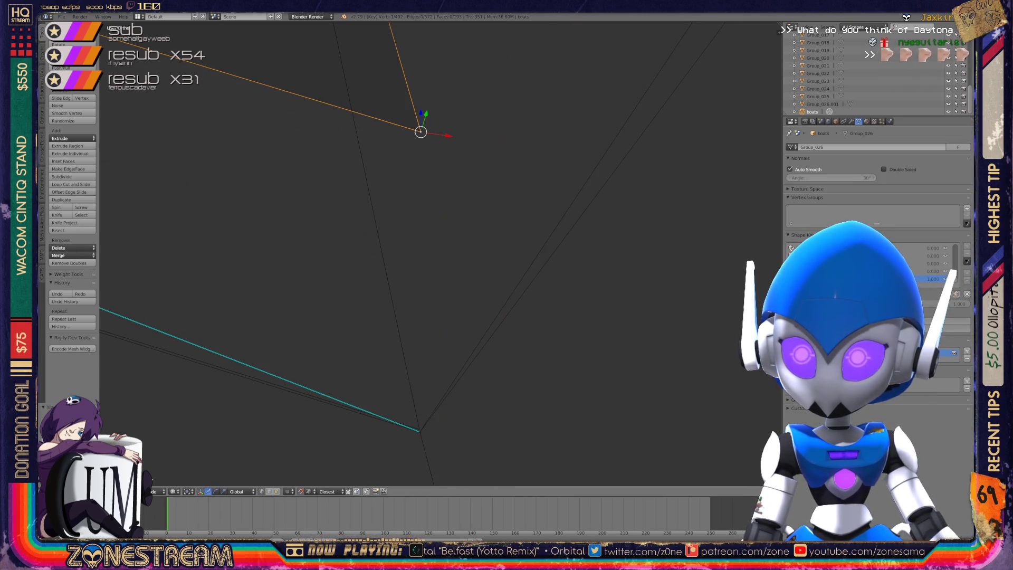
key("space")
key("Return")
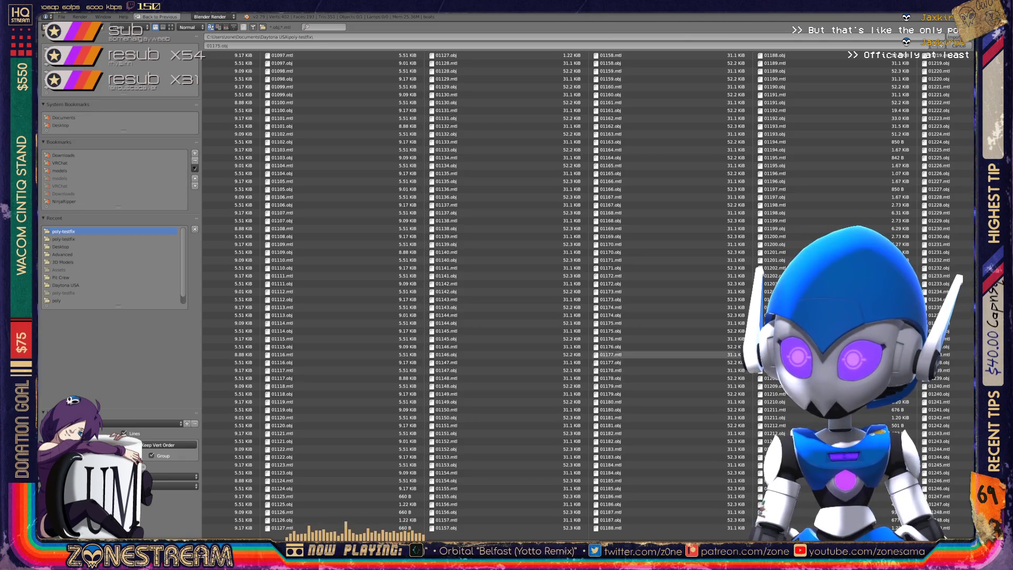
Import 01176.obj from the poly-testfix folder into the scene.
double_click(610, 347)
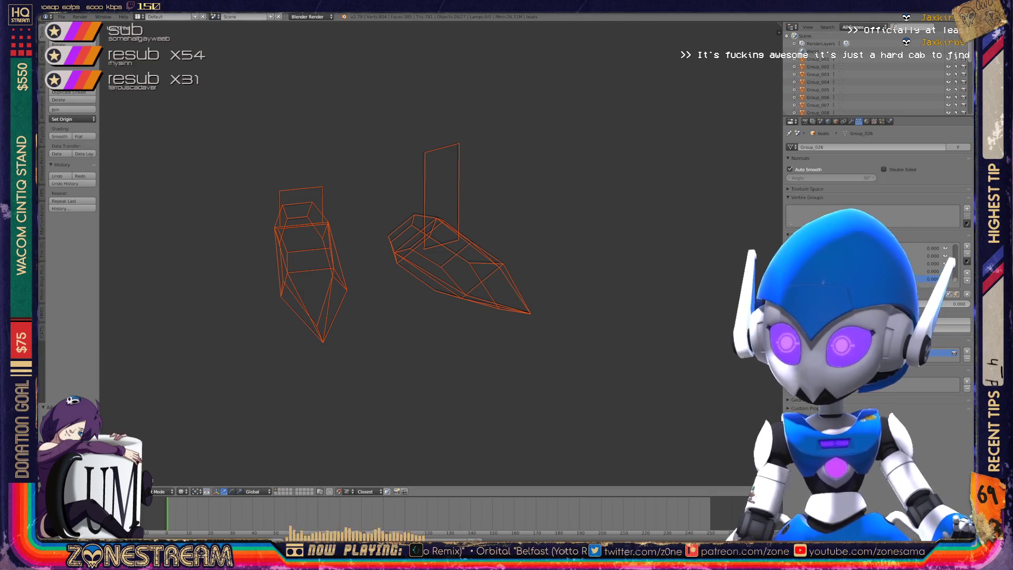
scroll(870, 74, "down", 5)
Join the selected pieces into one object and enter Edit Mode, framing the piece's lower tip.
key("ctrl+j")
key("Tab")
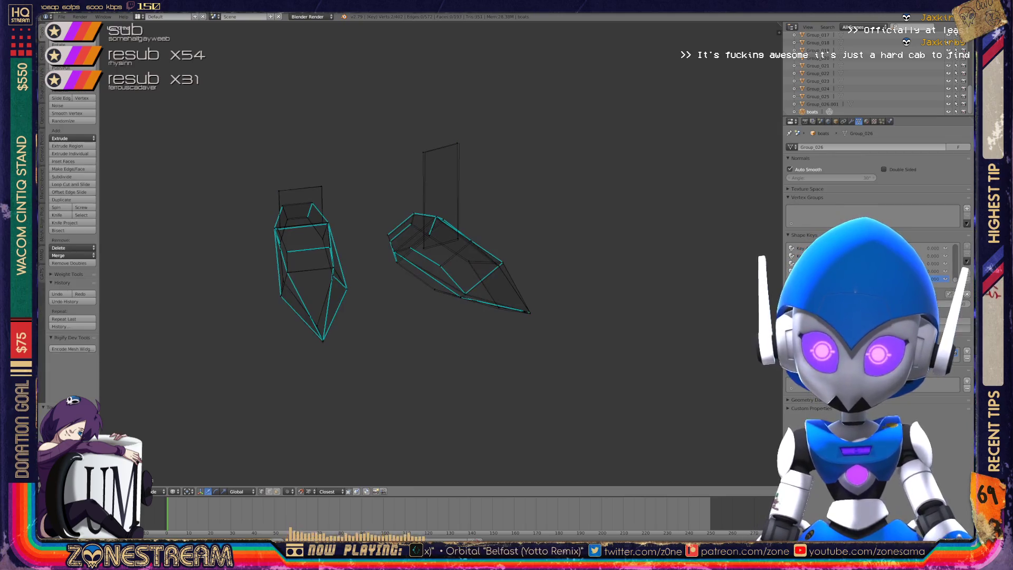
scroll(453, 248, "down", 6)
scroll(454, 248, "up", 10)
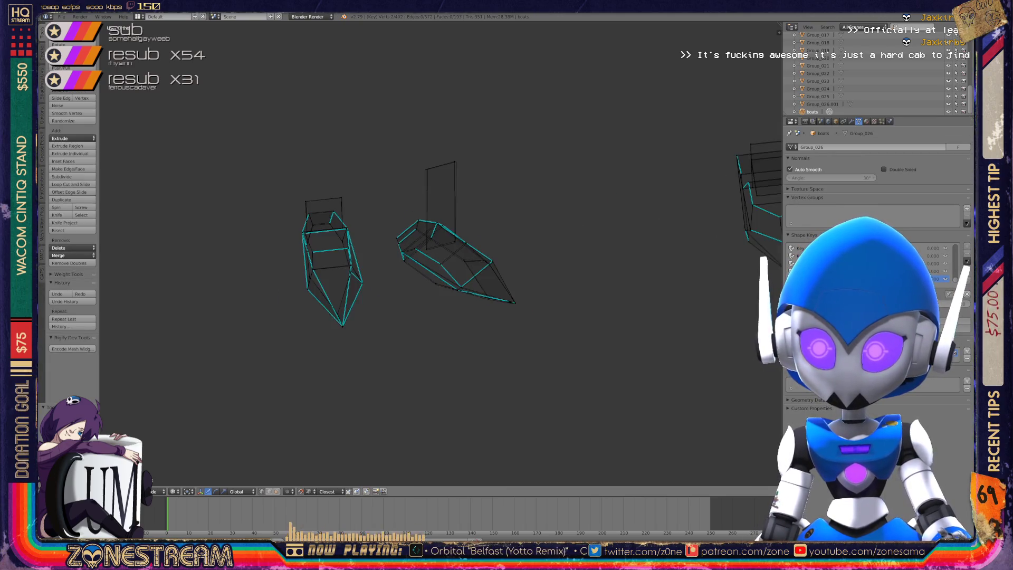
middle_click_drag(369, 275, 601, 221, "shift")
scroll(411, 237, "up", 4)
middle_click_drag(422, 369, 390, 234, "shift")
scroll(440, 253, "up", 3)
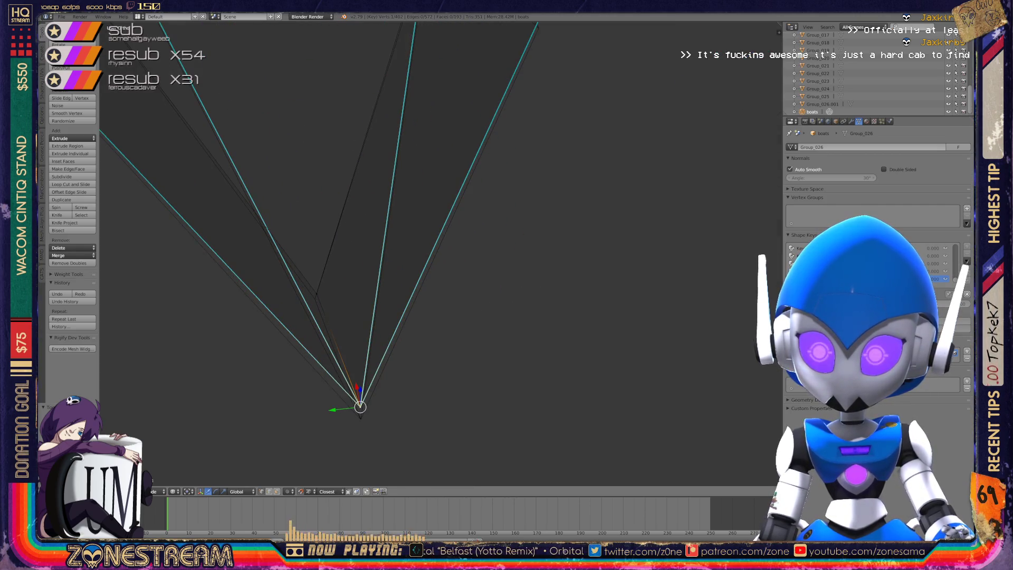
Select the tip vertex and snap it onto a neighbouring mesh vertex.
right_click(360, 418)
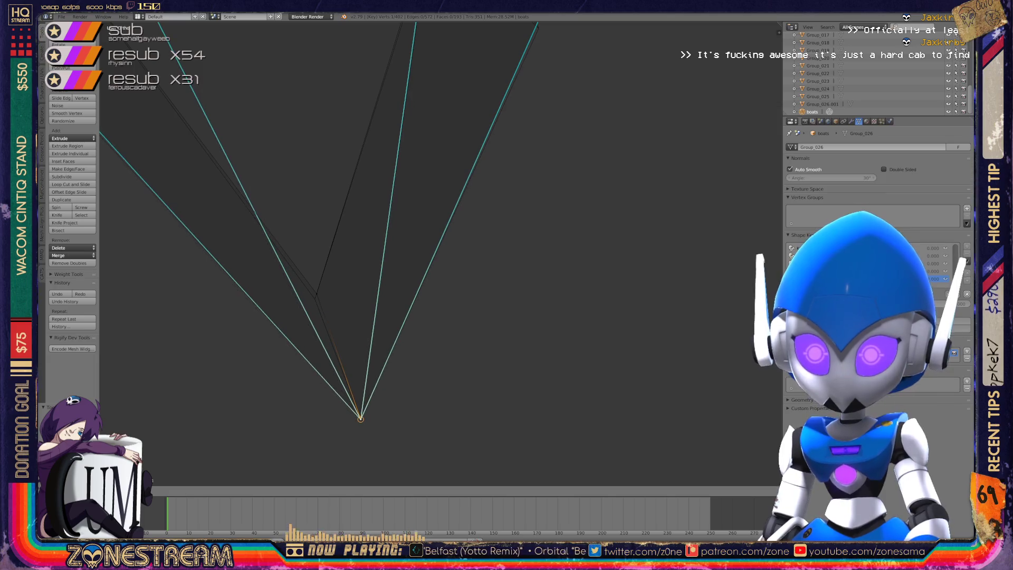
right_click(314, 299)
right_click(314, 299, "shift")
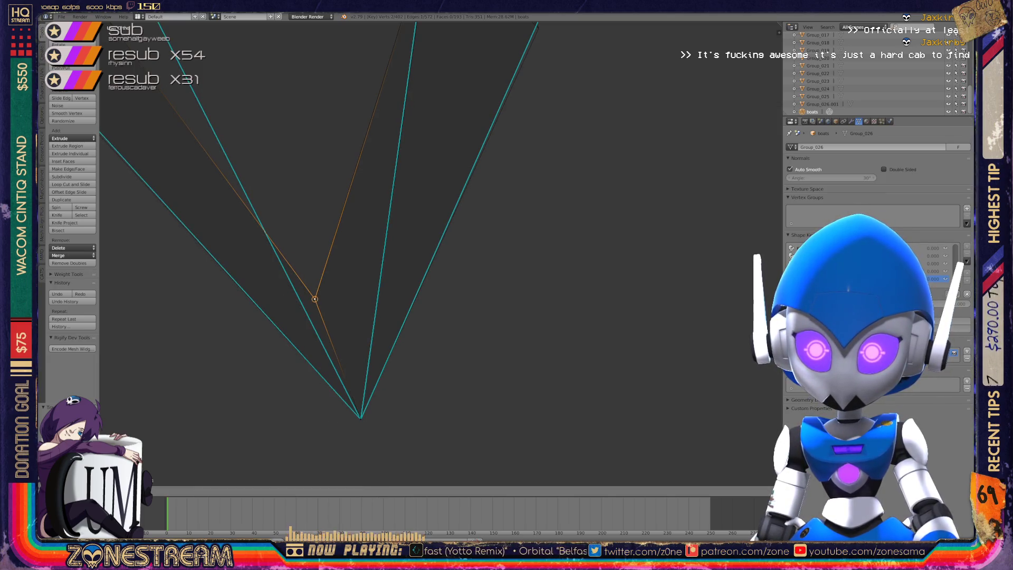
scroll(438, 253, "down", 4)
mouse_move(405, 264)
middle_mouse_down("shift")
mouse_move(645, 159)
mouse_move(416, 290)
mouse_move(501, 346)
middle_mouse_up("shift")
scroll(417, 289, "up", 2)
scroll(550, 411, "up", 3)
scroll(550, 411, "up", 3)
scroll(550, 411, "down", 4)
mouse_move(650, 219)
middle_mouse_down("shift")
mouse_move(632, 259)
mouse_move(441, 252)
mouse_move(463, 276)
middle_mouse_up("shift")
scroll(463, 276, "up", 3)
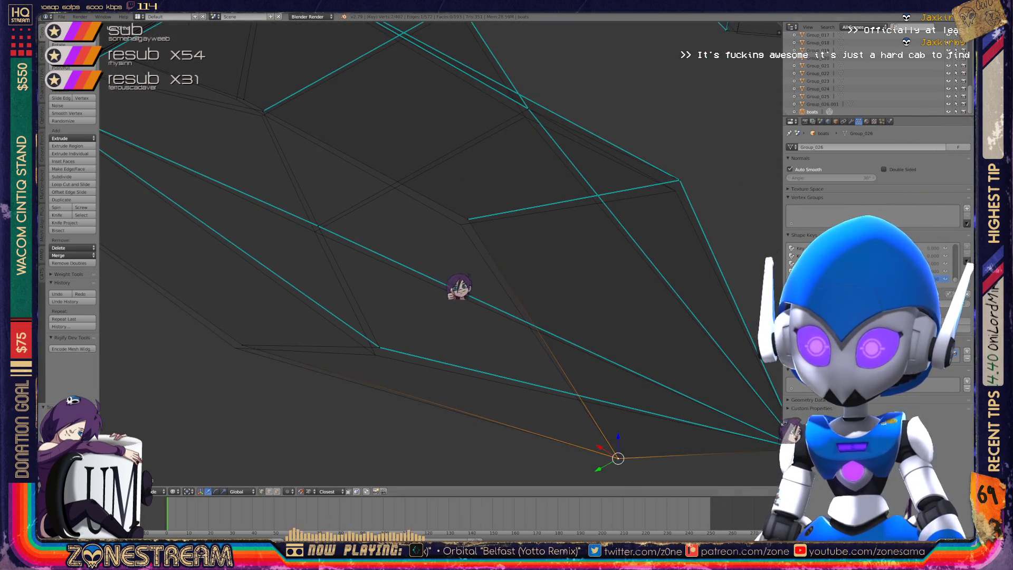
left_click_drag(617, 458, 379, 346)
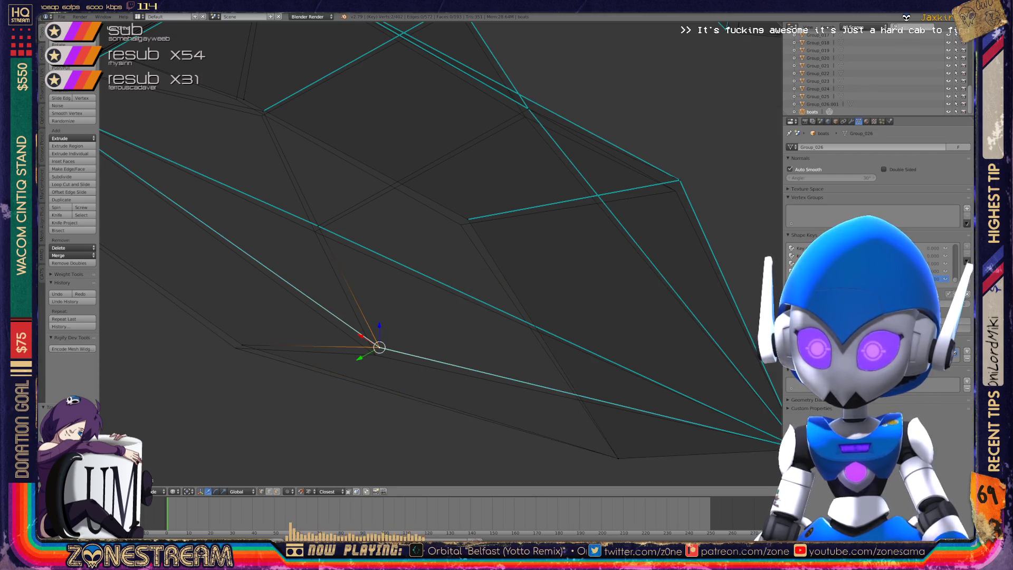
Nudge the left, middle and right vertices slightly downward to straighten the facet edges.
right_click(242, 345)
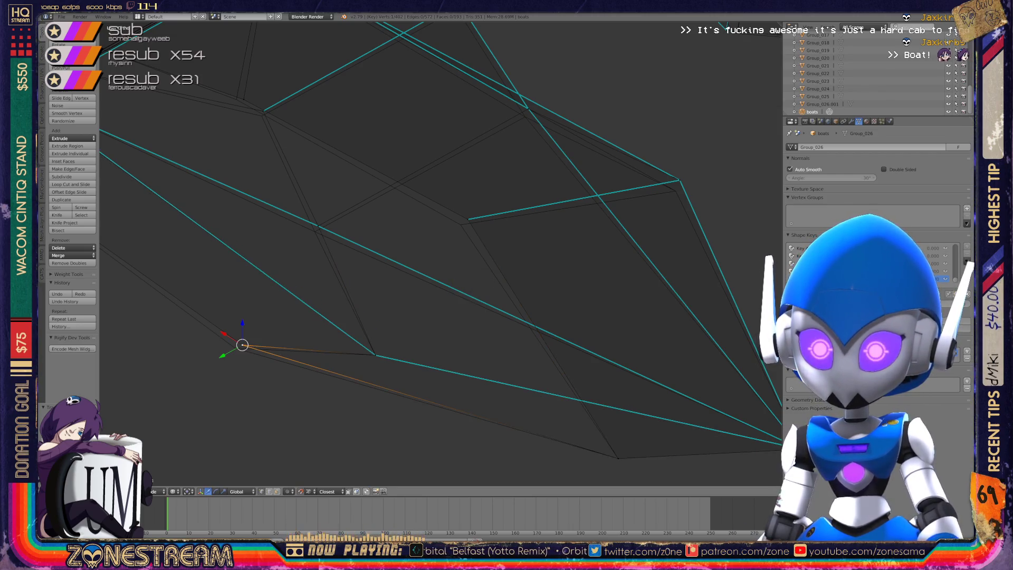
left_click_drag(242, 344, 235, 348)
middle_click_drag(422, 237, 383, 274, "shift")
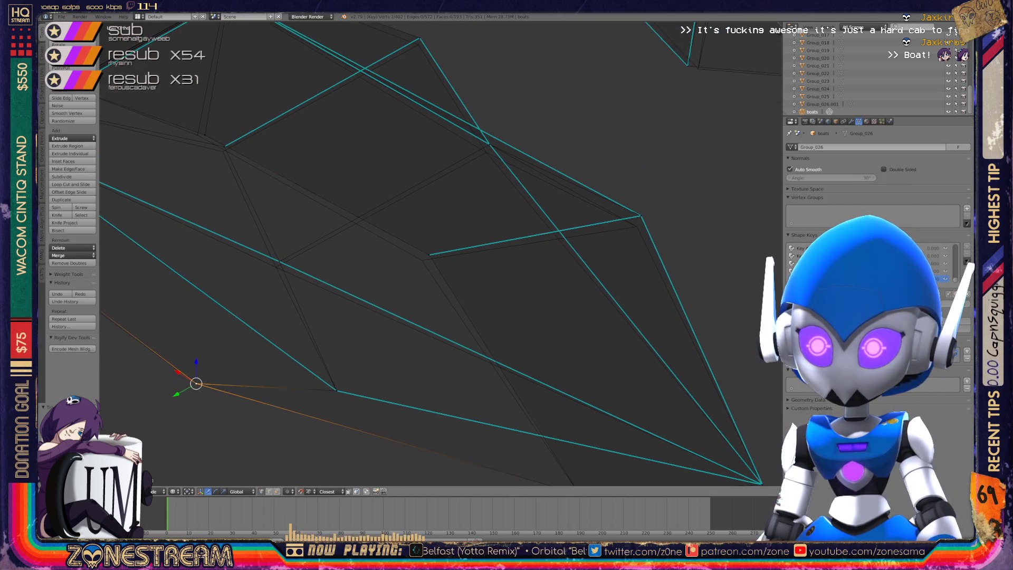
right_click(430, 255)
left_click_drag(430, 253, 421, 260)
right_click(639, 215)
left_click_drag(640, 215, 637, 227)
middle_click_drag(422, 253, 497, 308, "shift")
right_click(564, 198)
left_click_drag(563, 198, 561, 207)
right_click(355, 317)
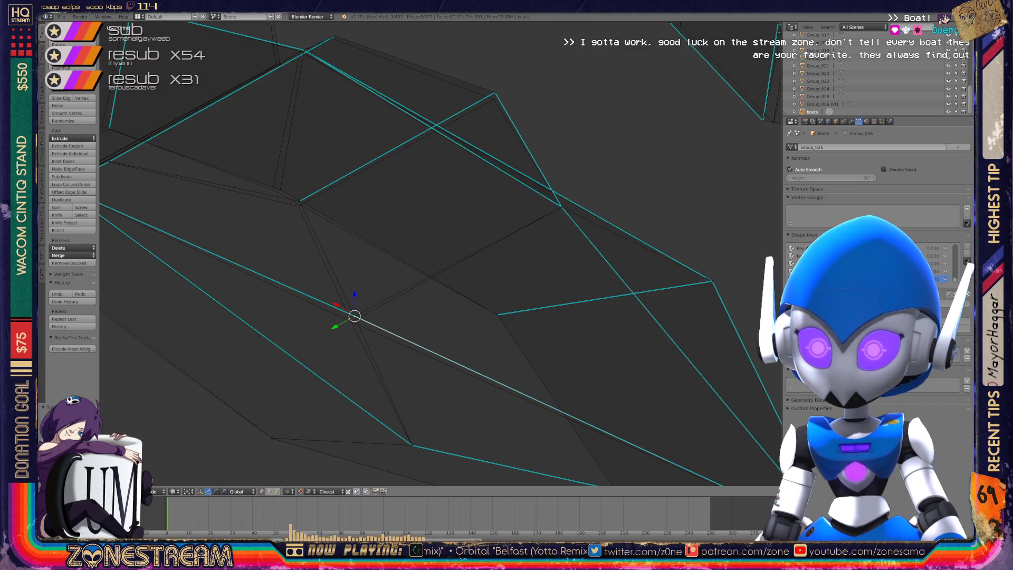
left_click_drag(355, 317, 351, 321)
Fine-tune the centre, upper-right and top vertices from several orbit angles.
middle_click_drag(351, 321, 435, 383, "shift")
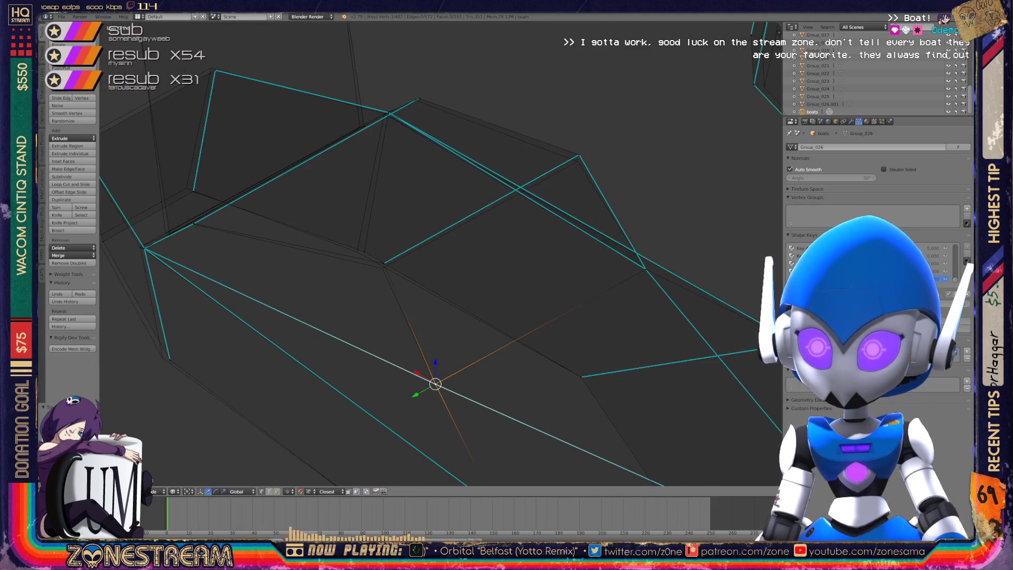
right_click(383, 262)
left_click_drag(382, 262, 382, 268)
right_click(579, 157)
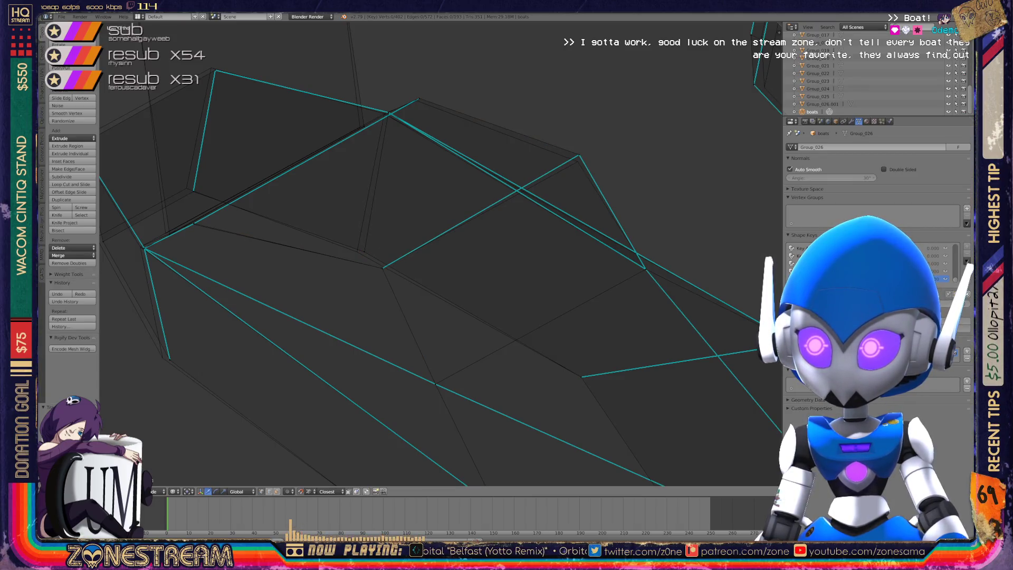
left_click_drag(578, 157, 578, 161)
middle_click_drag(578, 162, 533, 206)
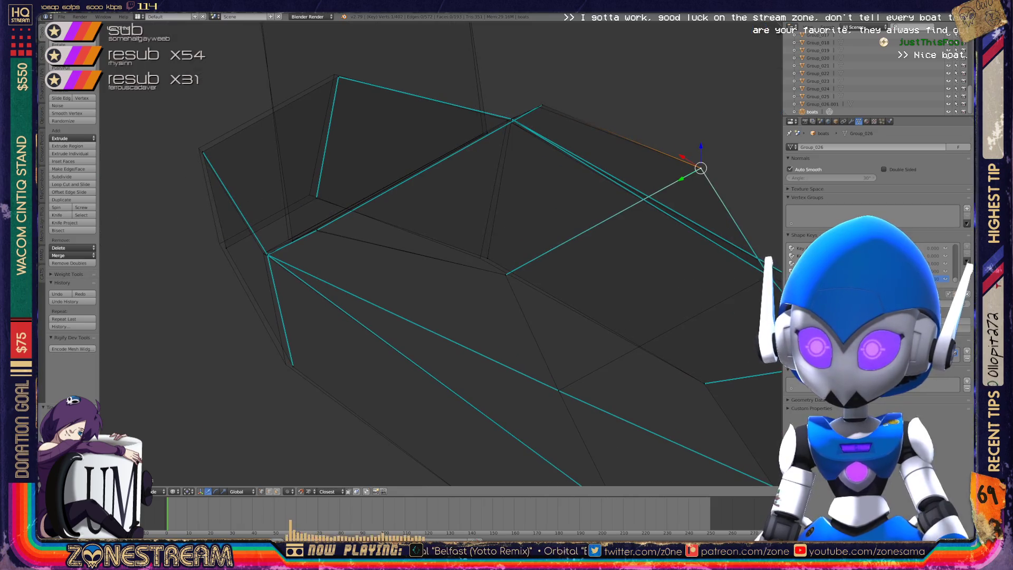
right_click(487, 258)
left_click_drag(487, 258, 479, 258)
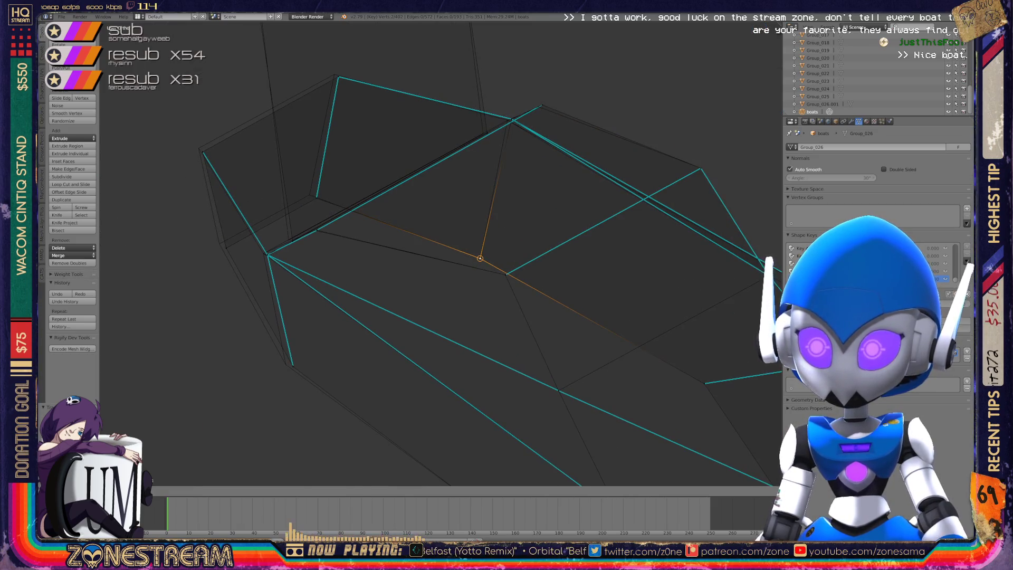
right_click(540, 105)
left_click_drag(540, 105, 539, 107)
mouse_move(541, 111)
middle_mouse_down()
mouse_move(498, 144)
mouse_move(517, 132)
middle_mouse_up()
right_click(390, 271)
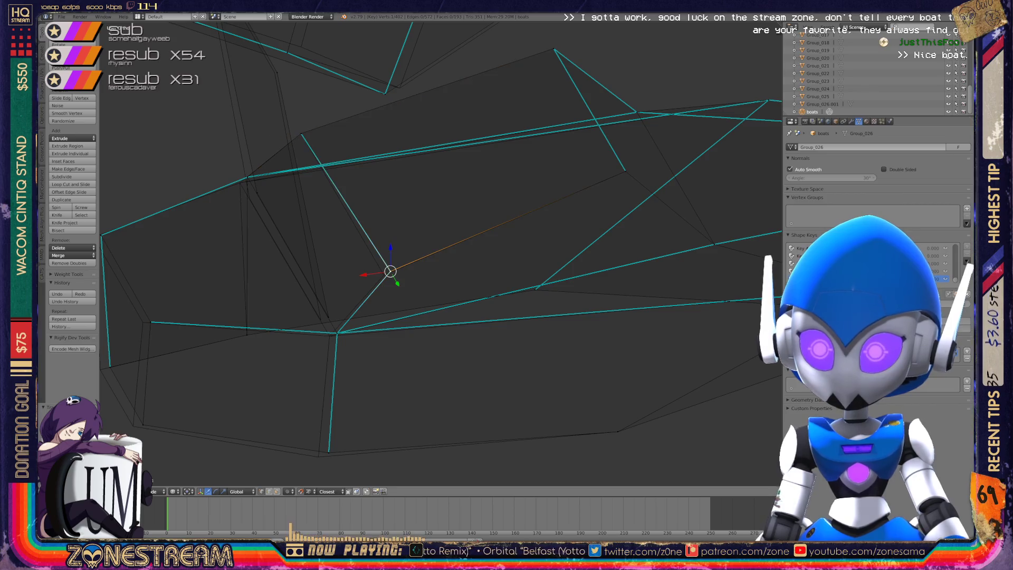
Shift the central vertex and the two vertices below it slightly left.
key("a")
right_click(390, 271)
left_click_drag(389, 271, 383, 274)
right_click(337, 333)
key("g")
left_click(329, 335)
right_click(328, 452)
key("g")
left_click(319, 456)
Move the bottom-left vertex up and left, then reposition the top-left vertex.
middle_click_drag(319, 456, 441, 449, "shift")
right_click(266, 418)
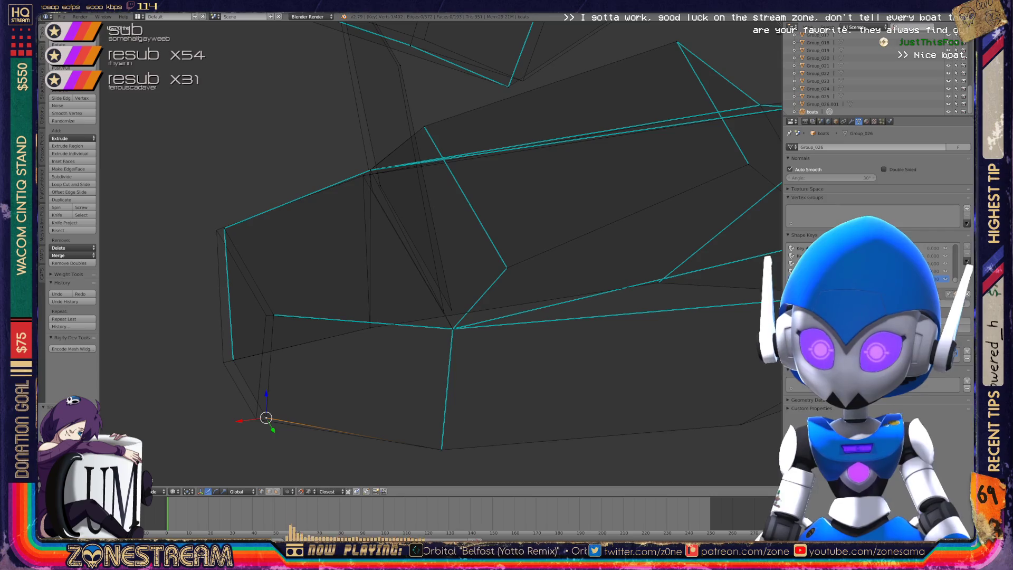
key("g")
left_click(233, 360)
left_click(224, 362)
right_click(273, 315)
right_click(263, 316, "shift")
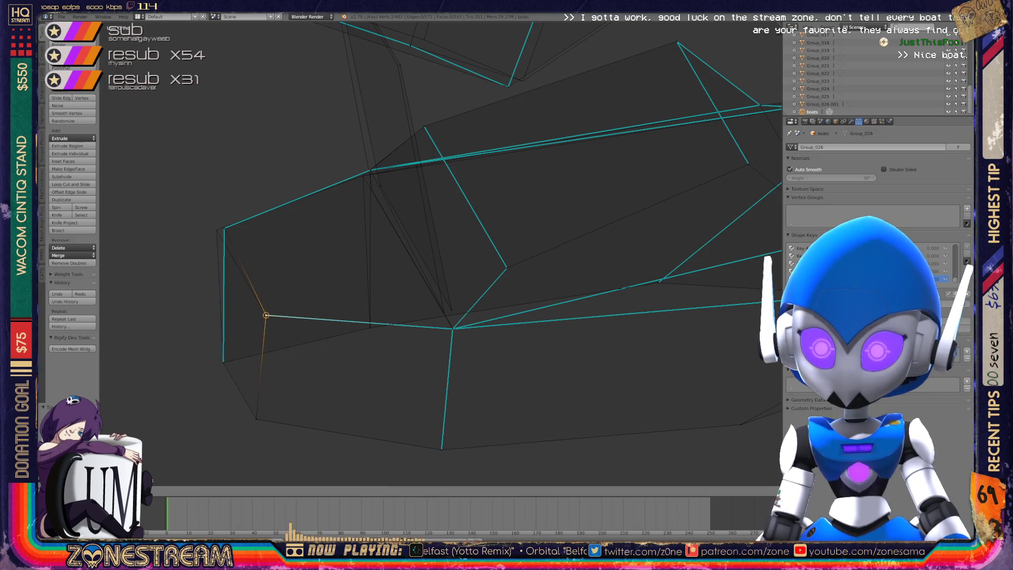
right_click(224, 228)
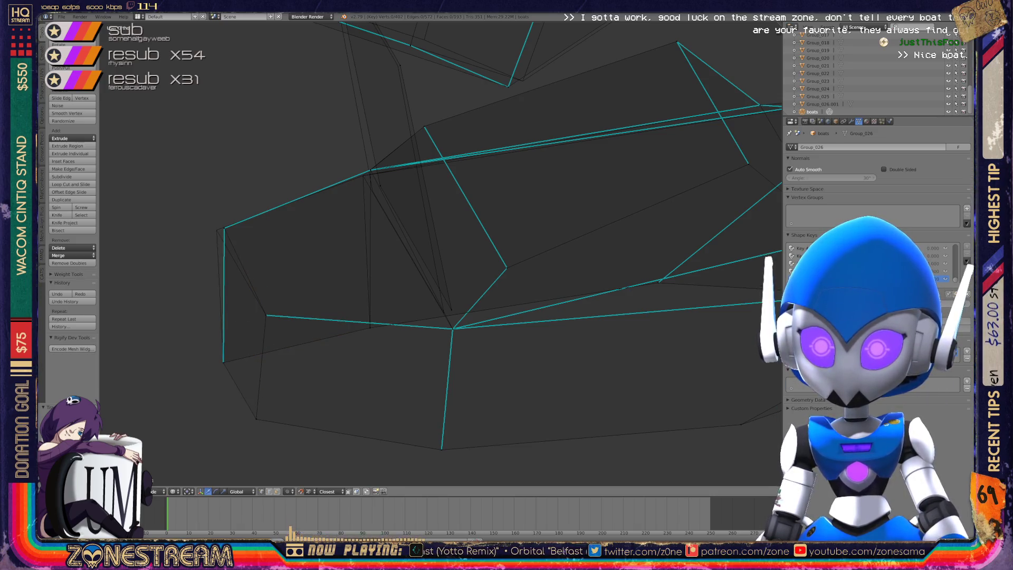
key("g")
key("Return")
Snap a lower-edge vertex onto a neighbouring point and adjust a top vertex.
mouse_move(422, 264)
middle_mouse_down()
mouse_move(411, 269)
mouse_move(432, 248)
mouse_move(452, 300)
middle_mouse_up()
right_click(452, 301)
key("g")
key("Return")
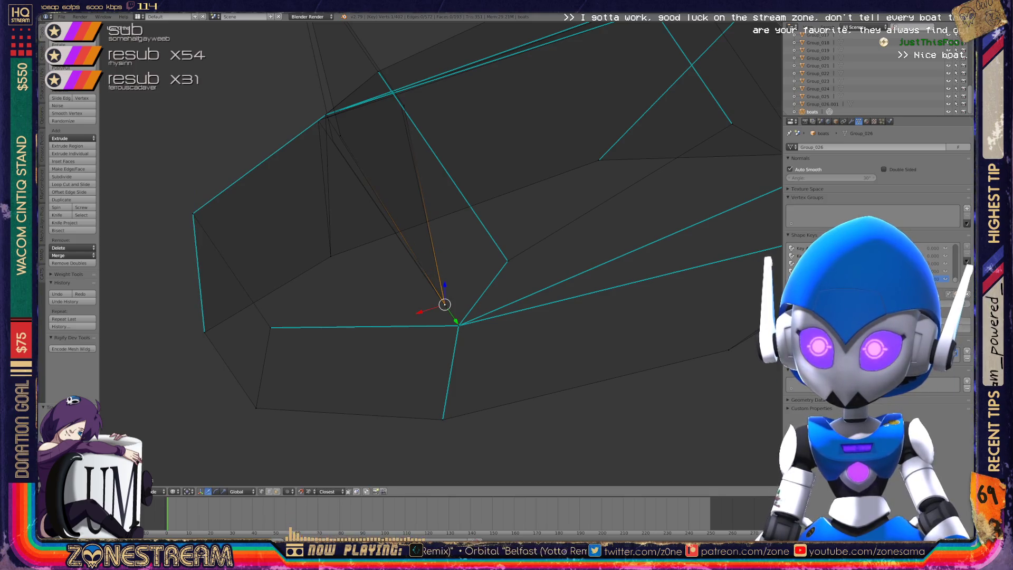
middle_click_drag(445, 305, 422, 263)
key("g")
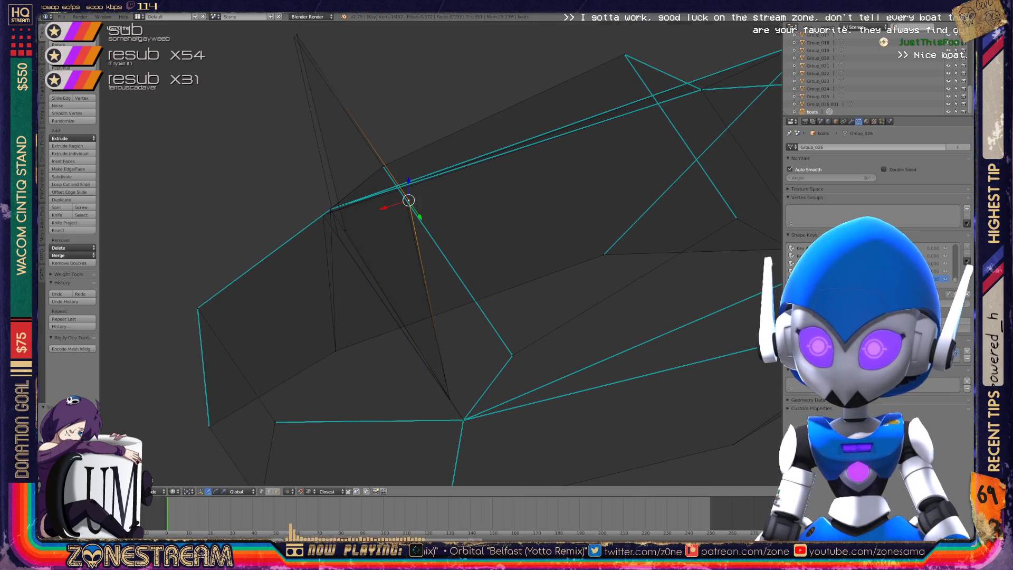
left_click(405, 199)
middle_click_drag(405, 200, 432, 222, "shift")
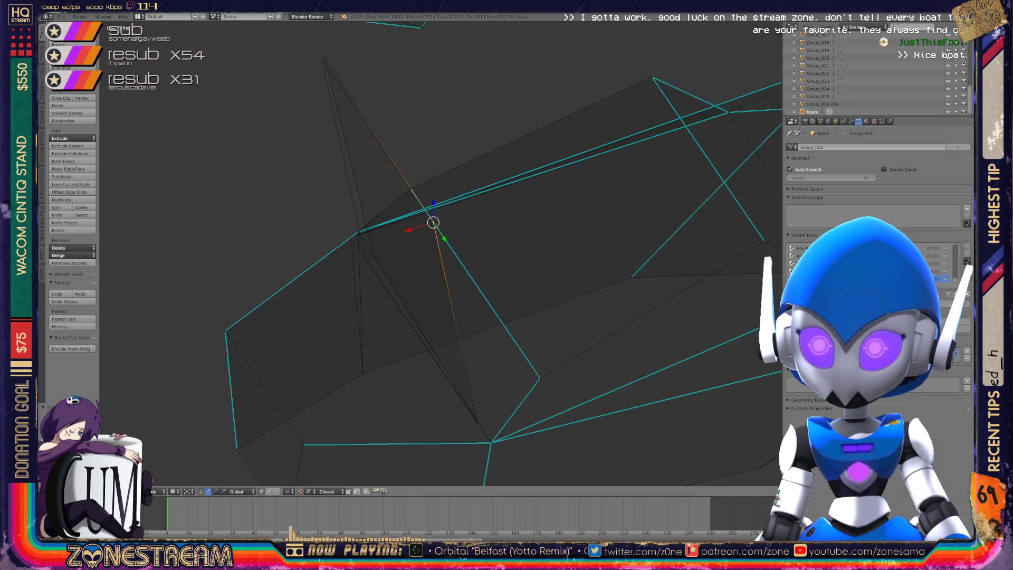
right_click(324, 58)
key("g")
left_click(321, 59)
Move two lower vertices slightly down-left, then return to Object Mode.
mouse_move(321, 58)
middle_mouse_down()
mouse_move(280, 92)
mouse_move(289, 100)
middle_mouse_up()
right_click(315, 283)
key("g")
left_click(313, 290)
right_click(294, 270)
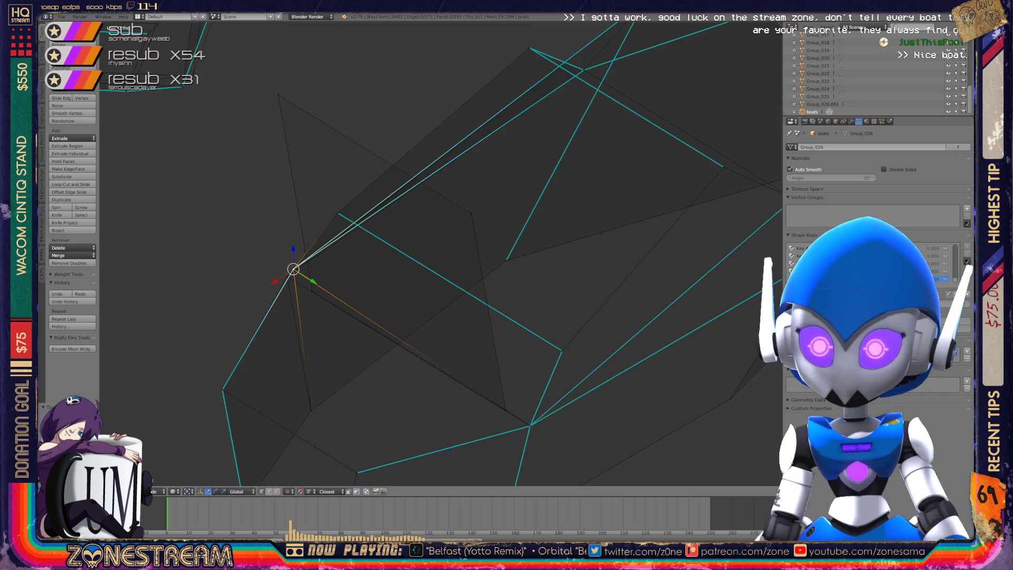
key("g")
left_click(287, 276)
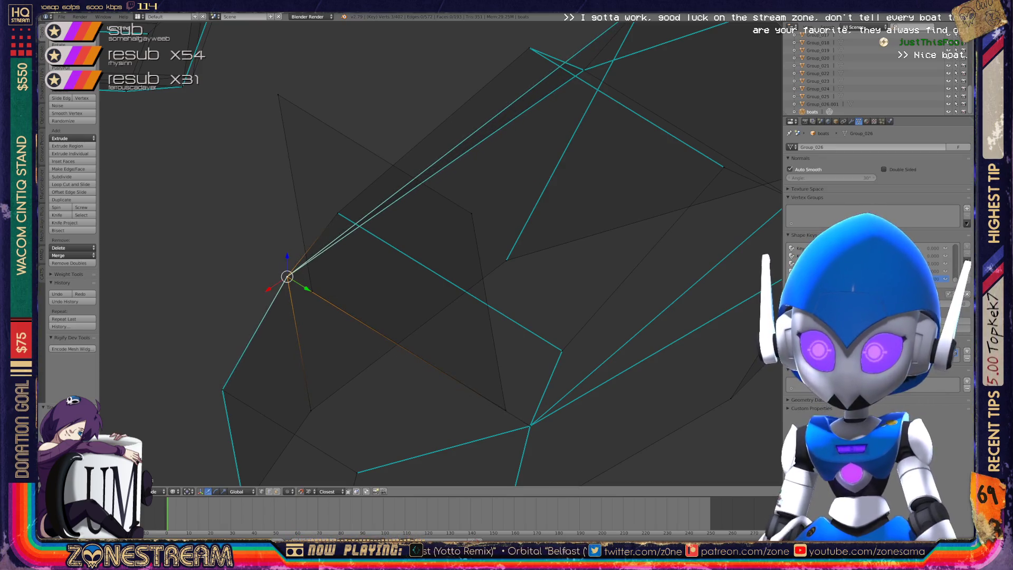
key("Tab")
key("Tab")
key("Tab")
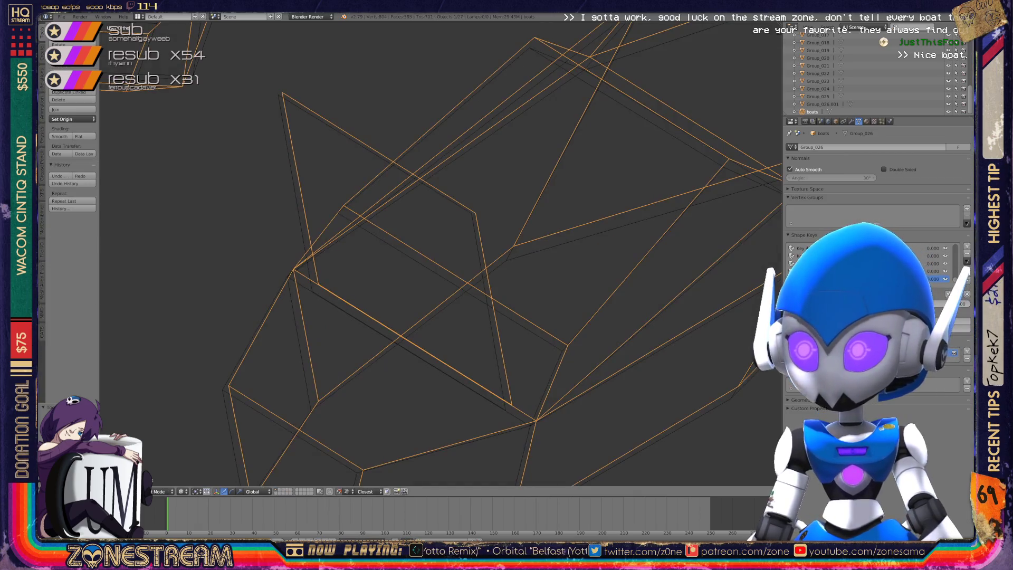
key("Tab")
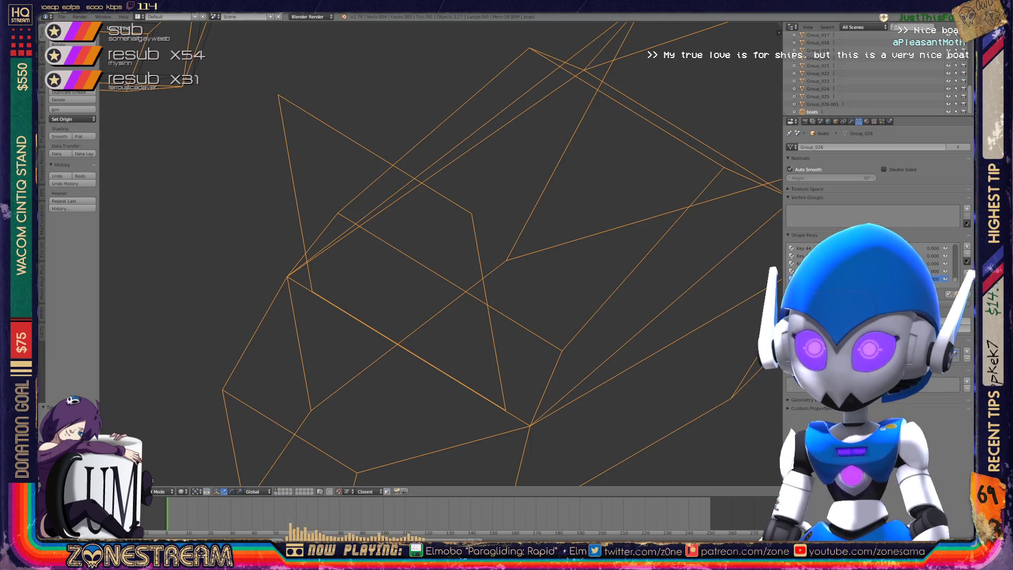
Orbit in close on the boat-shaped hull piece and enter Edit Mode on its mesh.
middle_click_drag(507, 253, 549, 242)
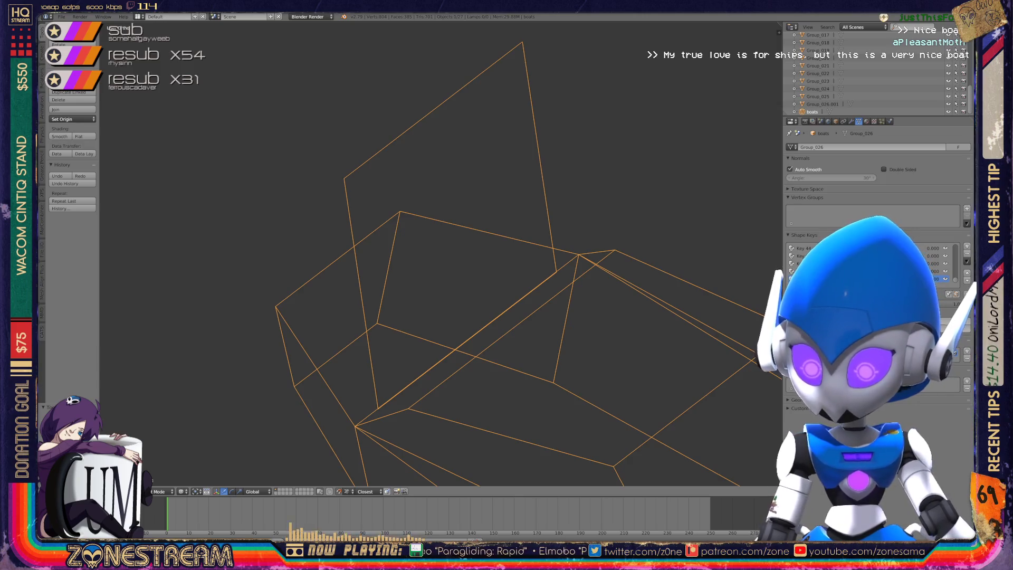
key("Tab")
mouse_move(506, 264)
middle_mouse_down()
mouse_move(464, 243)
mouse_move(446, 208)
middle_mouse_up()
key("Tab")
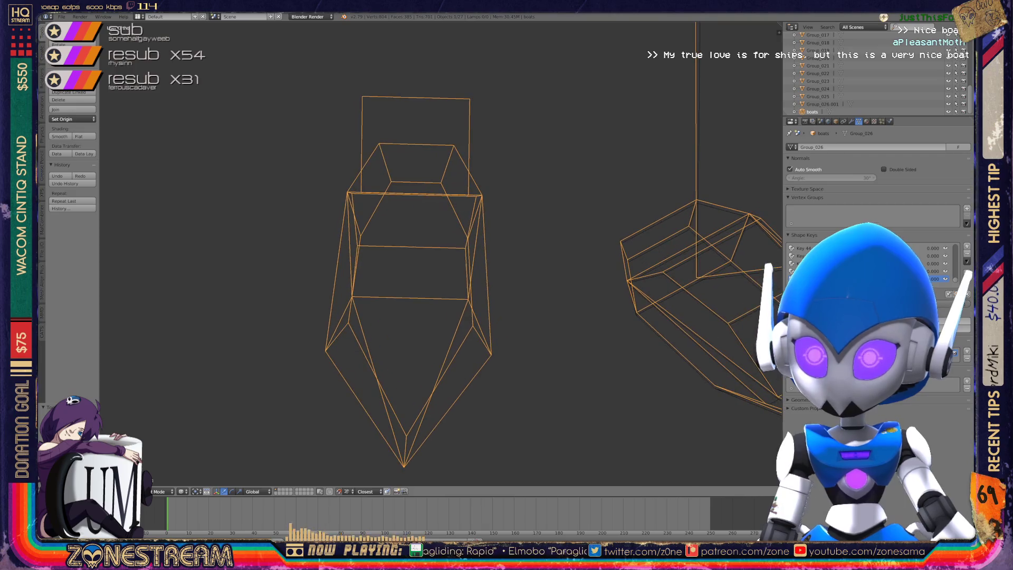
middle_click_drag(406, 272, 448, 232)
key("Tab")
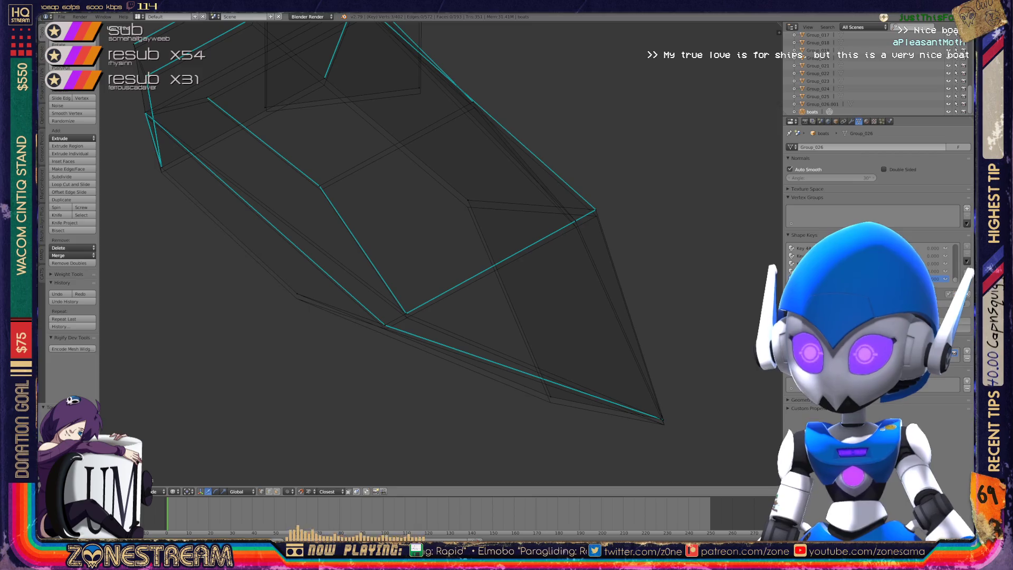
Select the hull's pointed corner vertex and set it slightly lower.
middle_click_drag(663, 419, 482, 323, "shift")
right_click(482, 322)
key("ctrl+KP_Add")
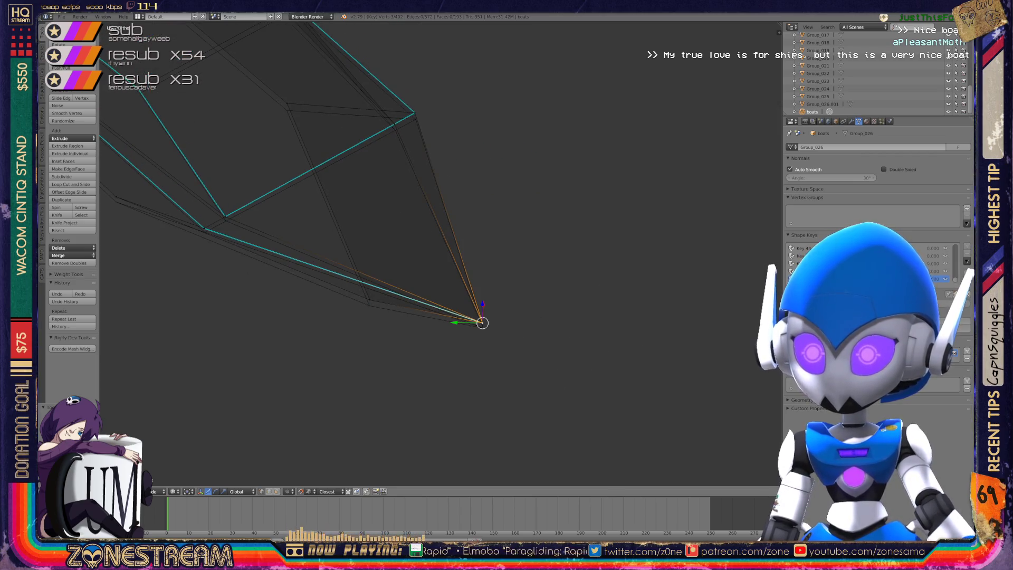
key("g")
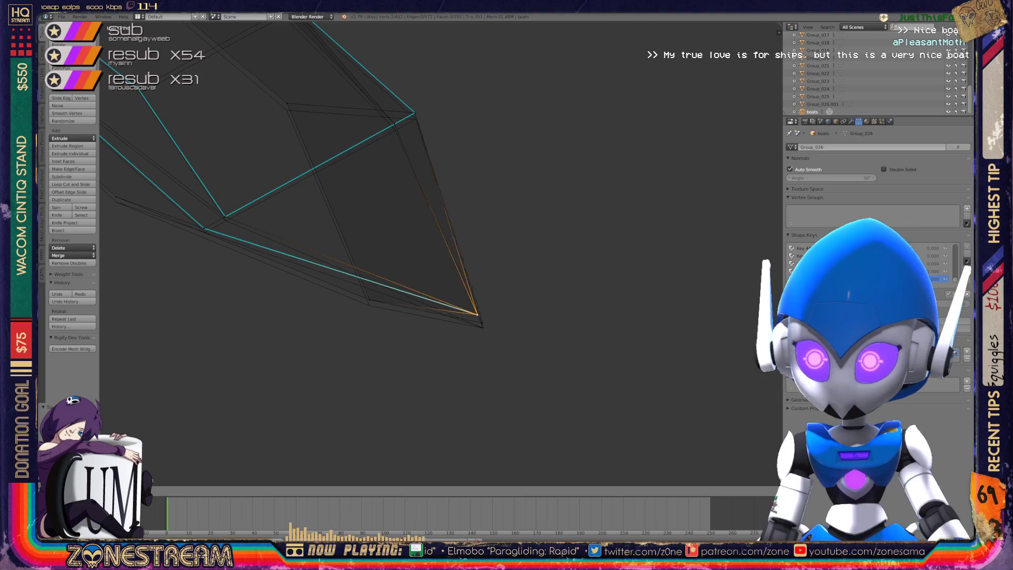
key("Escape")
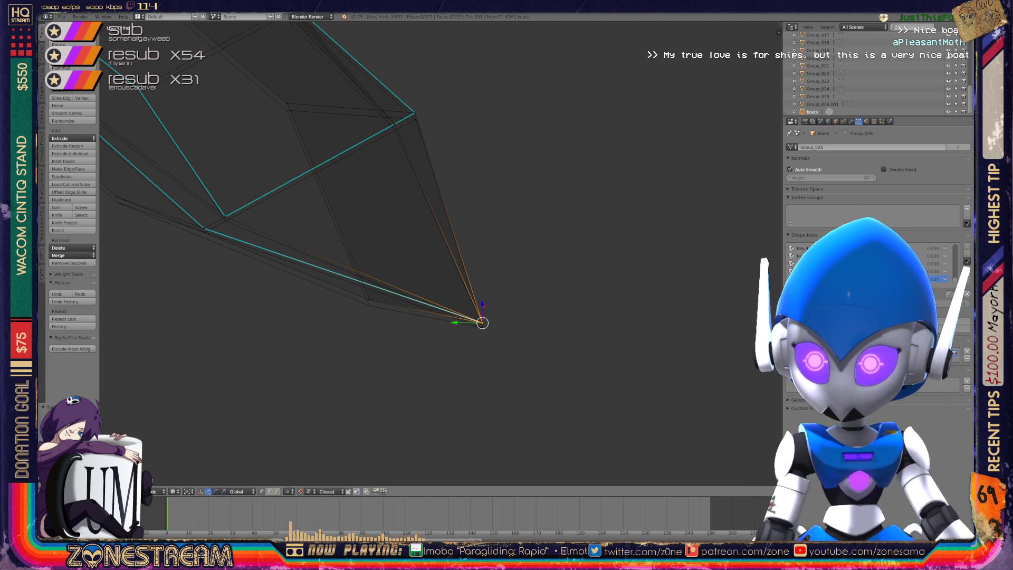
key("g")
key("Return")
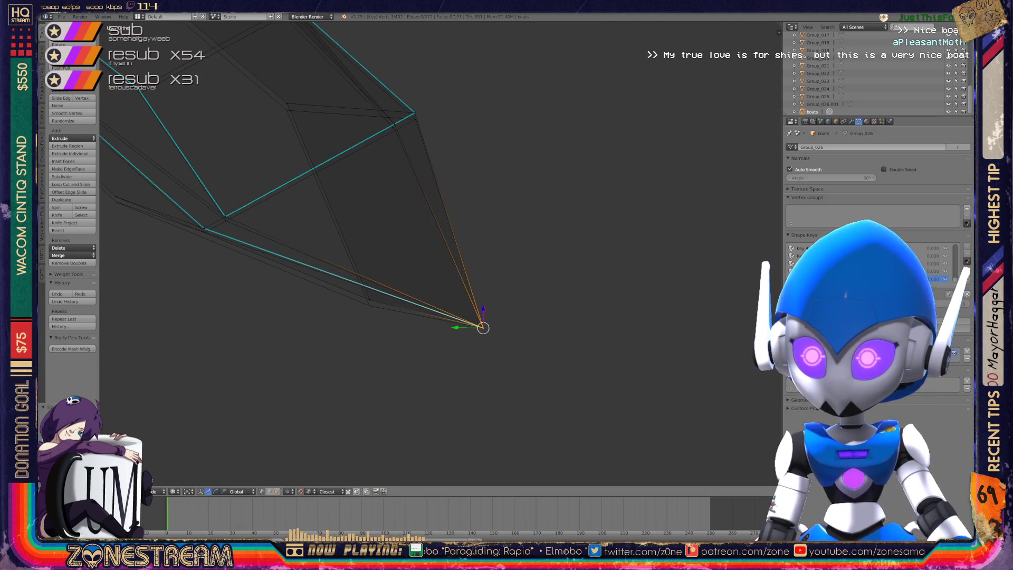
From another side of the hull, drop a neighbouring vertex slightly lower.
scroll(440, 253, "up", 4)
mouse_move(441, 253)
middle_mouse_down()
mouse_move(507, 232)
mouse_move(523, 238)
mouse_move(554, 216)
mouse_move(519, 242)
middle_mouse_up()
right_click(397, 307, "shift")
right_click(311, 304)
key("g")
left_click(312, 308)
Place the upper vertex onto the nearby corner, then set it slightly lower.
key("a")
right_click(281, 320)
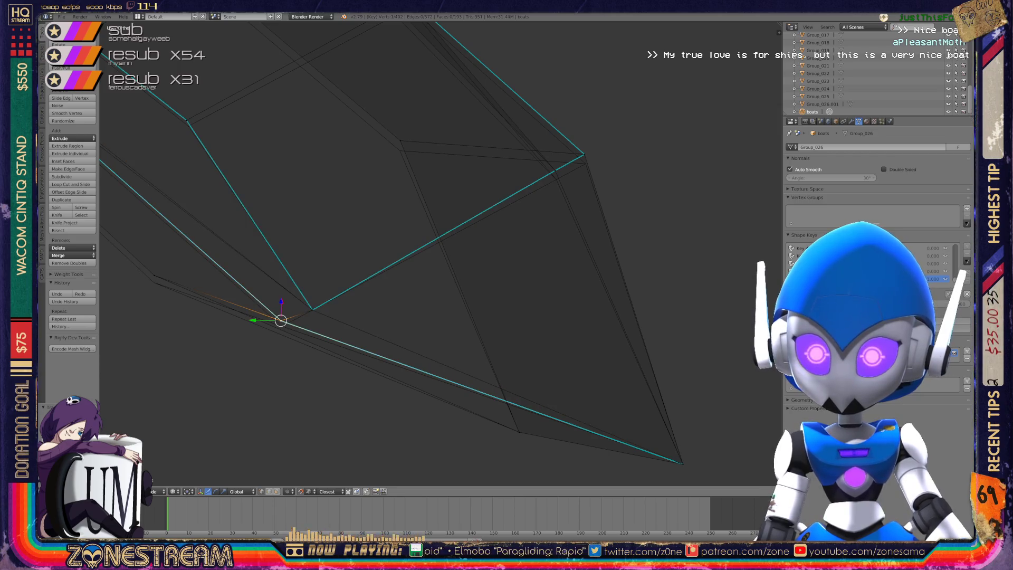
middle_click_drag(317, 264, 266, 326, "shift")
right_click(504, 241, "shift")
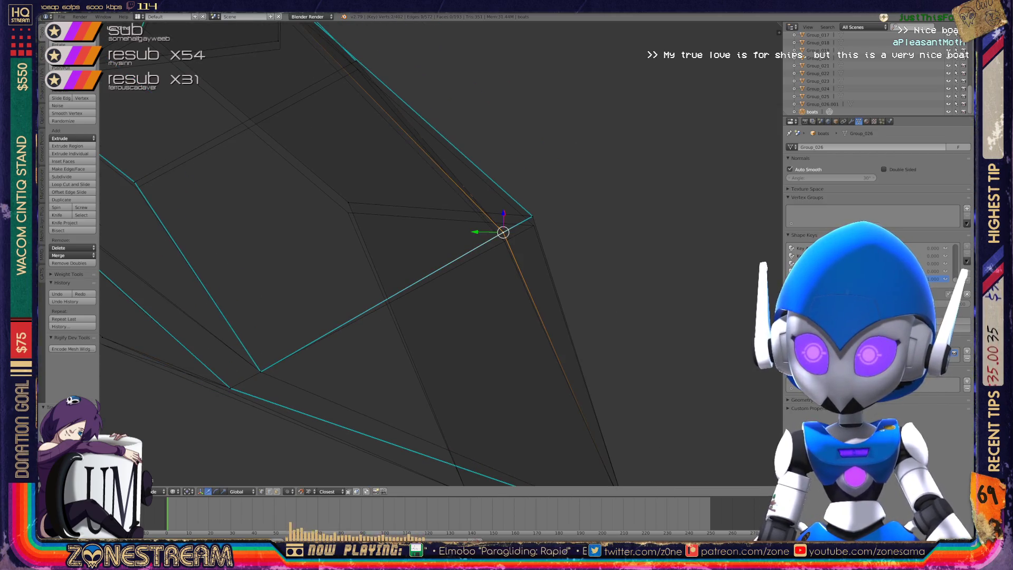
key("g")
left_click(532, 216)
key("g")
left_click(533, 225)
key("g")
left_click(533, 225)
Reposition the pair of vertices near the middle of the hull.
right_click(348, 202)
right_click(351, 213, "shift")
key("g")
left_click(348, 213)
Check vertices around the whole hull and slide an inner-rim vertex slightly left.
mouse_move(357, 210)
middle_mouse_down()
mouse_move(583, 161)
mouse_move(538, 220)
mouse_move(581, 208)
mouse_move(570, 243)
middle_mouse_up()
right_click(359, 219)
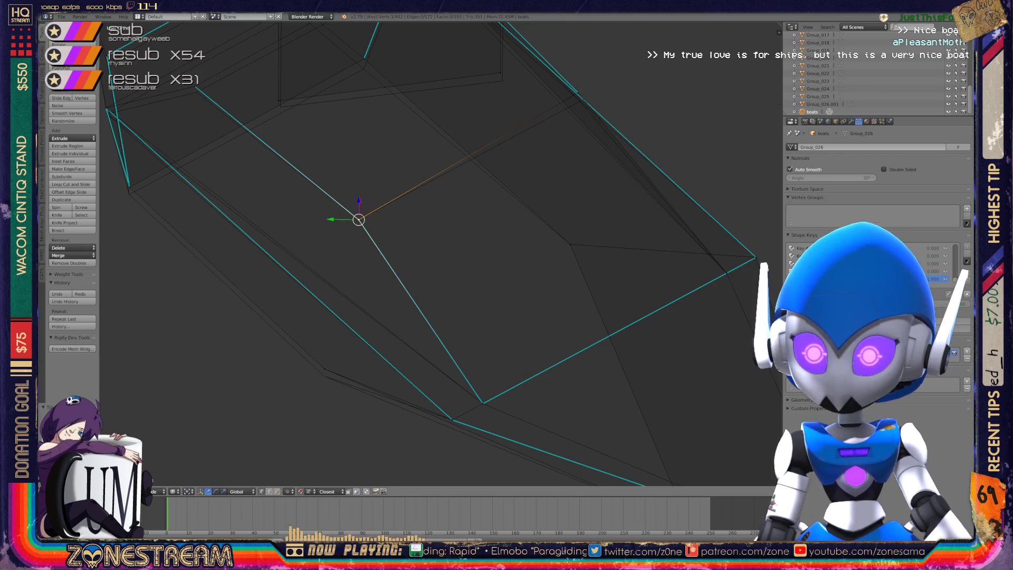
right_click(324, 375)
right_click(324, 375, "shift")
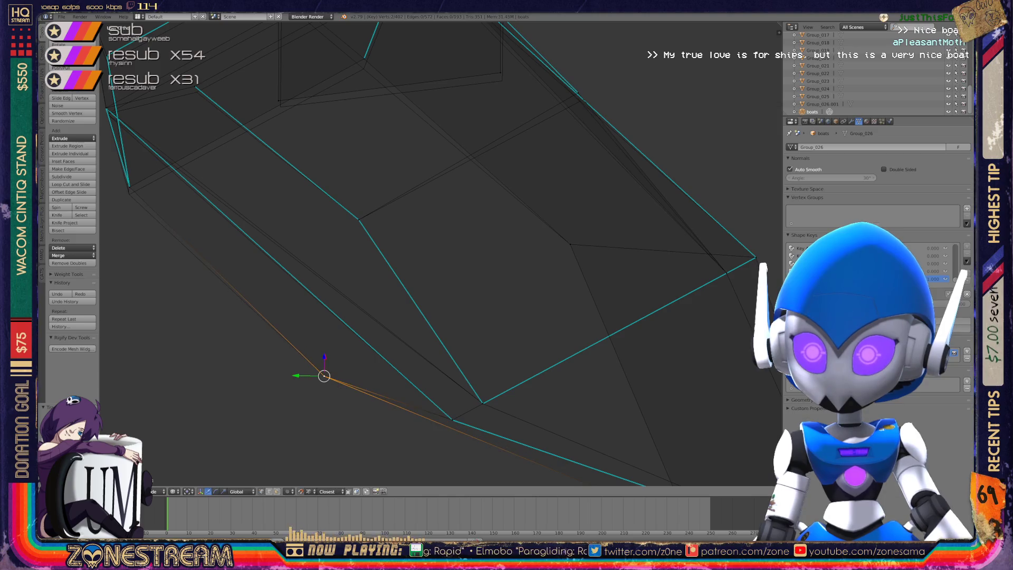
scroll(438, 254, "down", 5)
mouse_move(438, 253)
middle_mouse_down()
mouse_move(507, 232)
mouse_move(459, 248)
mouse_move(480, 243)
middle_mouse_up()
scroll(436, 292, "up", 2)
right_click(437, 292)
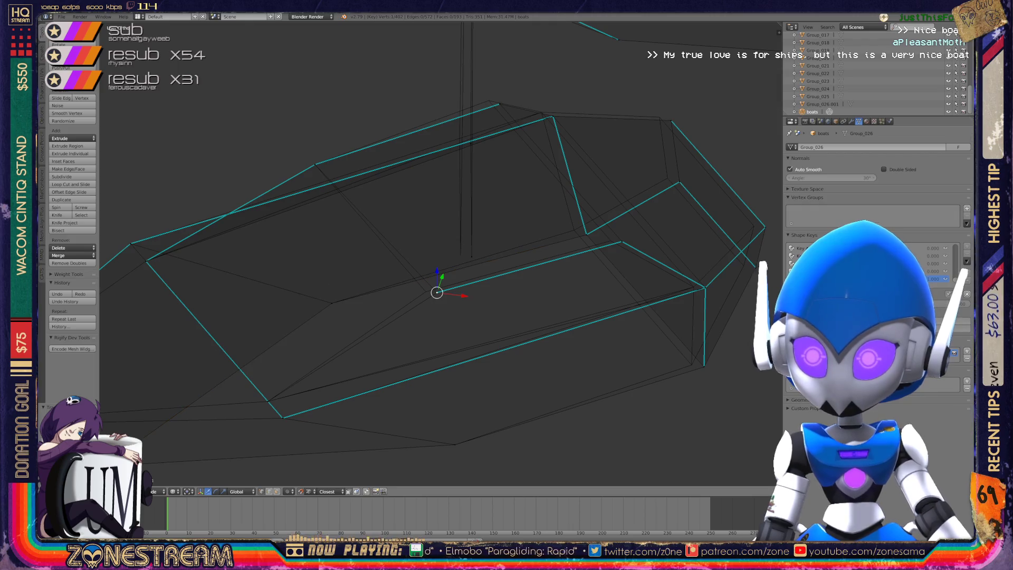
right_click(417, 290, "shift")
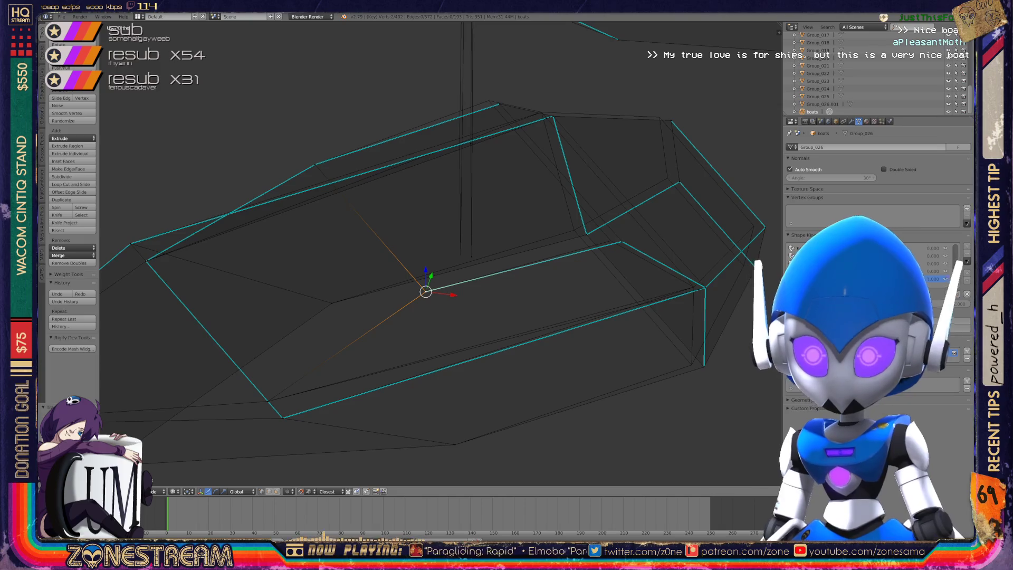
right_click(471, 256)
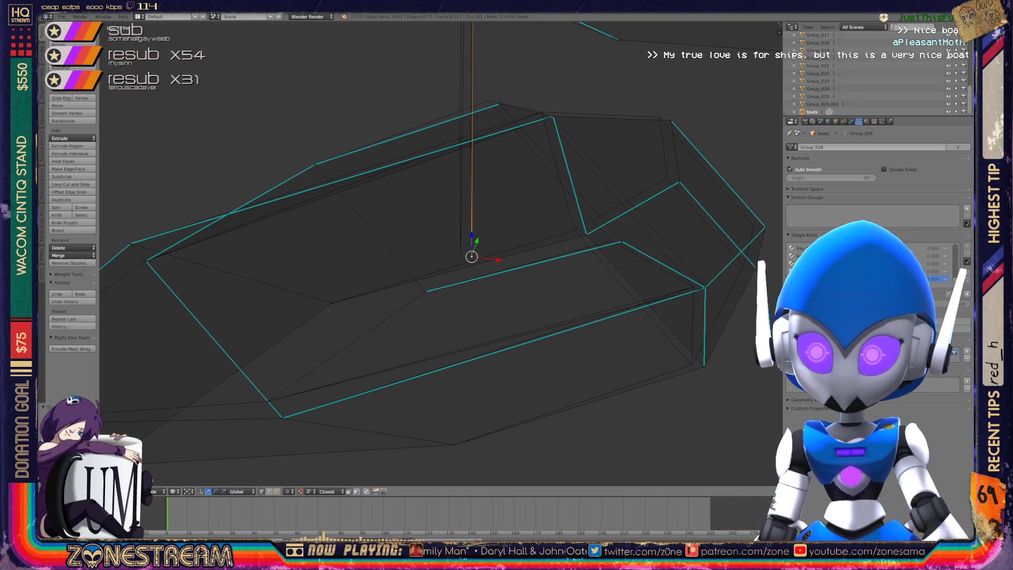
left_click_drag(472, 257, 460, 255)
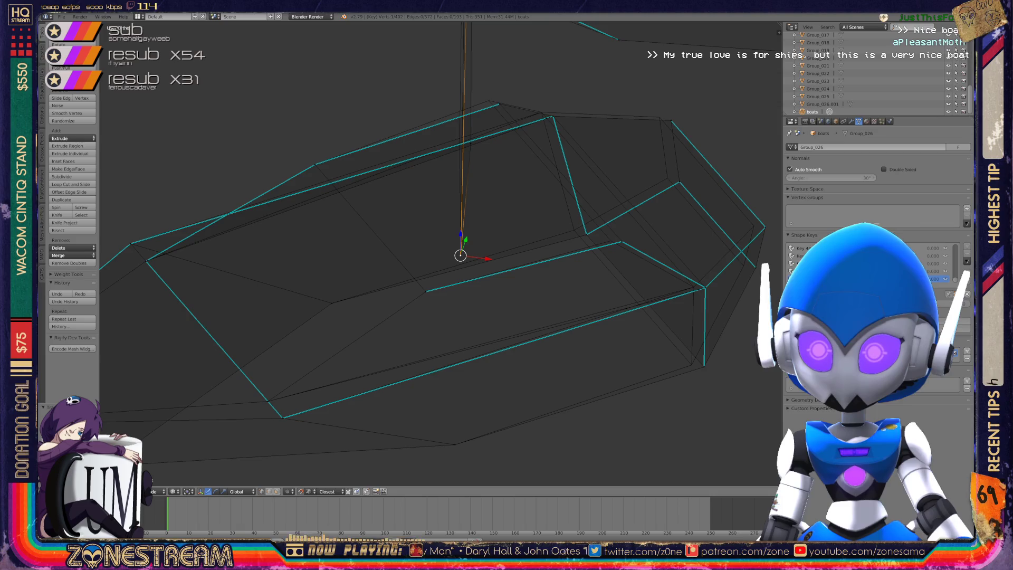
Slide another rim vertex left along X and nudge an inner-edge vertex down.
middle_click_drag(437, 263, 501, 242)
right_click(453, 228)
left_click_drag(475, 222, 466, 224)
mouse_move(448, 237)
middle_mouse_down()
mouse_move(395, 253)
mouse_move(322, 216)
middle_mouse_up()
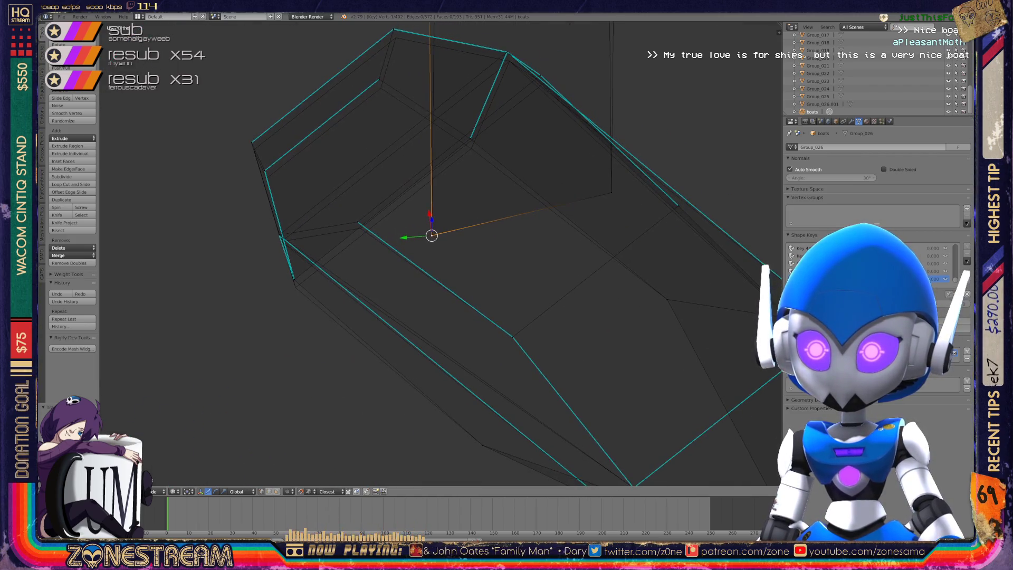
right_click(358, 221)
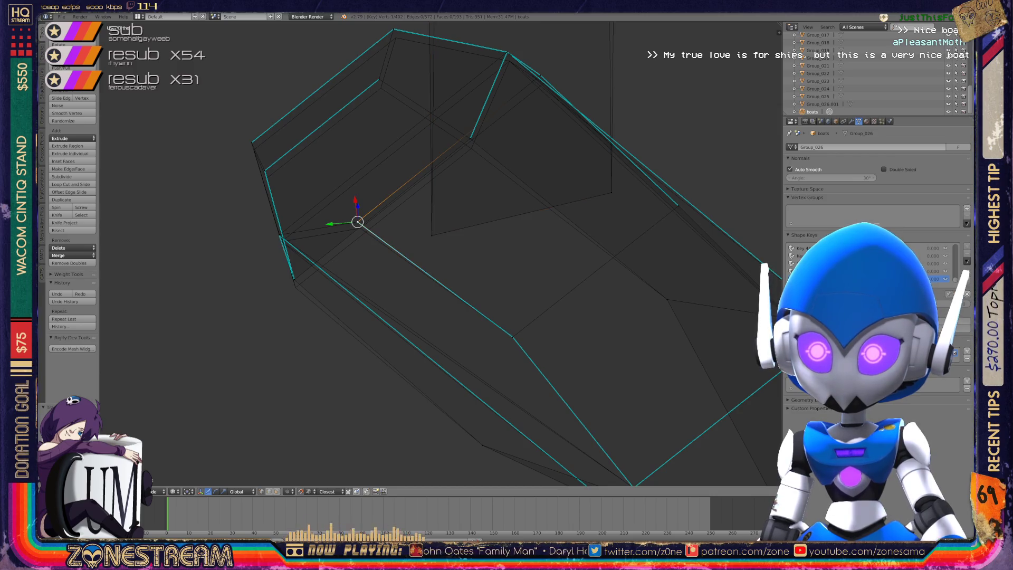
left_click_drag(358, 221, 360, 228)
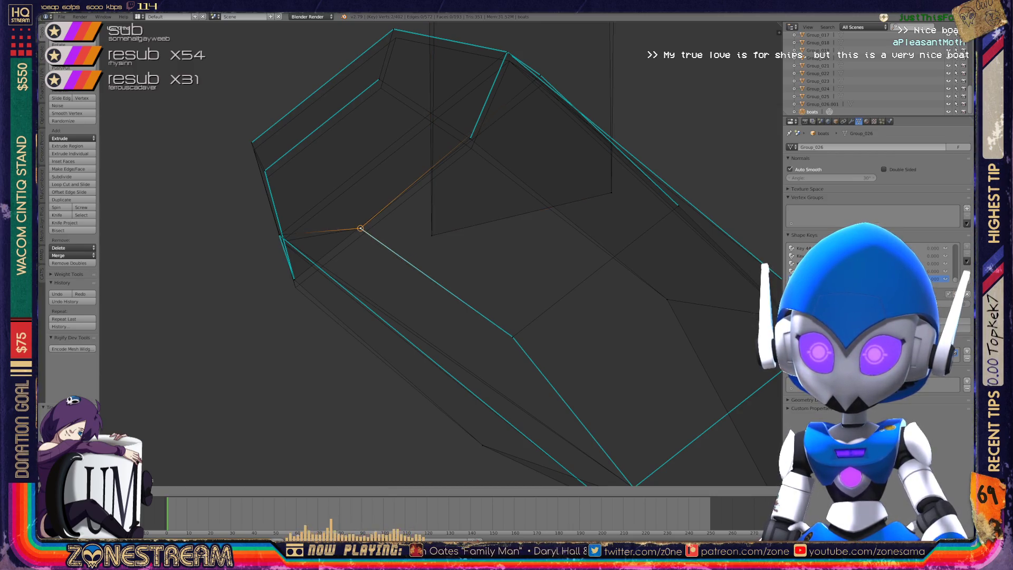
Move the corner vertex down-right and snap the vertex above onto its neighbour.
middle_click_drag(360, 228, 416, 206)
right_click(309, 252)
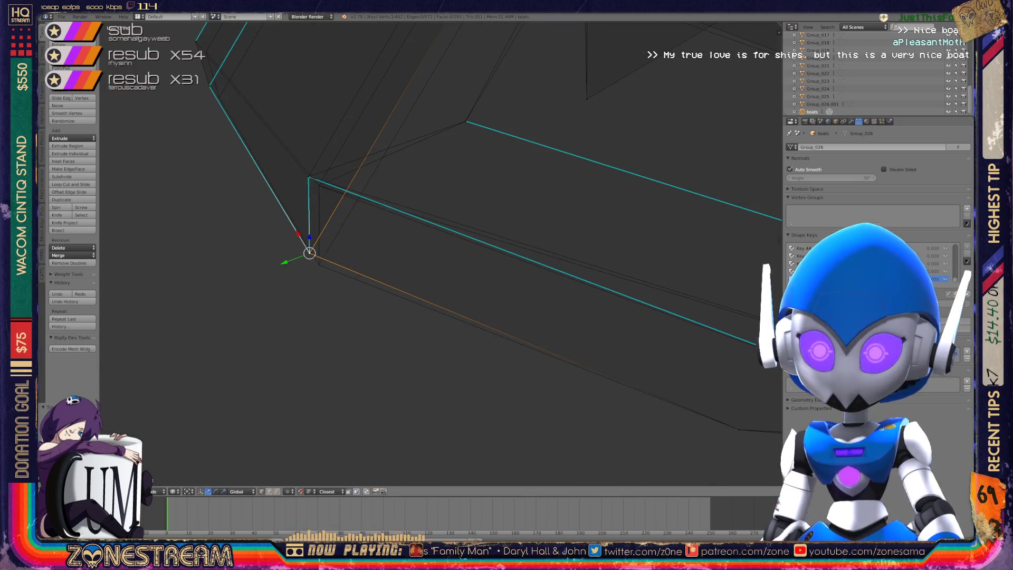
left_click_drag(309, 252, 318, 263)
right_click(309, 176)
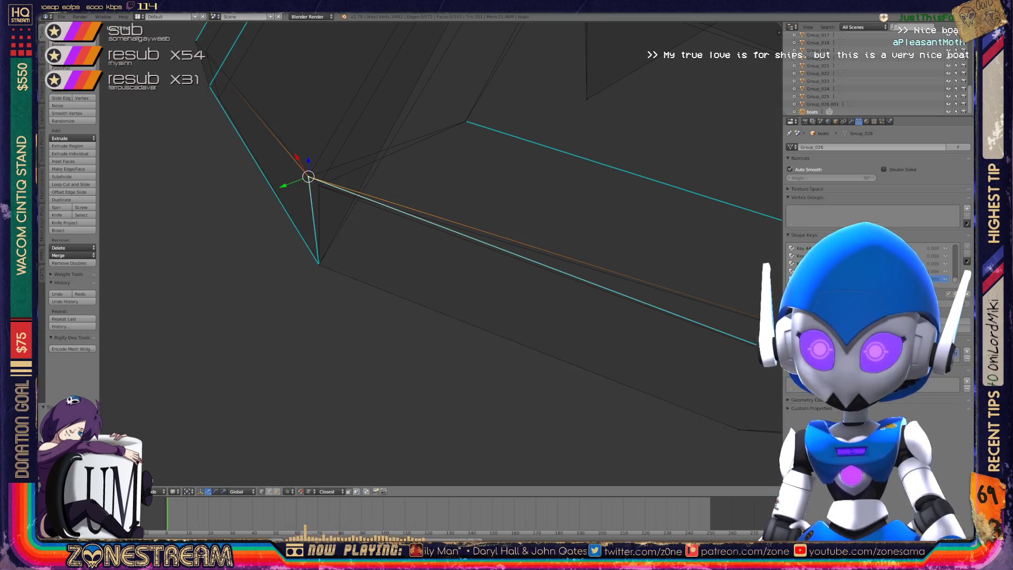
left_click_drag(309, 177, 319, 185)
From below, move the hull's corner vertex onto the adjacent vertex and shift the one above right.
middle_click_drag(422, 264, 456, 298)
right_click(238, 310)
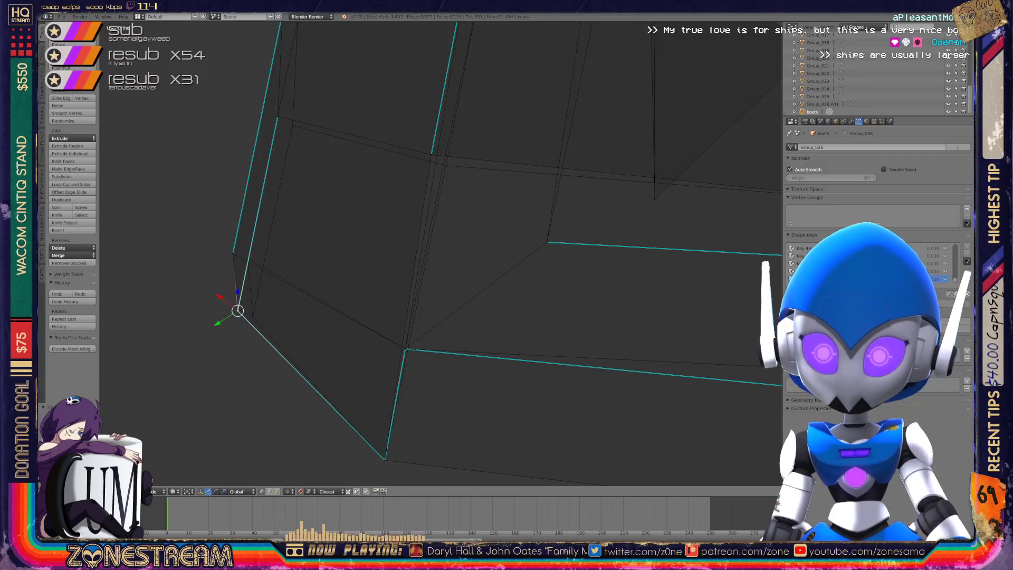
left_click_drag(237, 311, 253, 316)
right_click(233, 254)
left_click_drag(233, 254, 248, 259)
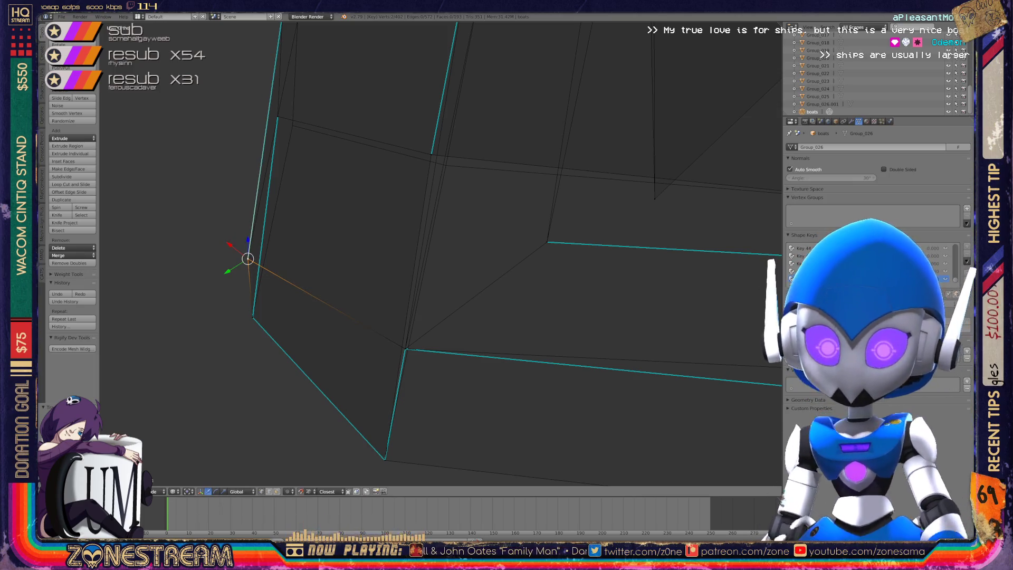
Nudge two vertices on the hull's lower side up and to the left.
scroll(439, 254, "down", 4)
mouse_move(439, 254)
middle_mouse_down()
mouse_move(359, 211)
mouse_move(458, 207)
middle_mouse_up()
right_click(436, 233)
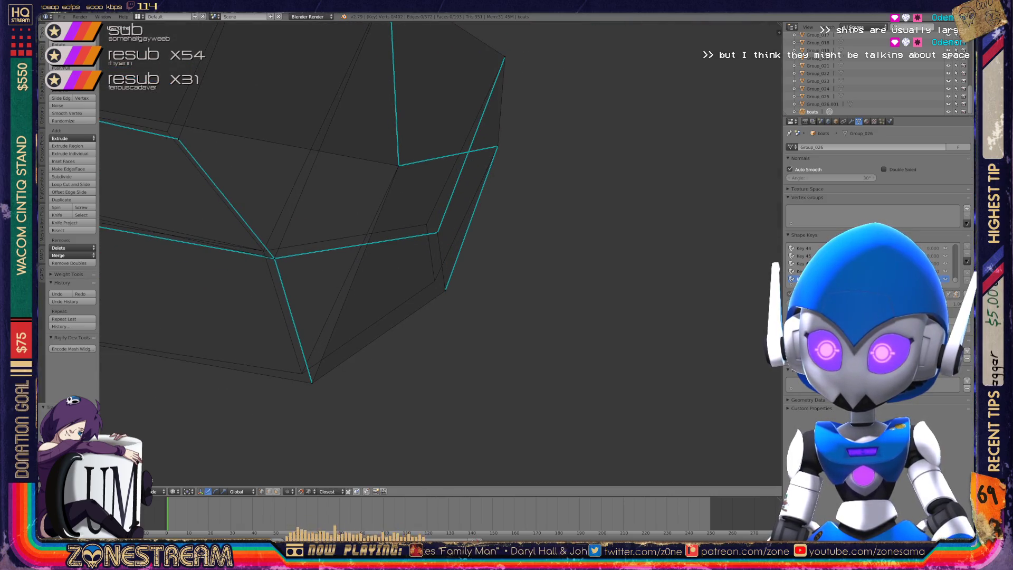
right_click_drag(436, 232, 426, 224)
right_click(446, 290)
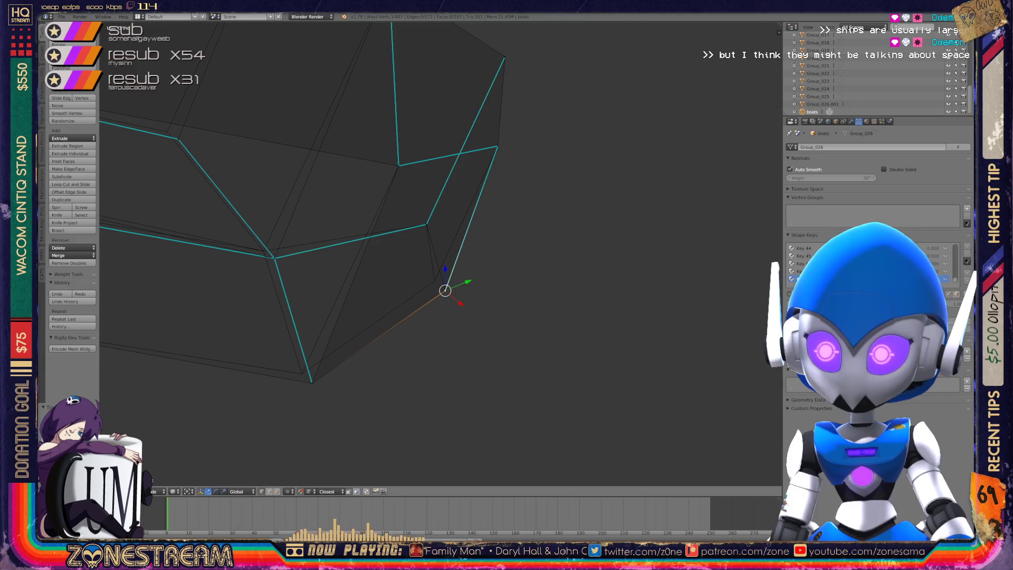
right_click_drag(445, 290, 434, 280)
Nudge the hull's bottom vertex and its neighbour slightly up-left.
middle_click_drag(434, 280, 495, 276, "shift")
right_click(373, 378)
right_click_drag(372, 377, 363, 369)
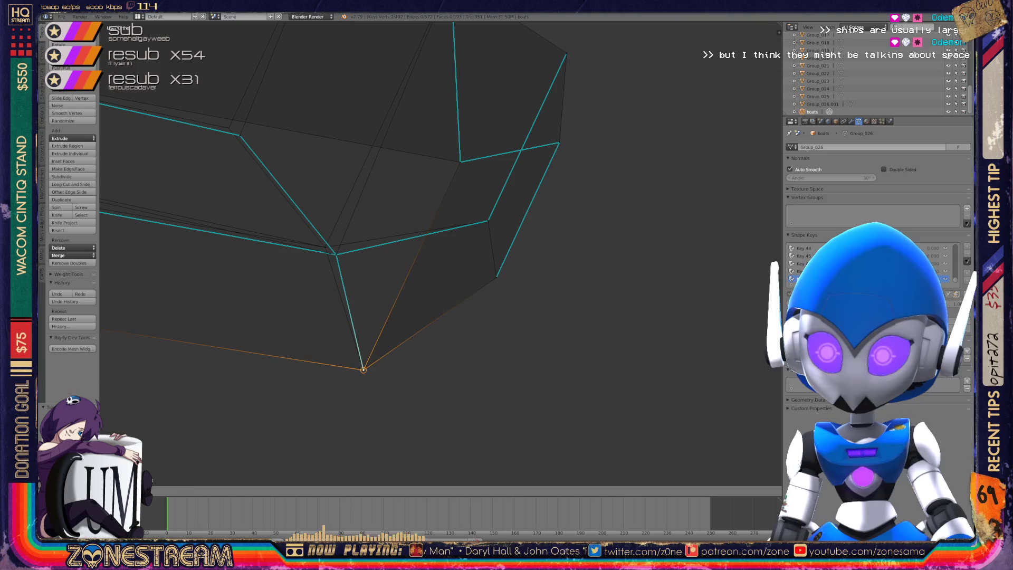
middle_click_drag(363, 369, 399, 420, "shift")
right_click(372, 304)
right_click_drag(372, 305, 361, 298)
left_click(361, 299)
Select one more hull vertex, then return to Object Mode.
middle_click_drag(361, 299, 526, 420, "shift")
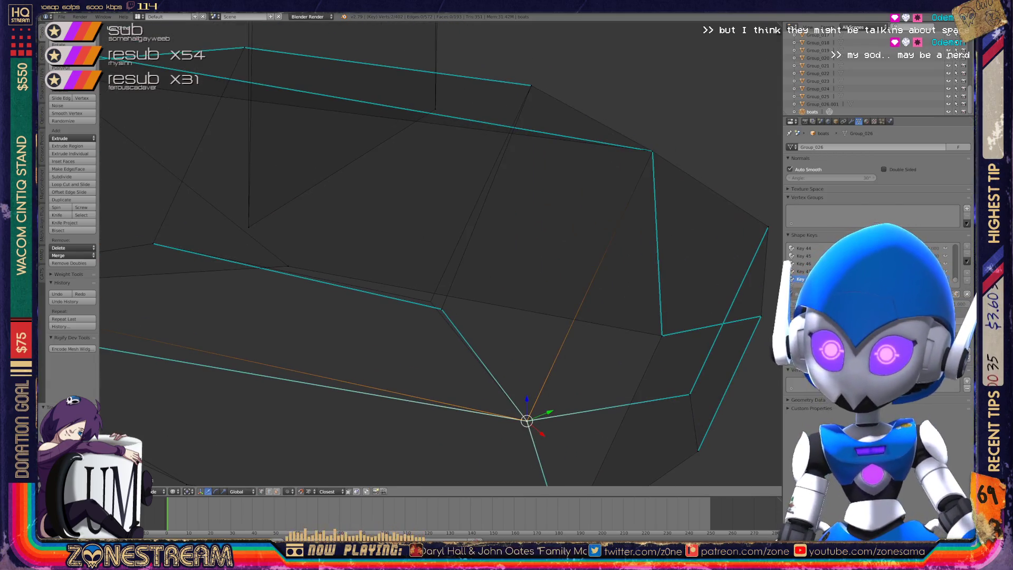
right_click(441, 308)
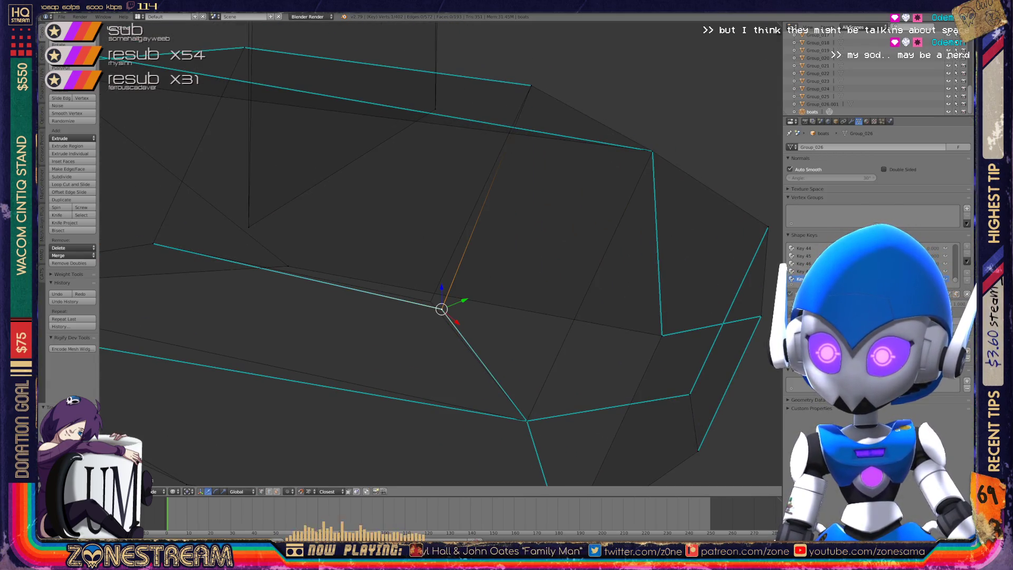
scroll(440, 254, "down", 4)
mouse_move(440, 253)
middle_mouse_down("shift")
mouse_move(635, 262)
mouse_move(579, 231)
mouse_move(565, 248)
mouse_move(564, 211)
mouse_move(565, 277)
middle_mouse_up("shift")
key("Tab")
Shift the sail's corner down-right and its top-left vertex right, then leave Edit Mode.
scroll(421, 237, "down", 8)
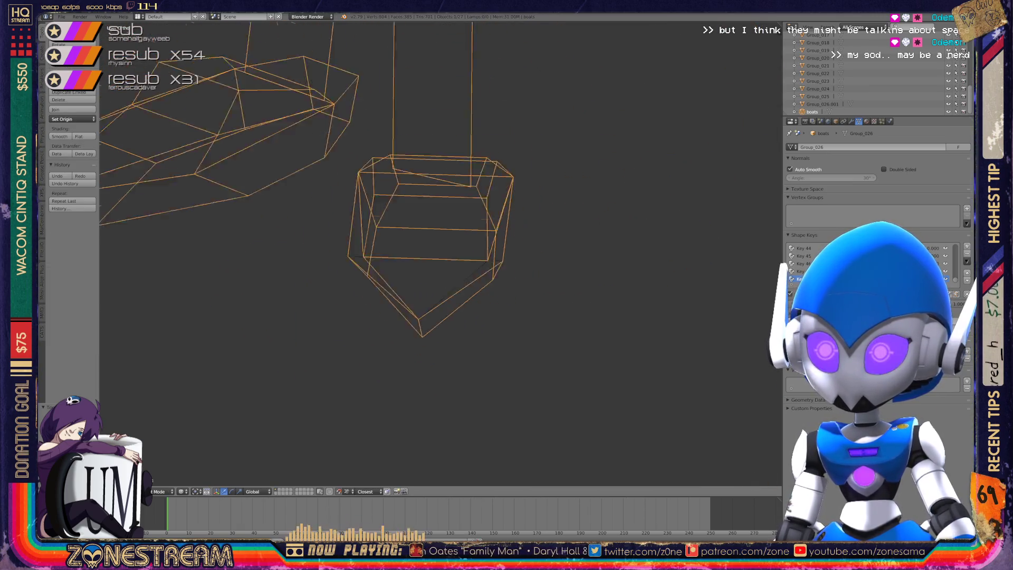
scroll(438, 253, "up", 10)
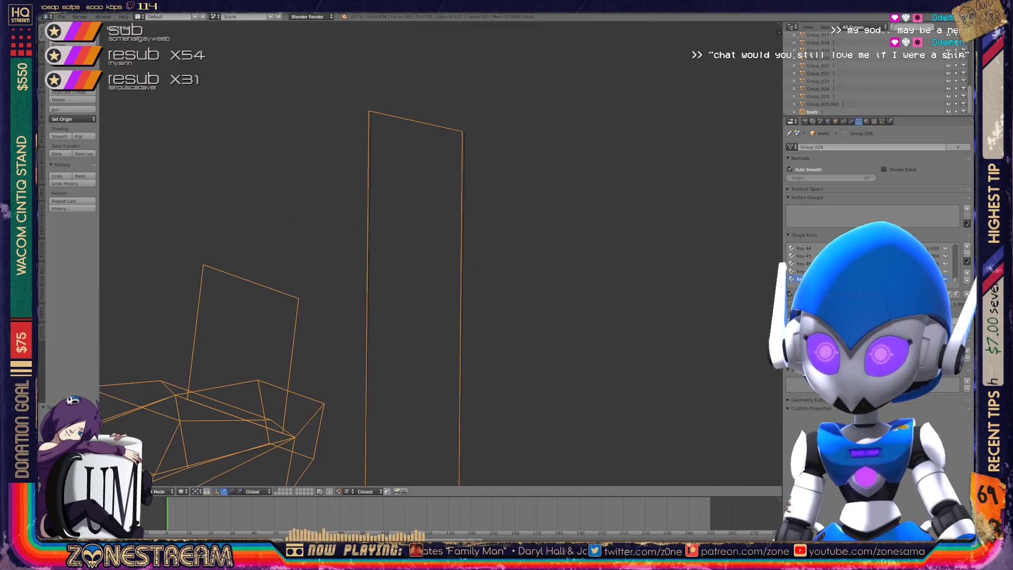
key("Tab")
right_click(536, 278)
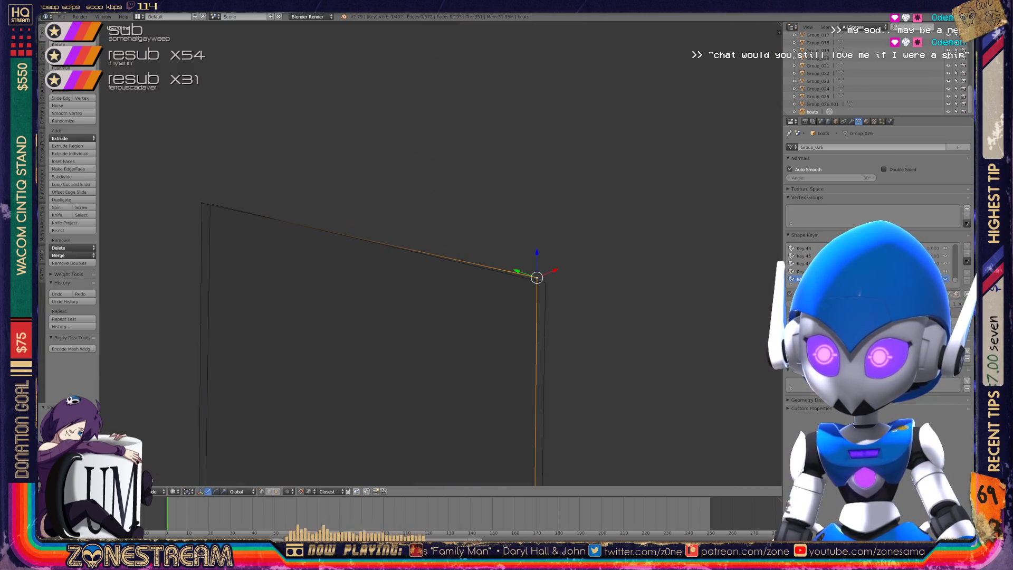
right_click_drag(537, 278, 545, 283)
right_click(201, 202)
right_click_drag(201, 203, 210, 204)
key("Tab")
Zoom out and orbit around the boat to check the reshaped sail.
scroll(440, 253, "down", 4)
scroll(441, 254, "down", 6)
mouse_move(441, 253)
middle_mouse_down()
mouse_move(380, 243)
mouse_move(449, 248)
mouse_move(441, 311)
middle_mouse_up()
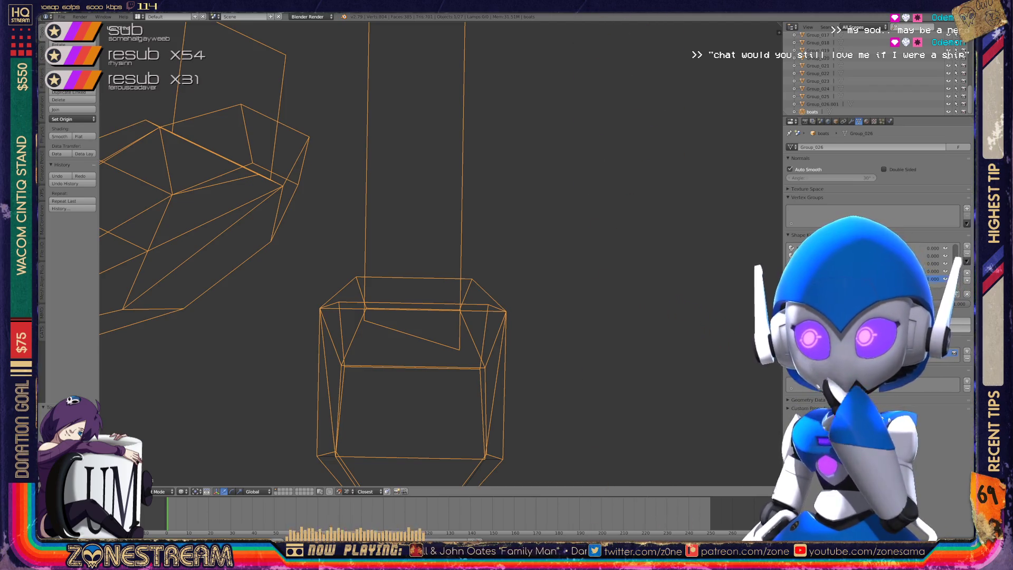
scroll(438, 253, "down", 3)
Edit the next piece, adjusting a lower-corner vertex and moving the bottom vertex slightly down.
mouse_move(438, 253)
middle_mouse_down()
mouse_move(369, 243)
mouse_move(443, 201)
middle_mouse_up()
scroll(443, 254, "up", 3)
scroll(441, 253, "up", 3)
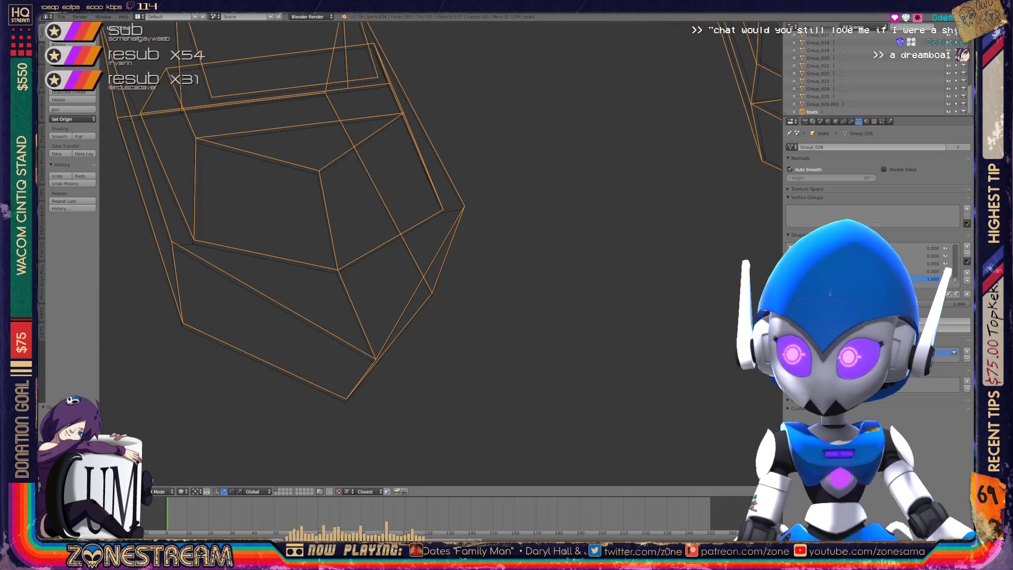
key("Tab")
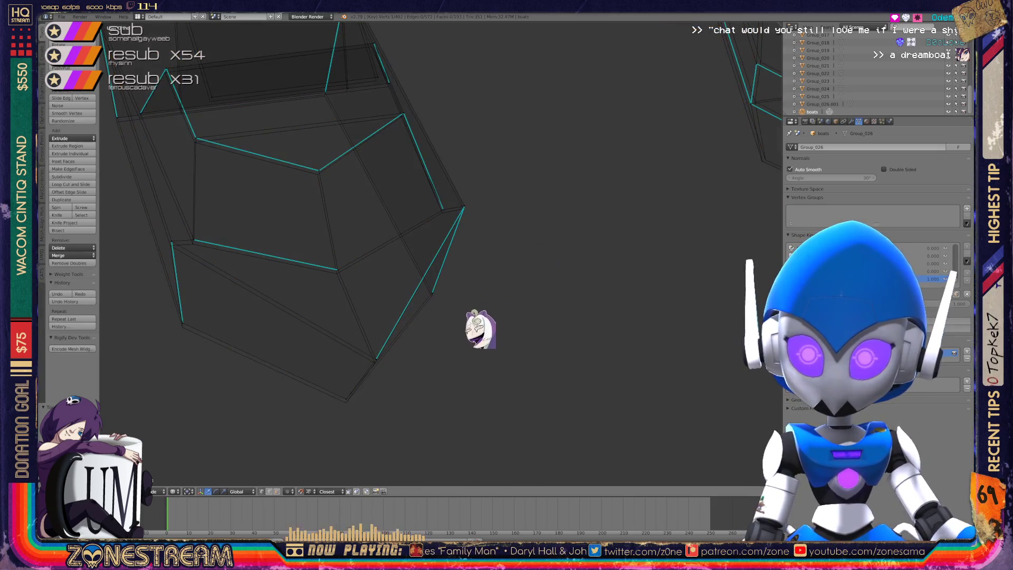
right_click(376, 359)
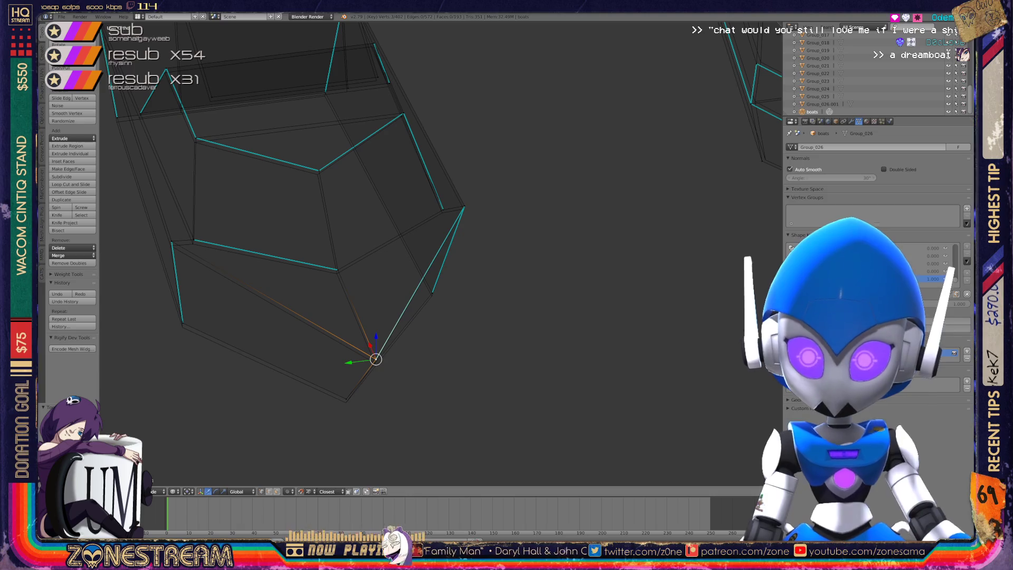
key("g")
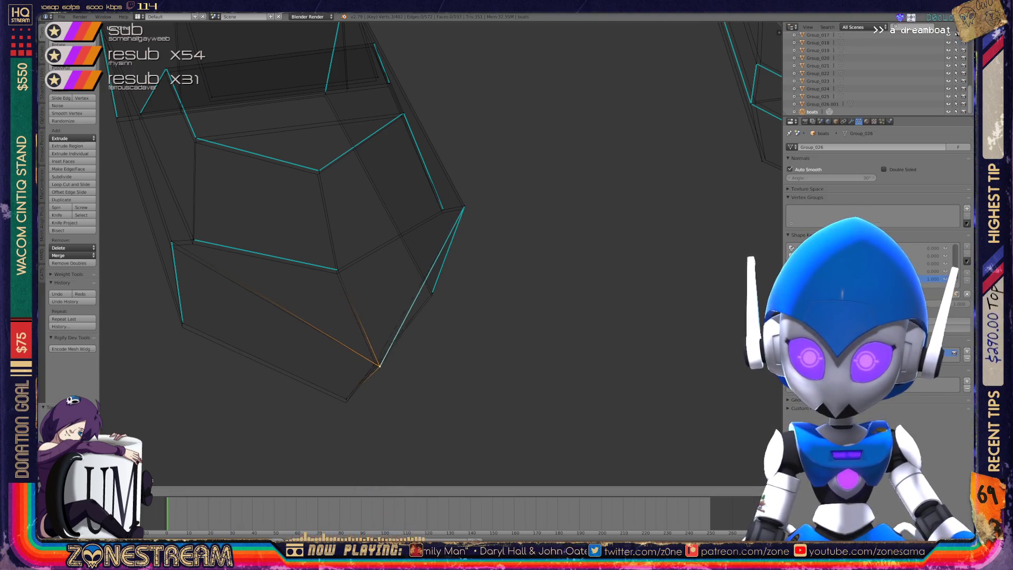
left_click(375, 362)
key("g")
left_click(346, 402)
Raise a vertex, then slide it onto the horizontal edge.
middle_click_drag(401, 253, 349, 237)
key("g")
key("Escape")
key("g")
left_click(274, 284)
key("g")
key("Escape")
key("g")
left_click(293, 283)
Nudge another vertex slightly down.
key("g")
mouse_move(446, 285)
middle_mouse_down("shift")
mouse_move(384, 315)
mouse_move(294, 324)
mouse_move(417, 326)
middle_mouse_up("shift")
key("g")
left_click(416, 330)
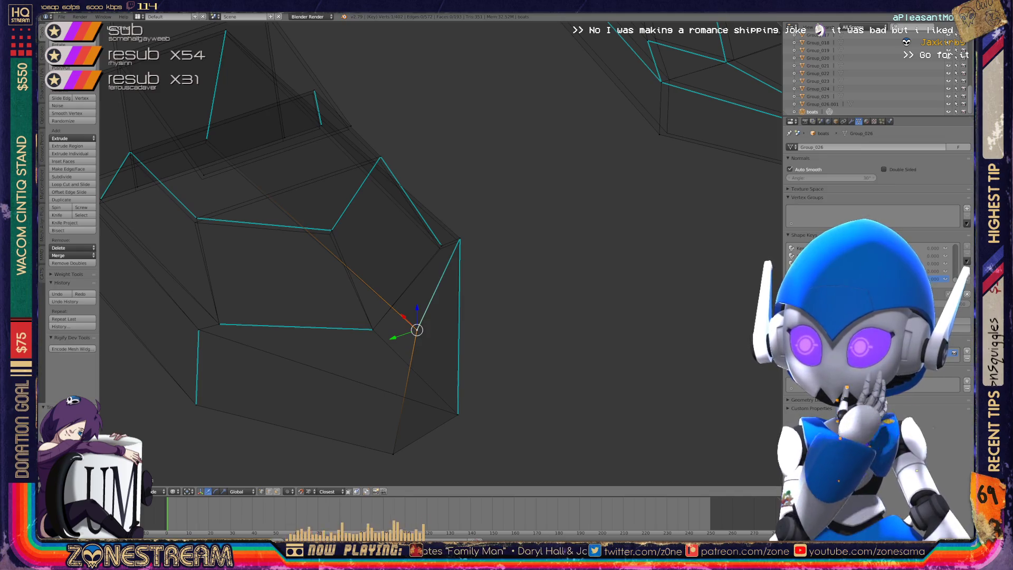
Move a different vertex down-left and snap it onto its neighbouring vertex.
mouse_move(417, 329)
middle_mouse_down("shift")
mouse_move(604, 367)
mouse_move(615, 299)
middle_mouse_up("shift")
scroll(604, 366, "up", 2)
left_click(401, 340)
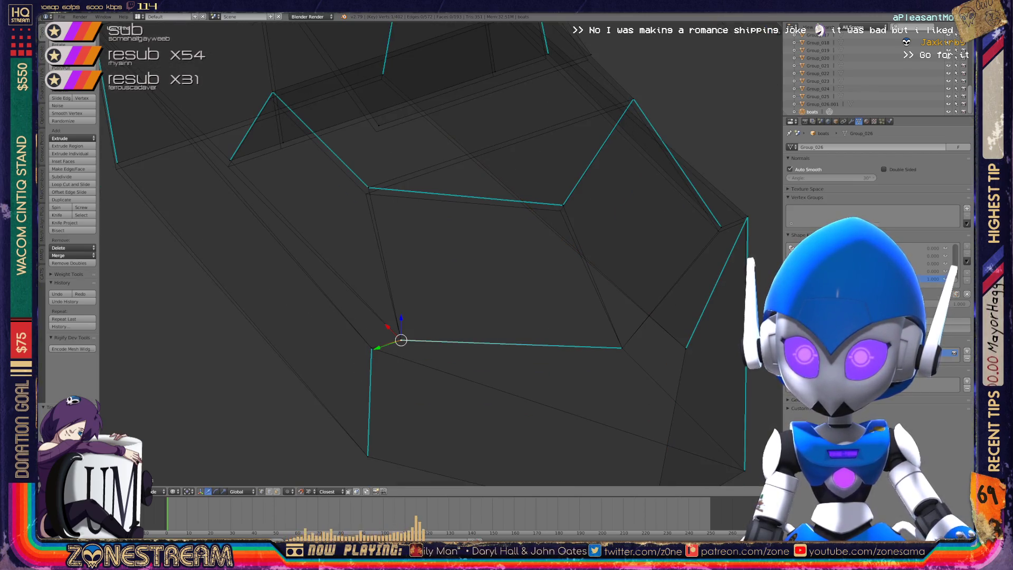
key("g")
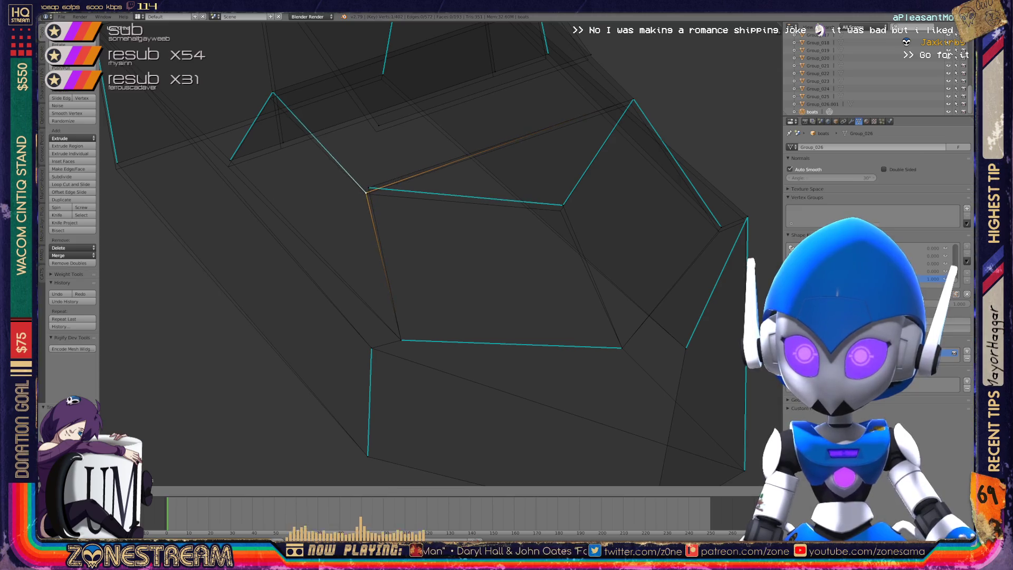
left_click(366, 193)
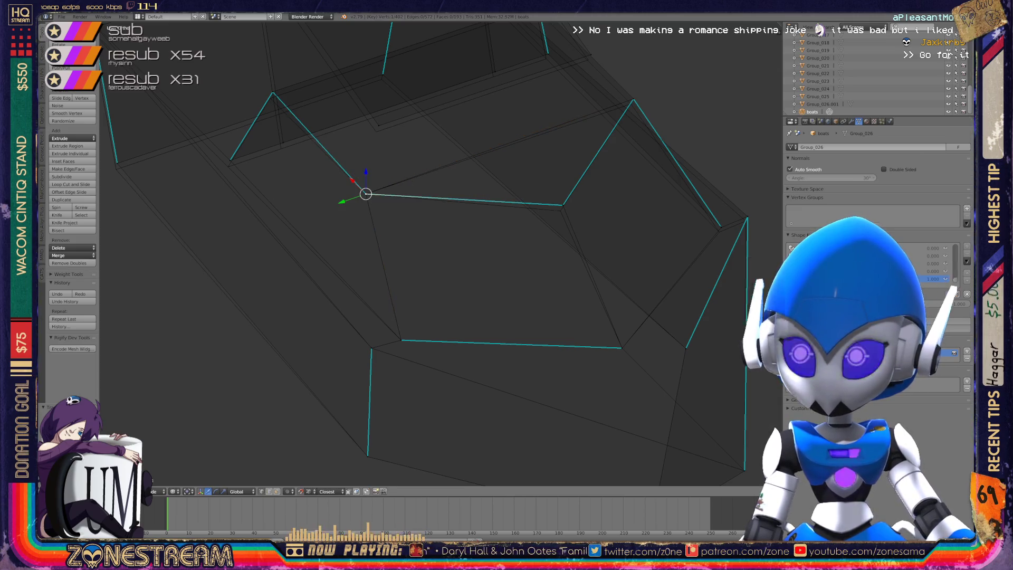
mouse_move(562, 206)
middle_mouse_down()
mouse_move(429, 264)
mouse_move(300, 271)
mouse_move(158, 238)
mouse_move(298, 239)
middle_mouse_up()
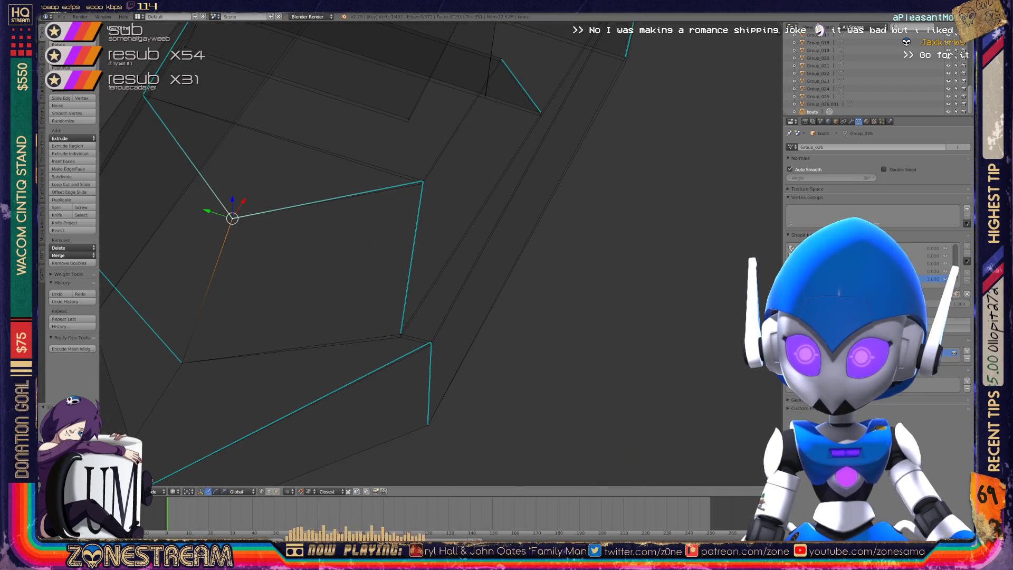
key("g")
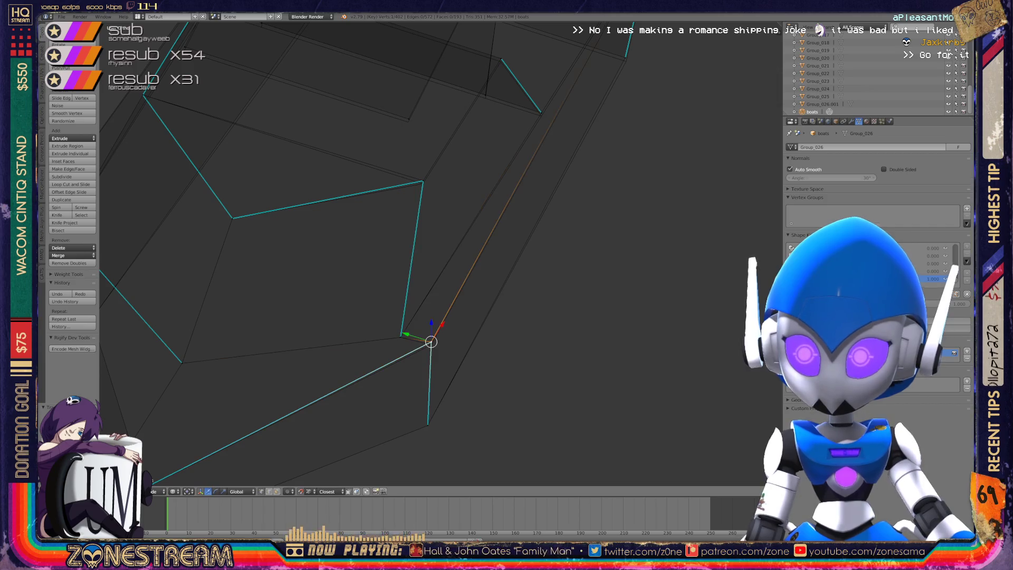
left_click(431, 344)
Select the upper corner vertex and begin moving it while adjusting the view.
right_click(423, 180)
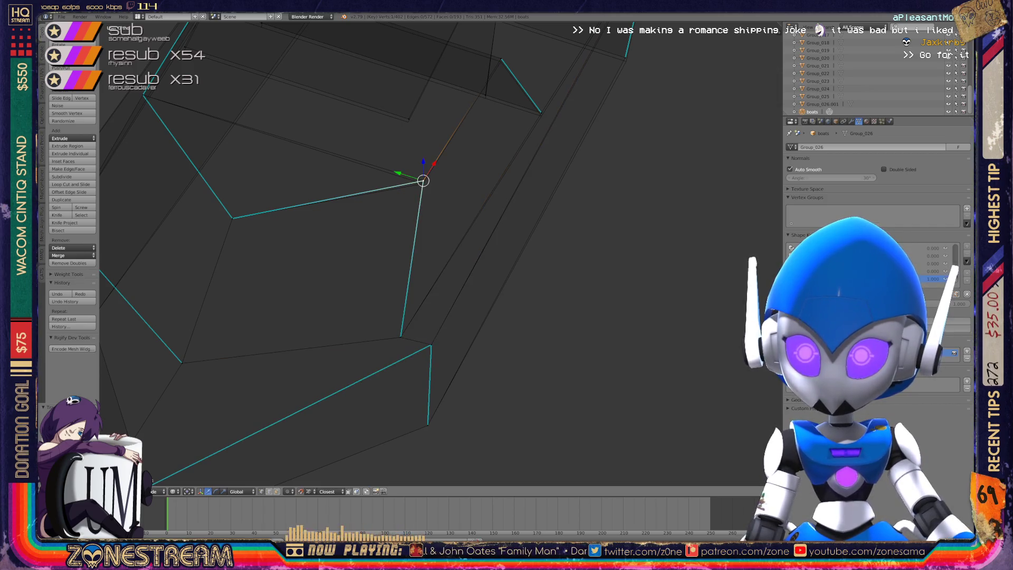
key("g")
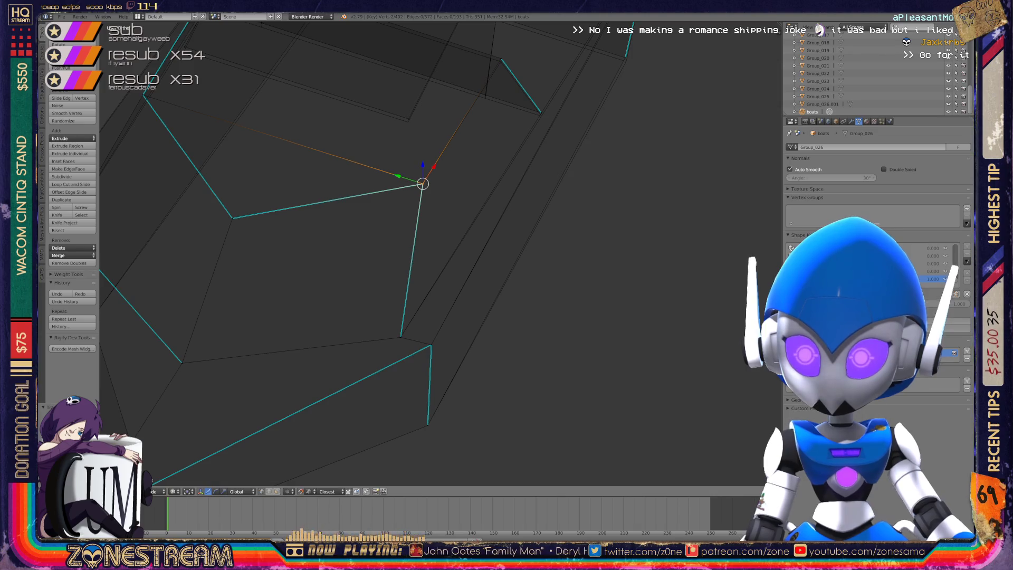
middle_click_drag(422, 253, 507, 123, "shift")
middle_click_drag(422, 253, 544, 335, "shift")
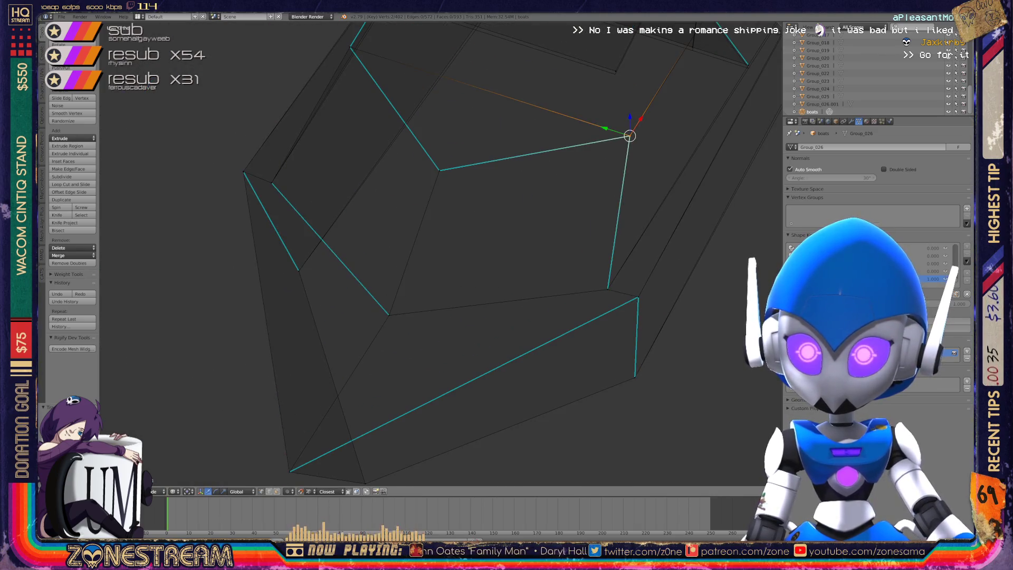
middle_click_drag(422, 253, 506, 216)
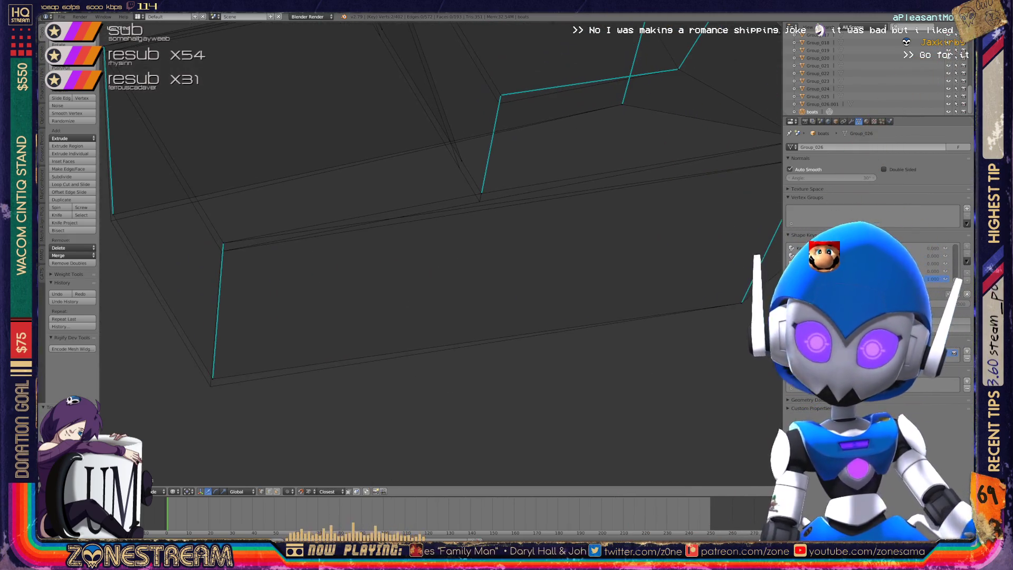
Select the lower corner vertices and move an upper-edge vertex onto the corner vertex.
left_click(221, 251)
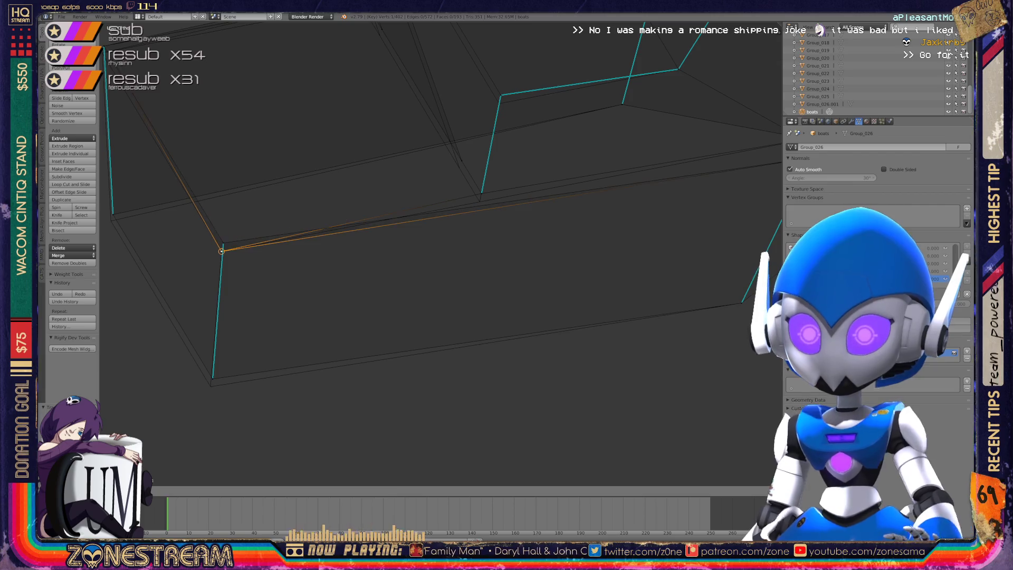
key("ctrl+space")
key("ctrl+space")
left_click(212, 378)
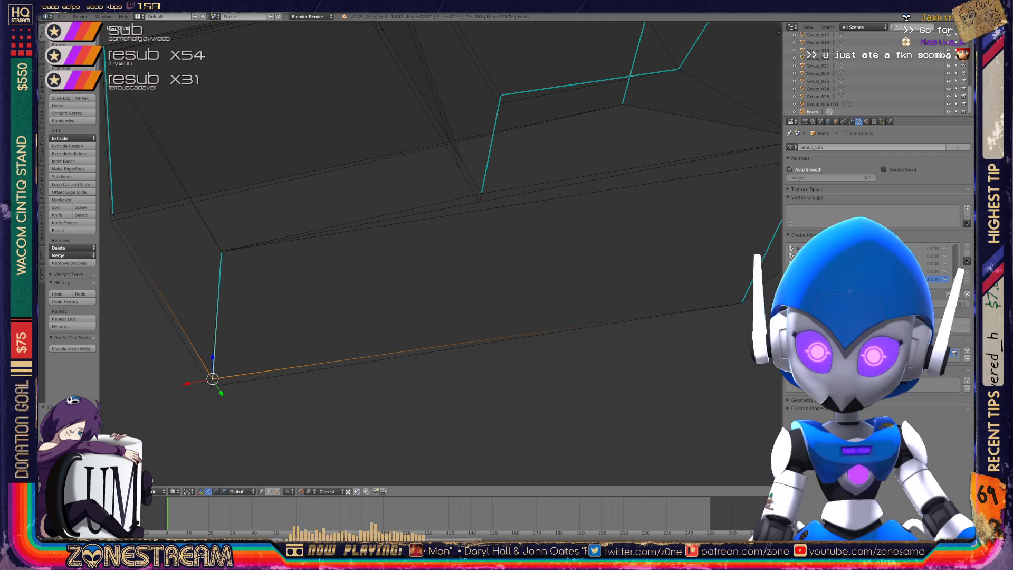
middle_click_drag(443, 211, 367, 294, "shift")
left_click(404, 276)
left_click(402, 284)
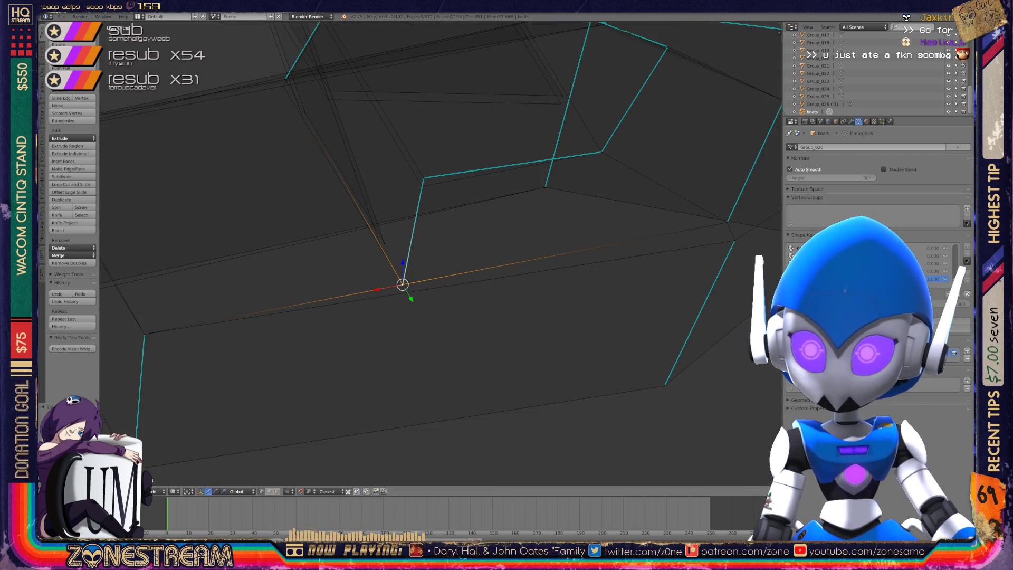
key("g")
left_click(423, 178)
Grab and reposition the neighbouring vertex and the lower-edge vertex, pulling the latter higher.
mouse_move(422, 190)
middle_mouse_down()
mouse_move(358, 227)
mouse_move(298, 237)
middle_mouse_up()
key("g")
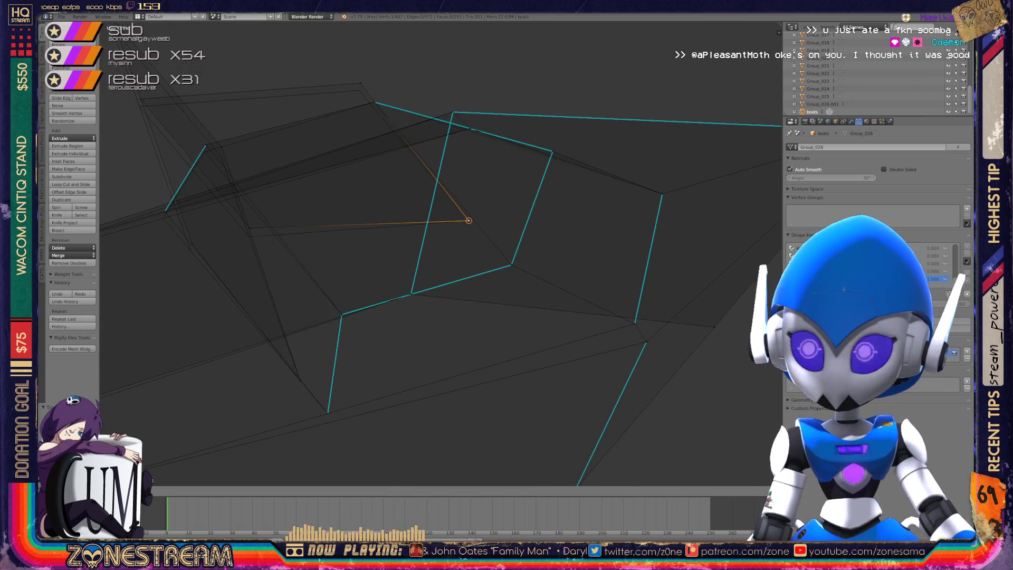
left_click(469, 221)
right_click(246, 231)
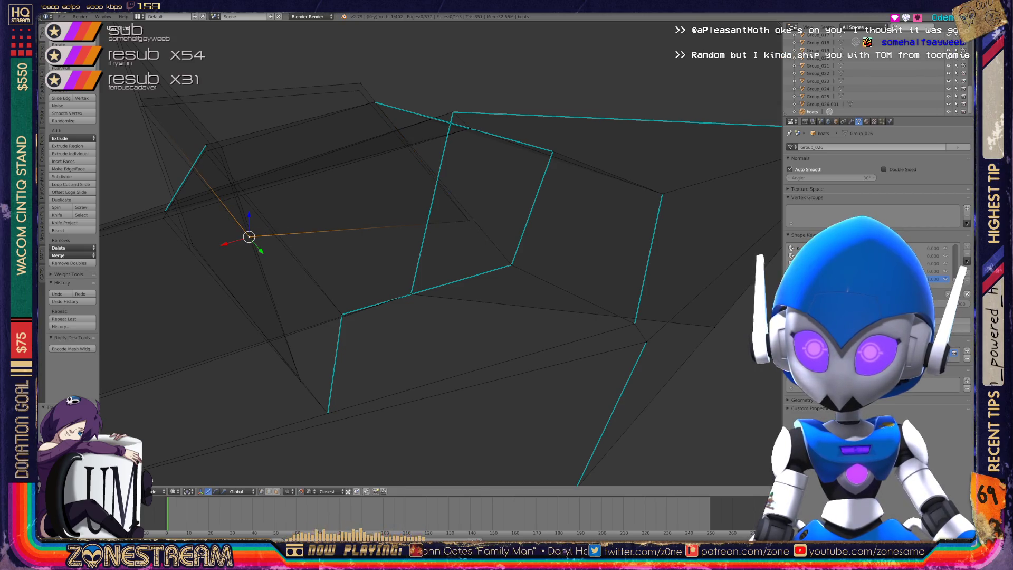
key("g")
key("g")
mouse_move(422, 264)
middle_mouse_down()
mouse_move(322, 248)
mouse_move(448, 275)
mouse_move(337, 286)
middle_mouse_up()
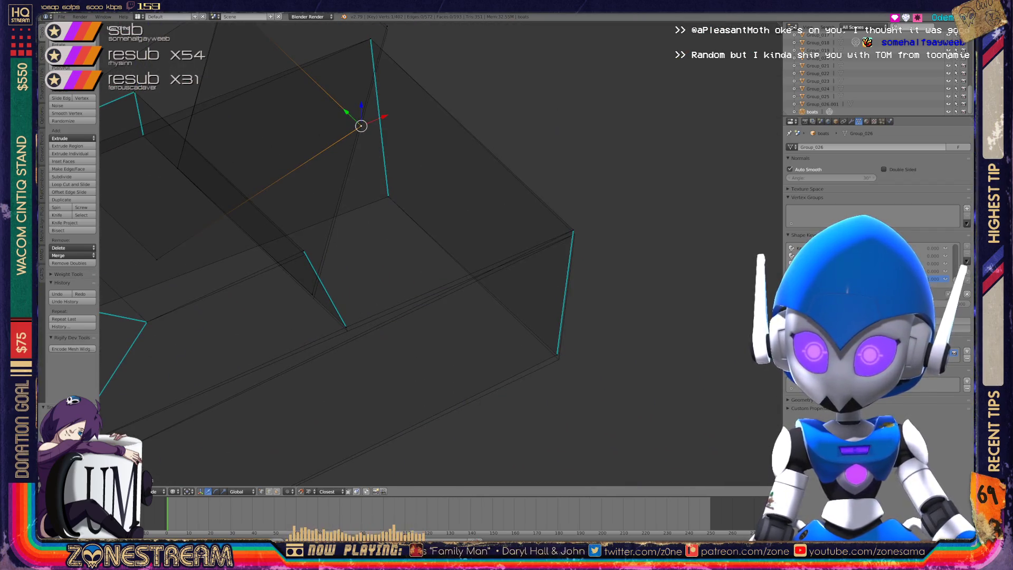
right_click(304, 251)
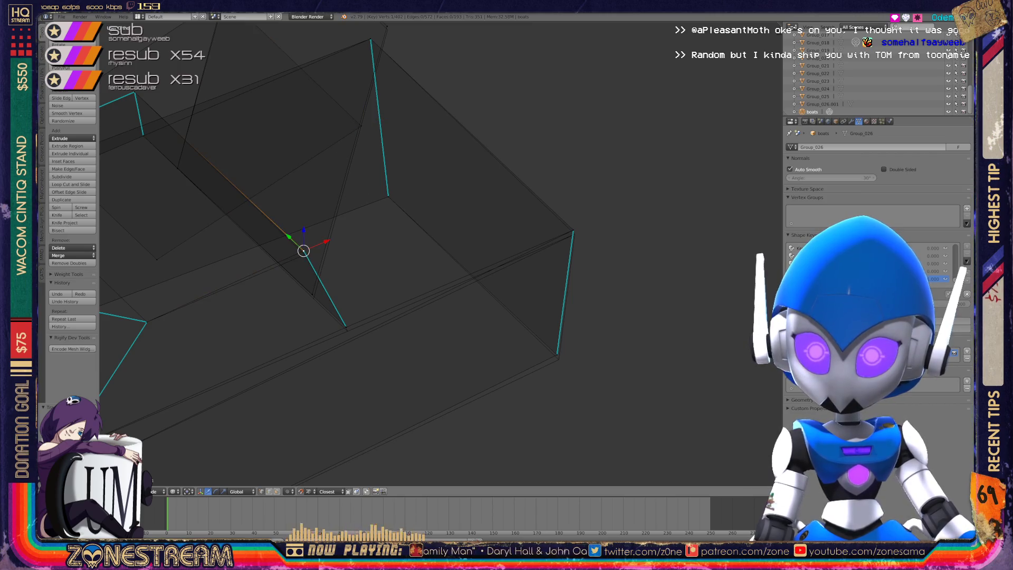
key("g")
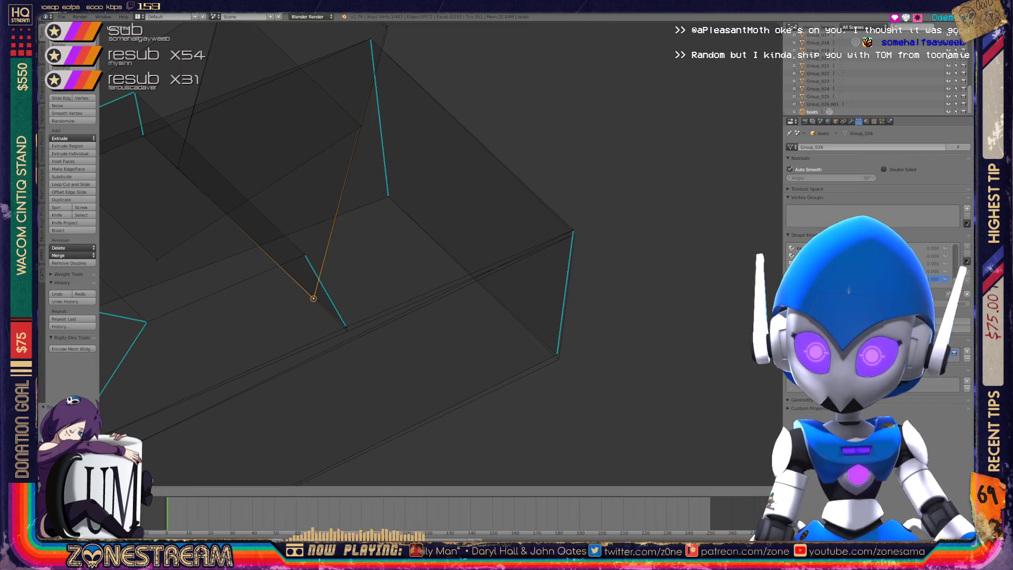
middle_click_drag(313, 298, 301, 394, "shift")
key("g")
left_click(375, 125)
Select the top, nearby, right-corner and lower vertices of the piece.
middle_click_drag(376, 125, 441, 220, "shift")
right_click(304, 91)
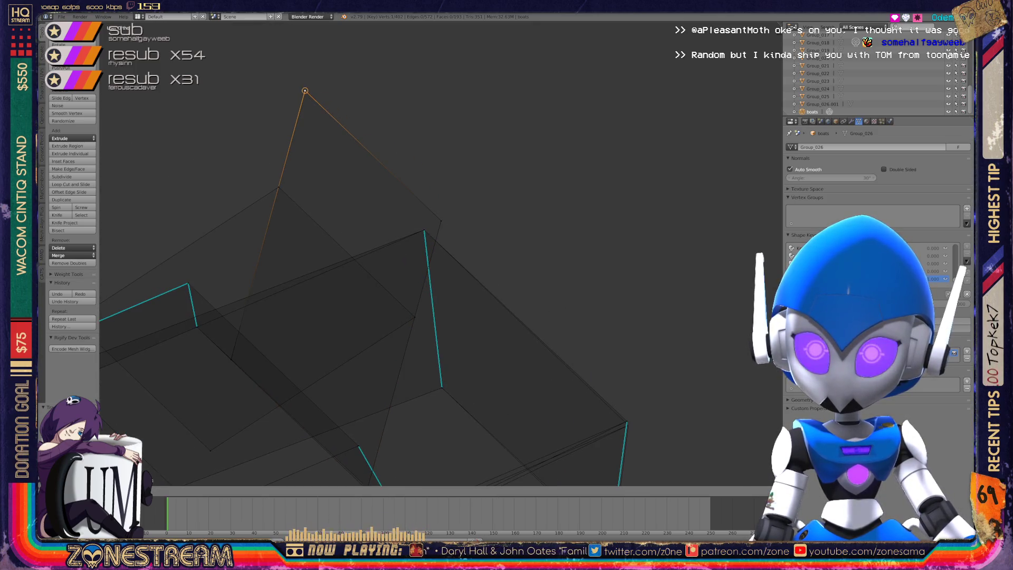
middle_click_drag(401, 327, 349, 117, "shift")
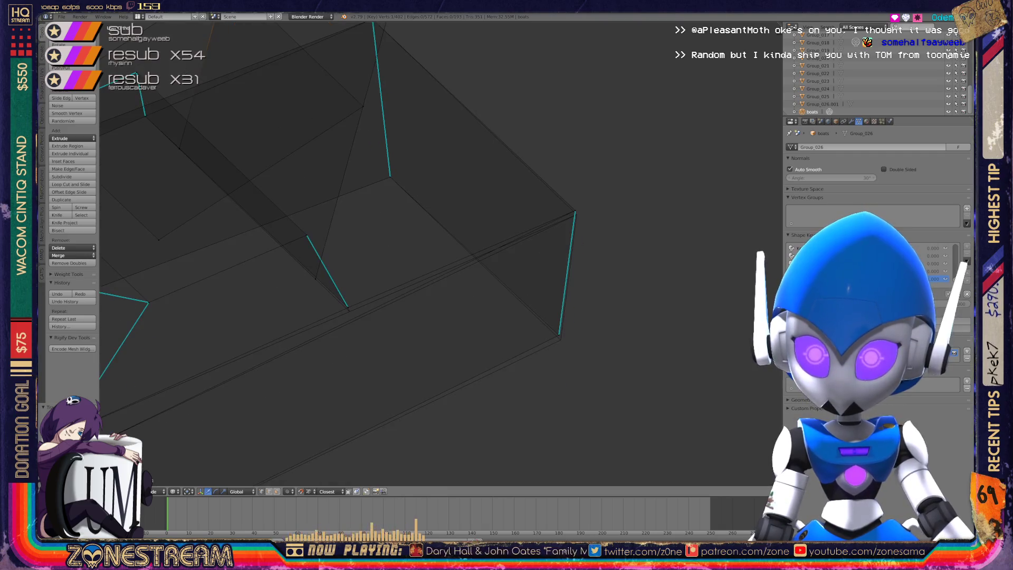
right_click(349, 311)
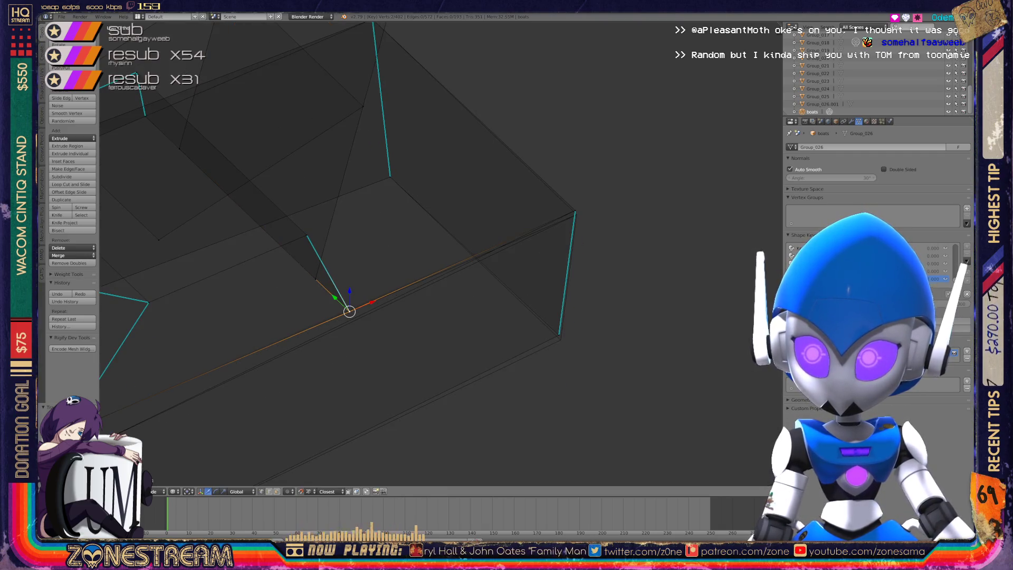
right_click(574, 212)
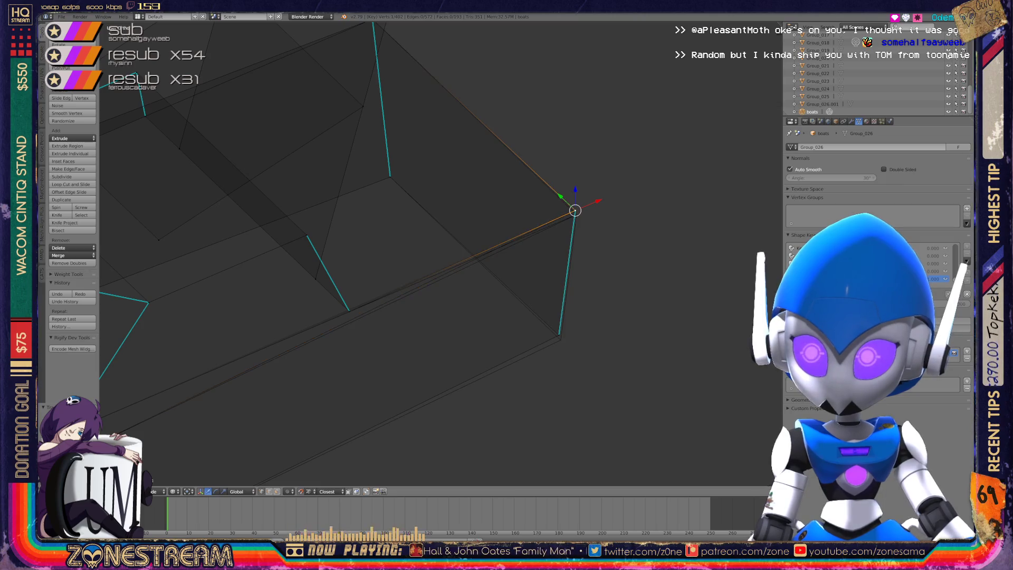
right_click(560, 337)
scroll(438, 253, "down", 3)
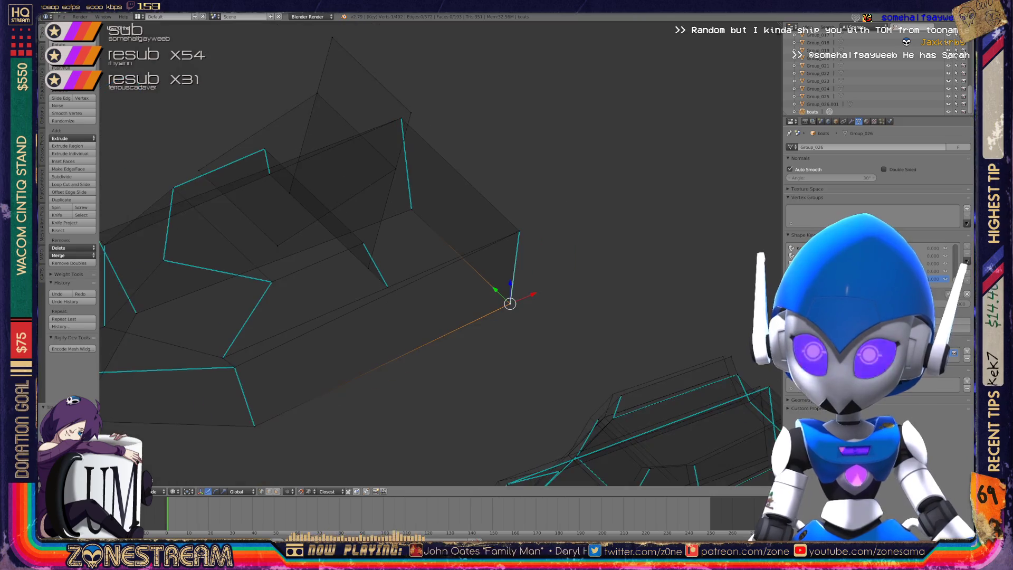
scroll(437, 253, "down", 2)
Inspect the other piece in Object Mode, then re-enter Edit Mode on the wireframe piece.
key("Tab")
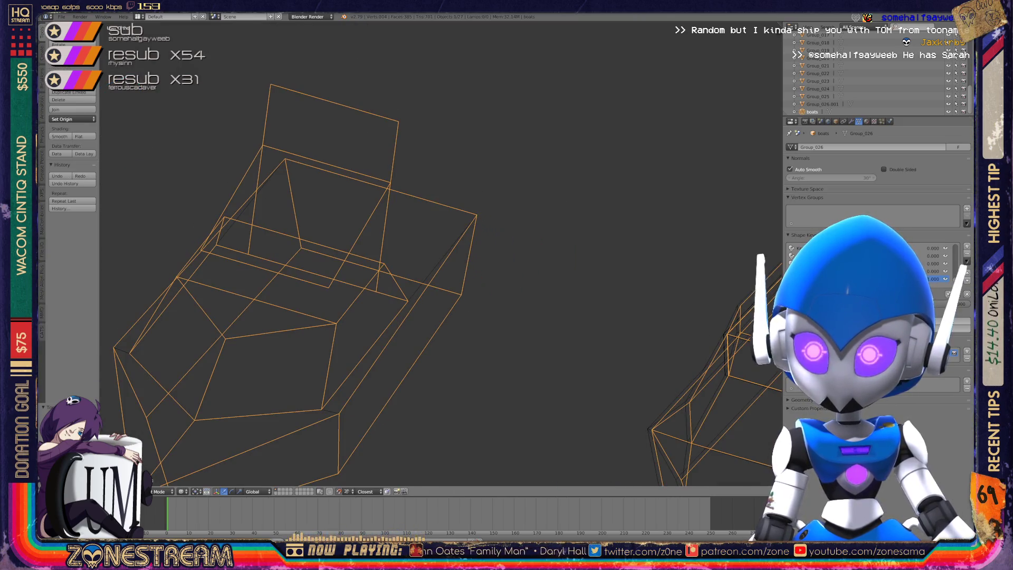
mouse_move(438, 253)
middle_mouse_down()
mouse_move(332, 222)
mouse_move(359, 242)
mouse_move(296, 201)
mouse_move(163, 178)
middle_mouse_up()
key("Tab")
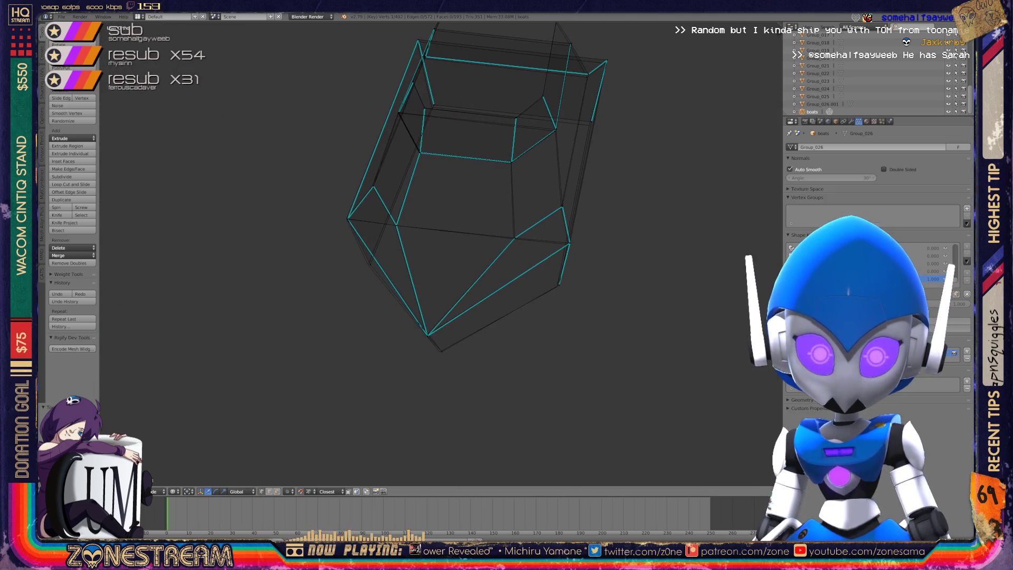
middle_click_drag(369, 211, 412, 190)
scroll(441, 254, "up", 5)
Nudge one vertex up-left and shift the mesh corner vertex slightly left.
right_click(425, 329, "shift")
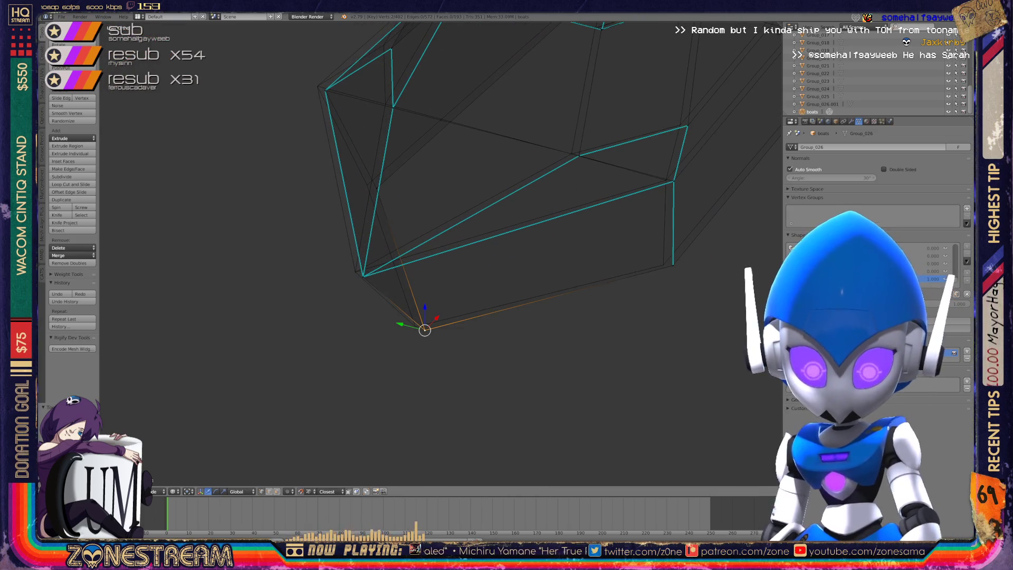
right_click(363, 275)
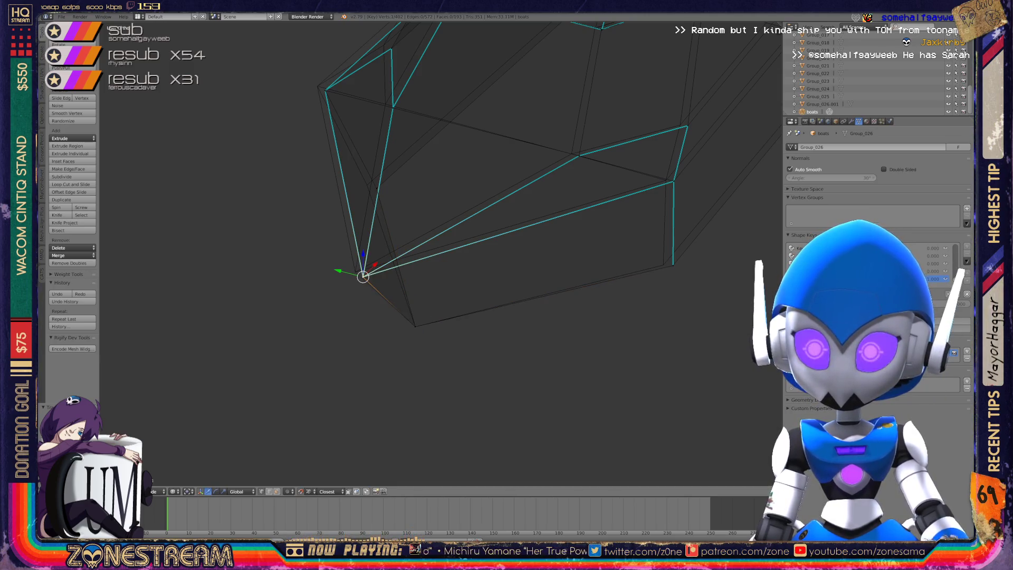
key("g")
left_click(355, 271)
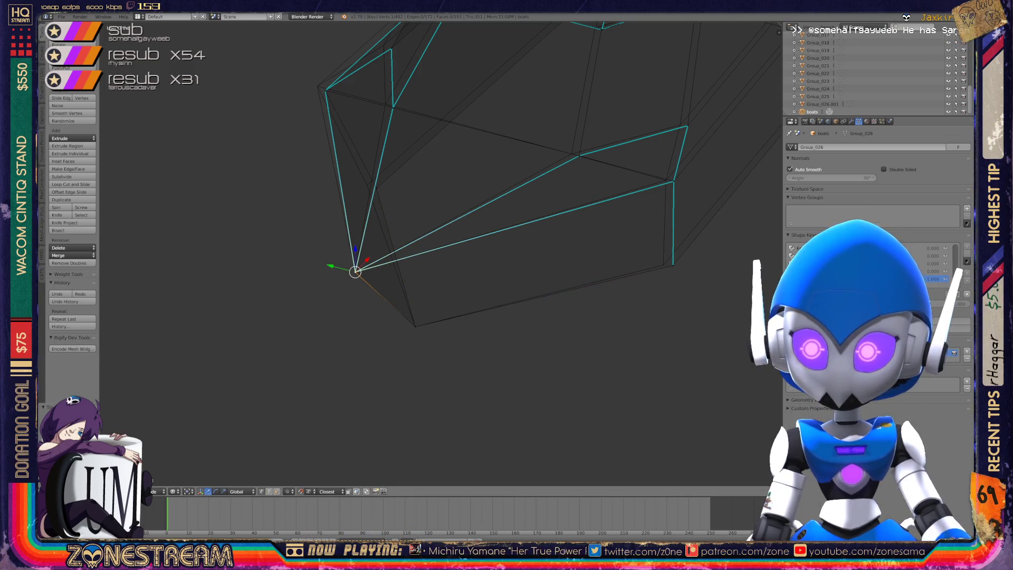
middle_click_drag(355, 271, 401, 280)
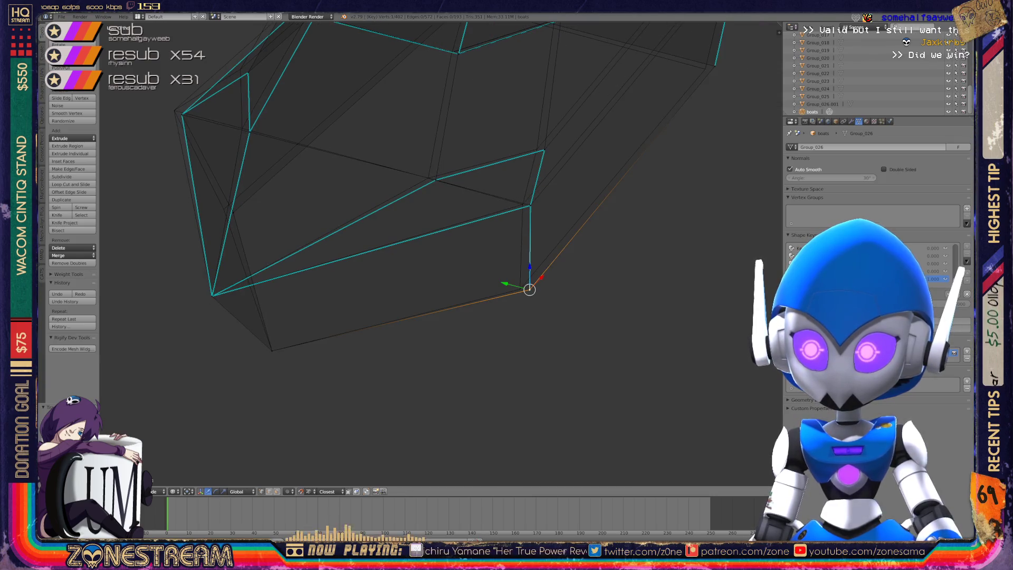
right_click(519, 289)
mouse_move(520, 289)
middle_mouse_down("shift")
mouse_move(626, 353)
mouse_move(667, 325)
middle_mouse_up("shift")
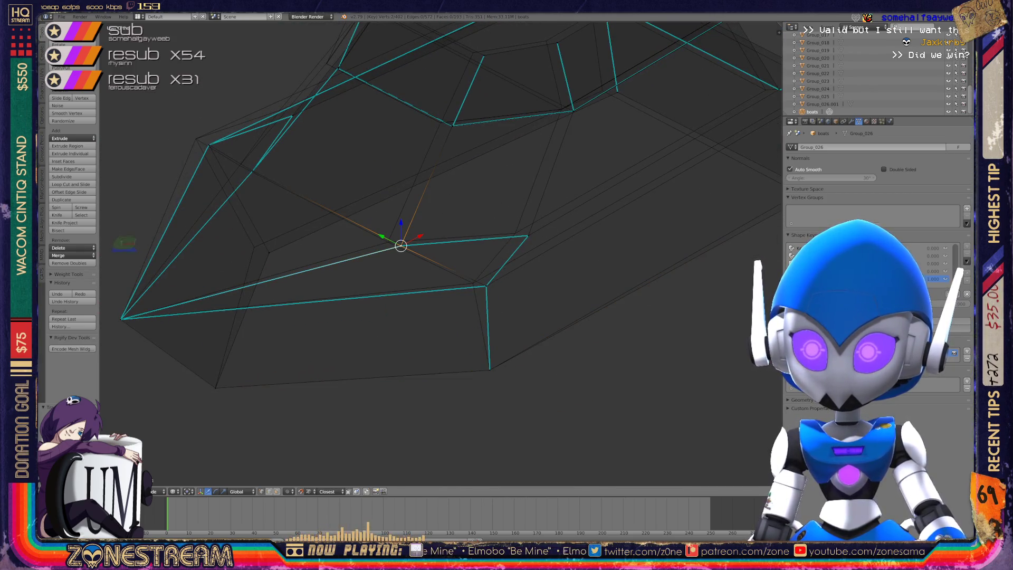
right_click(485, 286)
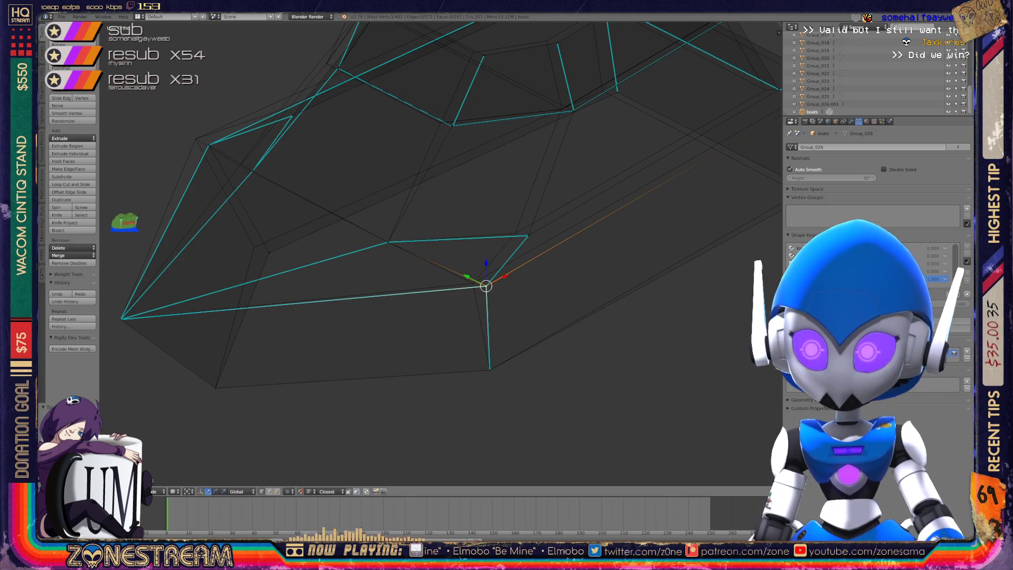
mouse_move(485, 285)
left_mouse_down()
mouse_move(465, 283)
mouse_move(473, 284)
left_mouse_up()
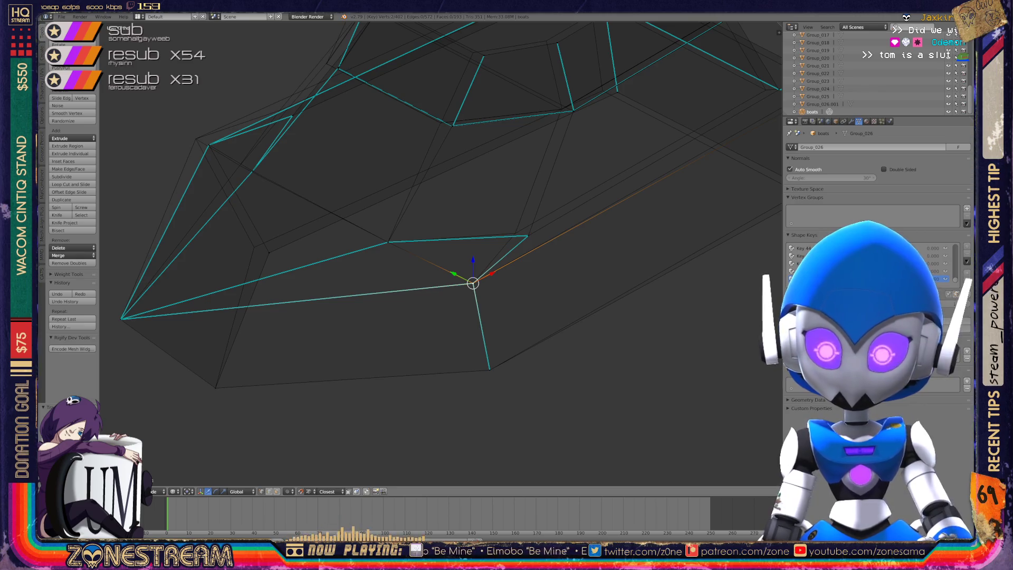
Slide another vertex along its edge and the facet-corner vertex slightly right.
left_click(528, 236)
left_click_drag(527, 236, 515, 232)
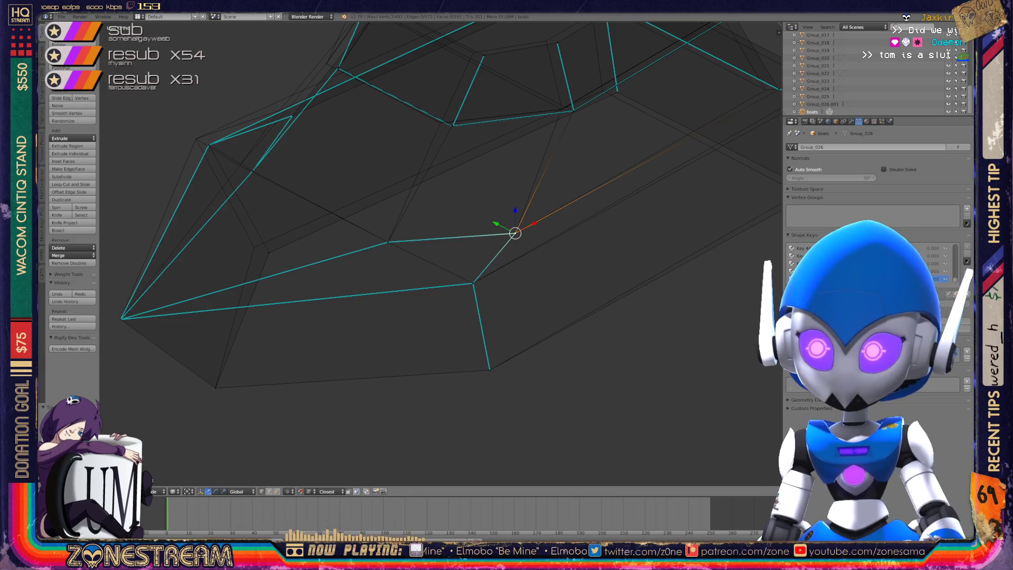
middle_click_drag(515, 233, 448, 163)
middle_click_drag(601, 107, 559, 147)
left_click(425, 246)
left_click_drag(426, 247, 438, 246)
Slide two more vertices along their edges and pick the bottom-left vertex.
left_click(305, 224)
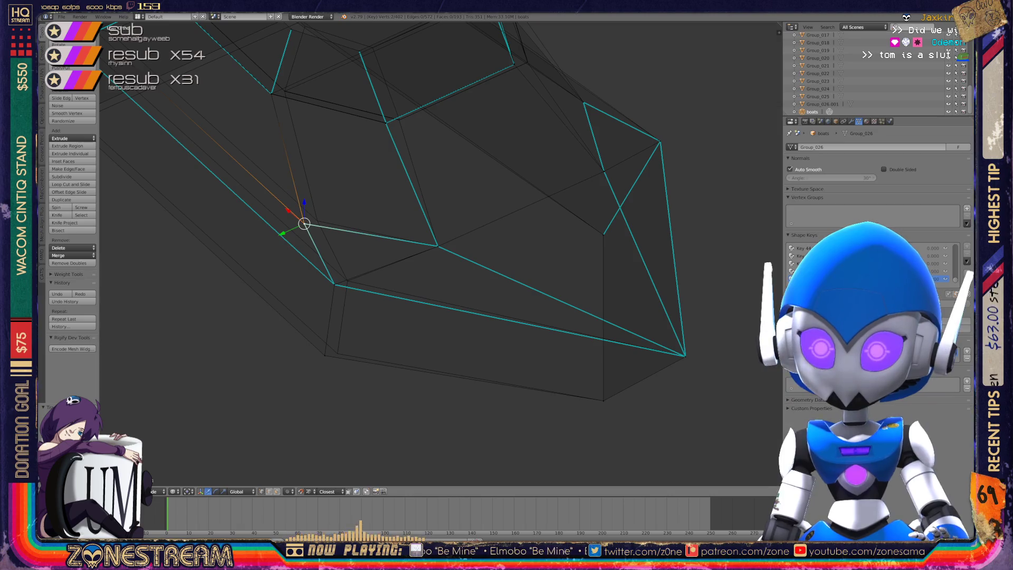
key("g")
key("g")
left_click(317, 220)
left_click(334, 284)
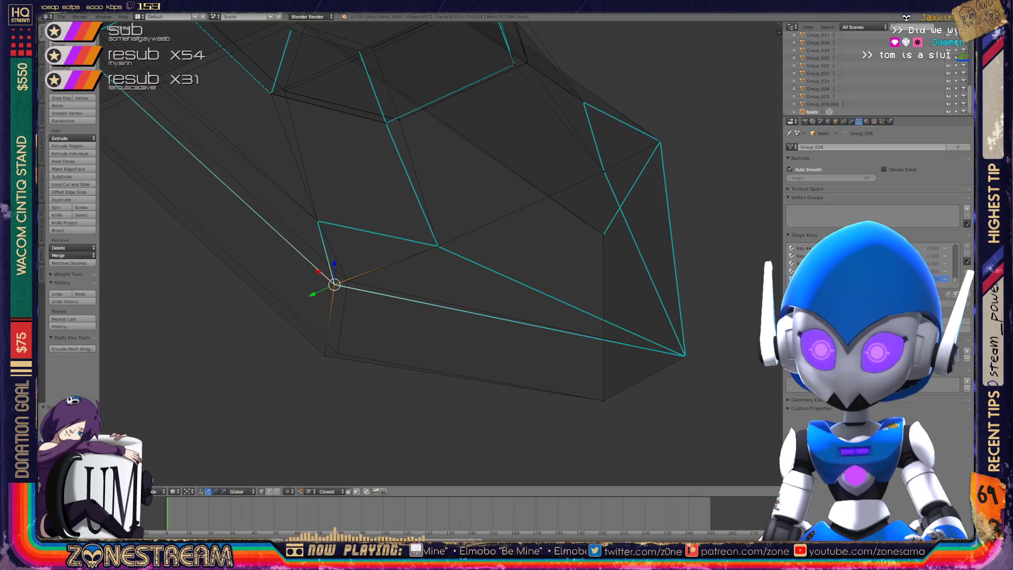
key("g")
key("g")
left_click(347, 280)
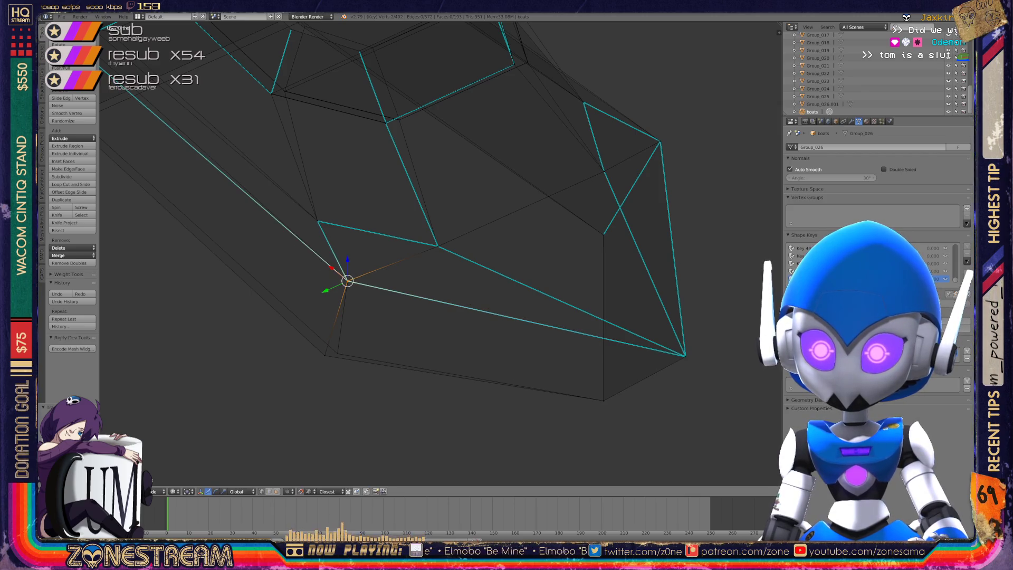
left_click(325, 355)
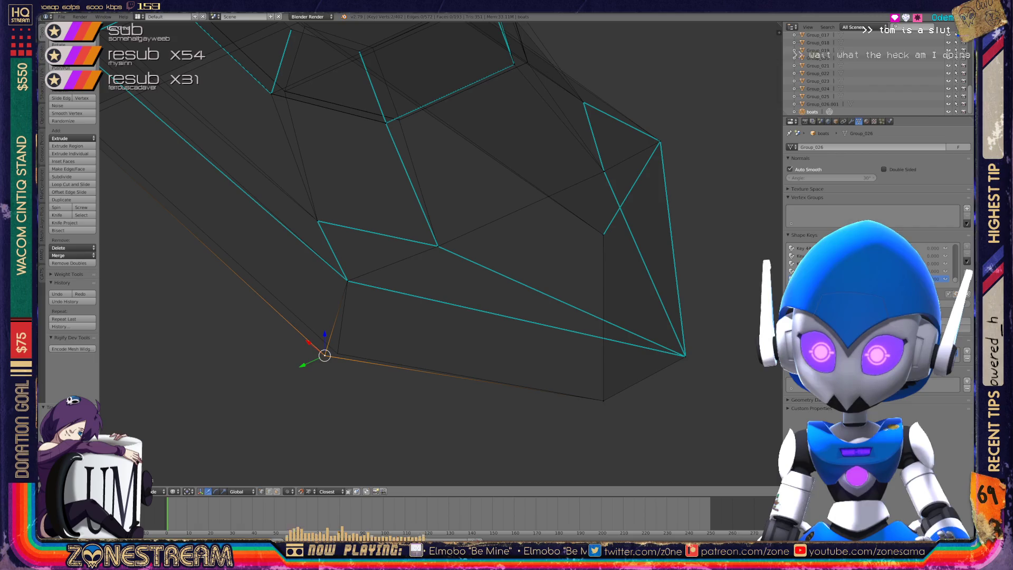
Slide the bottom-left vertex rightward along its edge.
key("g")
key("g")
middle_click_drag(401, 263, 496, 305)
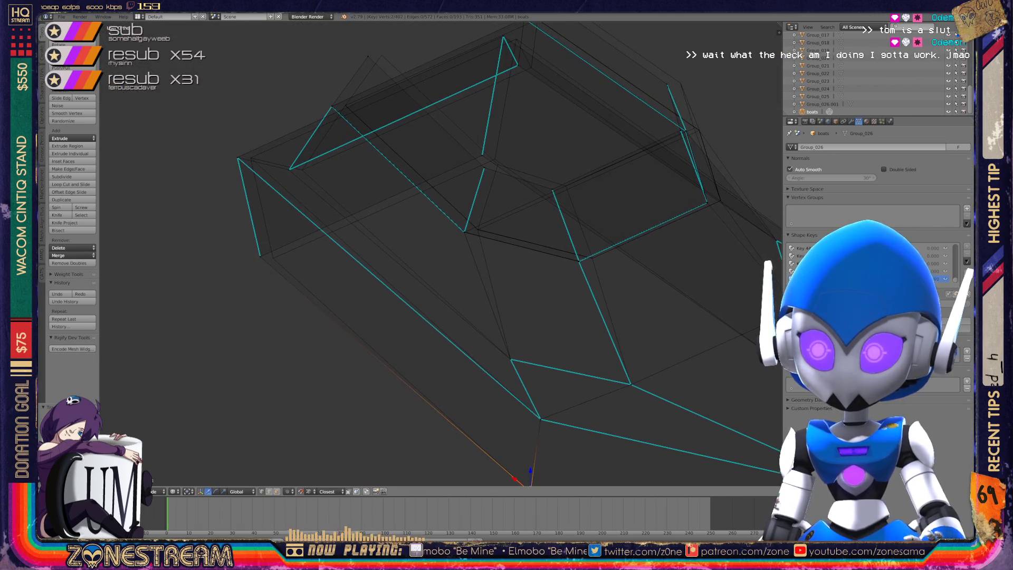
scroll(294, 150, "up", 2)
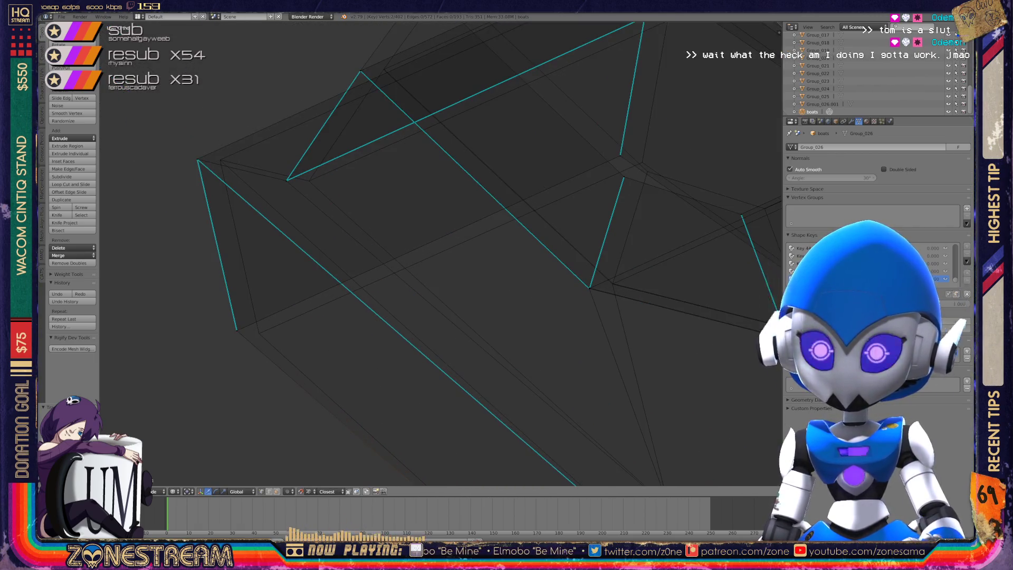
left_click(236, 330)
key("g")
key("g")
left_click(259, 333)
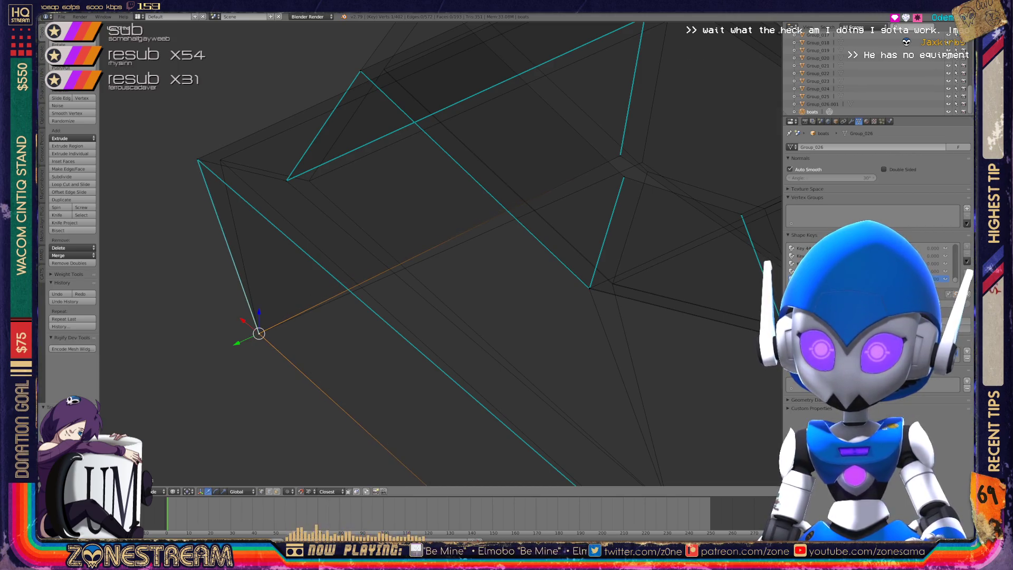
Slide the upper-left vertex and the next top vertex along their edges.
right_click(197, 159)
key("g")
key("g")
left_click(220, 159)
right_click(286, 180)
key("g")
key("g")
left_click(308, 180)
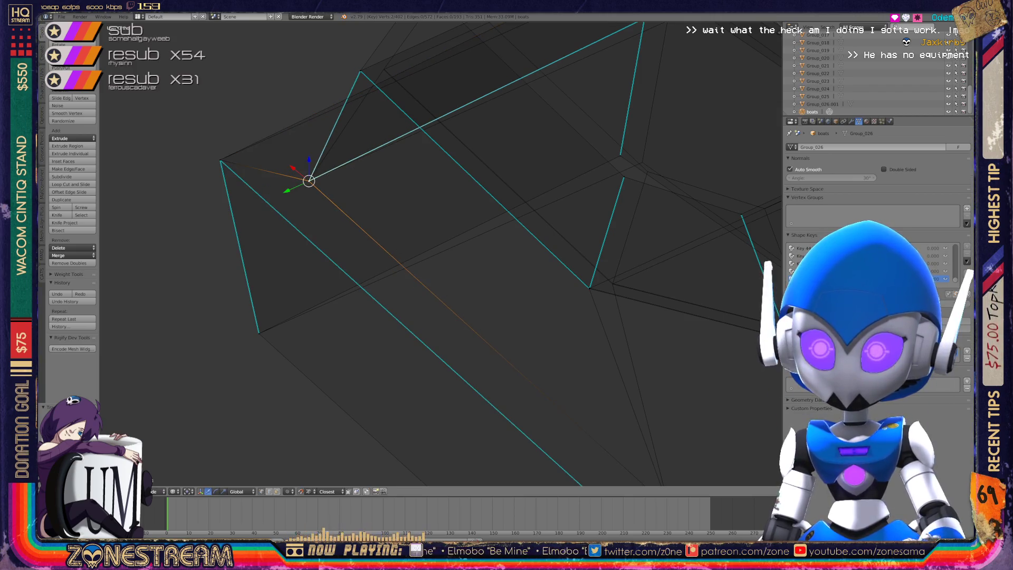
From another side, nudge one vertex slightly and move another up and to the left.
mouse_move(422, 254)
middle_mouse_down()
mouse_move(370, 248)
mouse_move(374, 311)
middle_mouse_up()
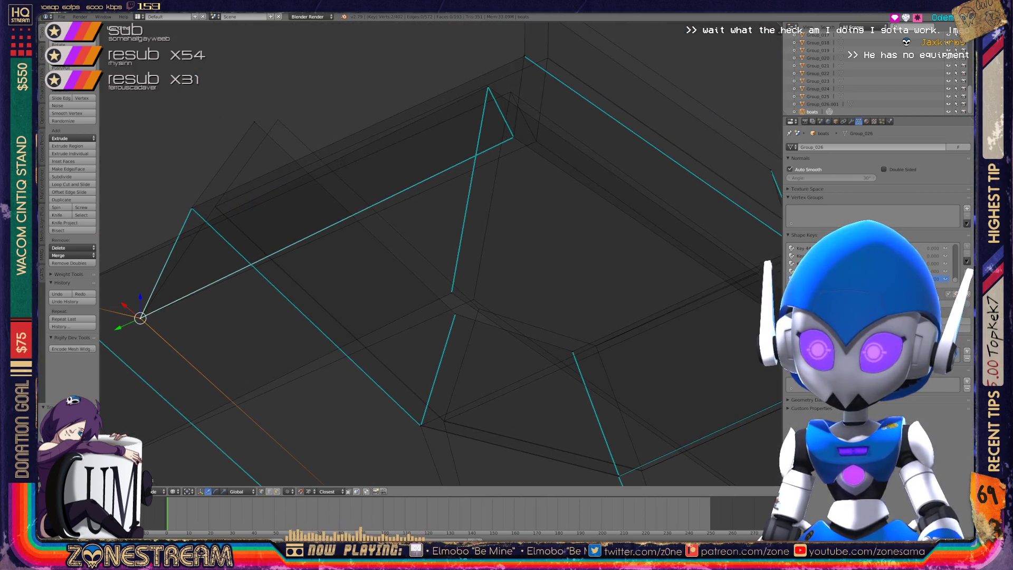
right_click(278, 119)
right_click(452, 311)
key("g")
left_click(477, 308)
middle_click_drag(477, 308, 422, 296)
mouse_move(318, 309)
middle_mouse_down()
mouse_move(423, 345)
mouse_move(299, 354)
mouse_move(385, 312)
mouse_move(443, 249)
mouse_move(258, 164)
mouse_move(369, 316)
mouse_move(410, 402)
mouse_move(411, 273)
middle_mouse_up()
left_click_drag(368, 222, 339, 209)
Nudge another vertex slightly, then move the far-right vertex up and to the left.
right_click(501, 225)
left_click_drag(502, 226, 492, 219)
mouse_move(492, 219)
middle_mouse_down("shift")
mouse_move(258, 291)
mouse_move(275, 304)
middle_mouse_up("shift")
right_click(596, 238)
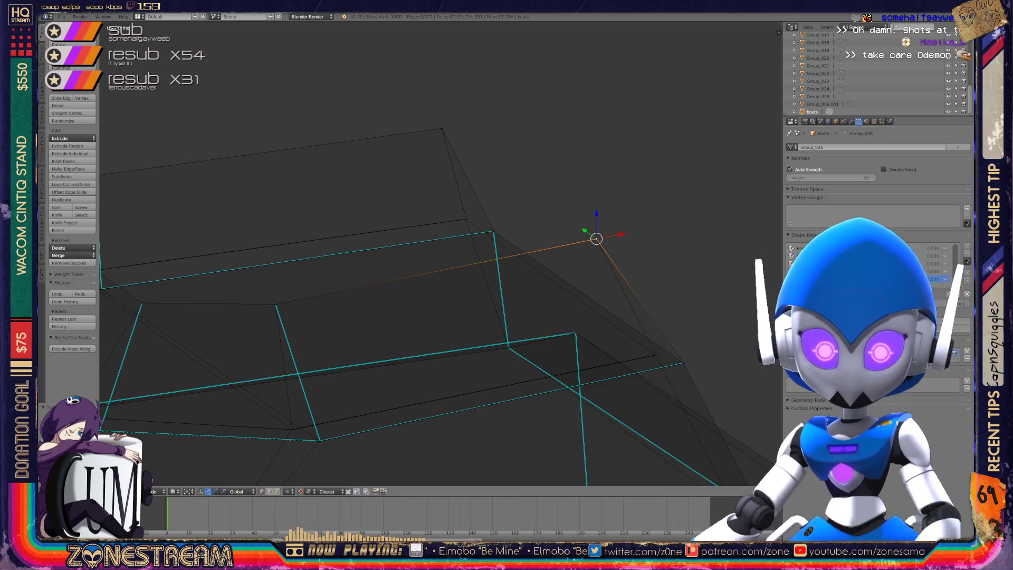
mouse_move(596, 238)
middle_mouse_down()
mouse_move(516, 246)
mouse_move(515, 235)
mouse_move(583, 199)
mouse_move(567, 172)
mouse_move(517, 144)
middle_mouse_up()
middle_click_drag(475, 264, 448, 248)
scroll(584, 200, "up", 5)
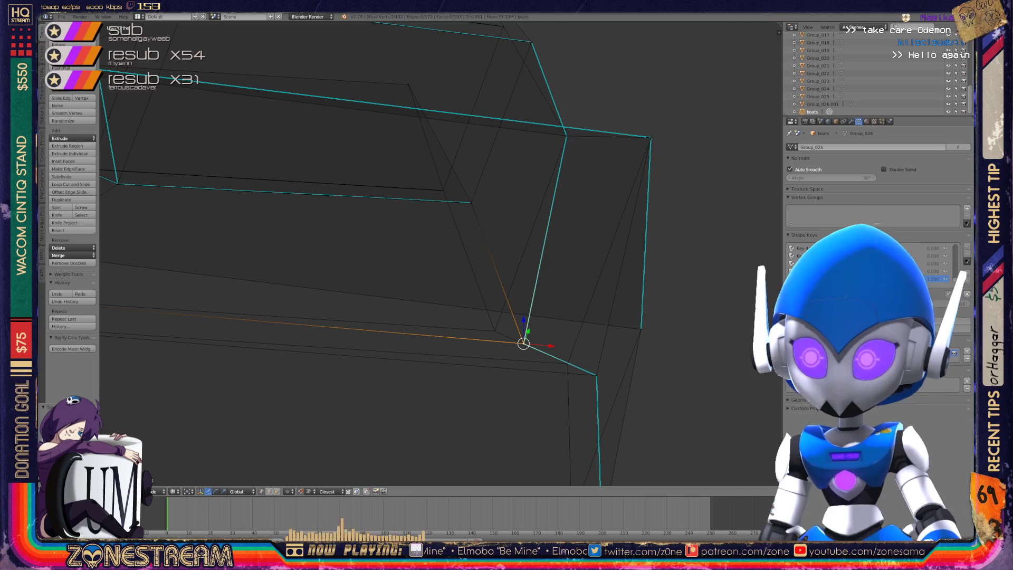
key("g")
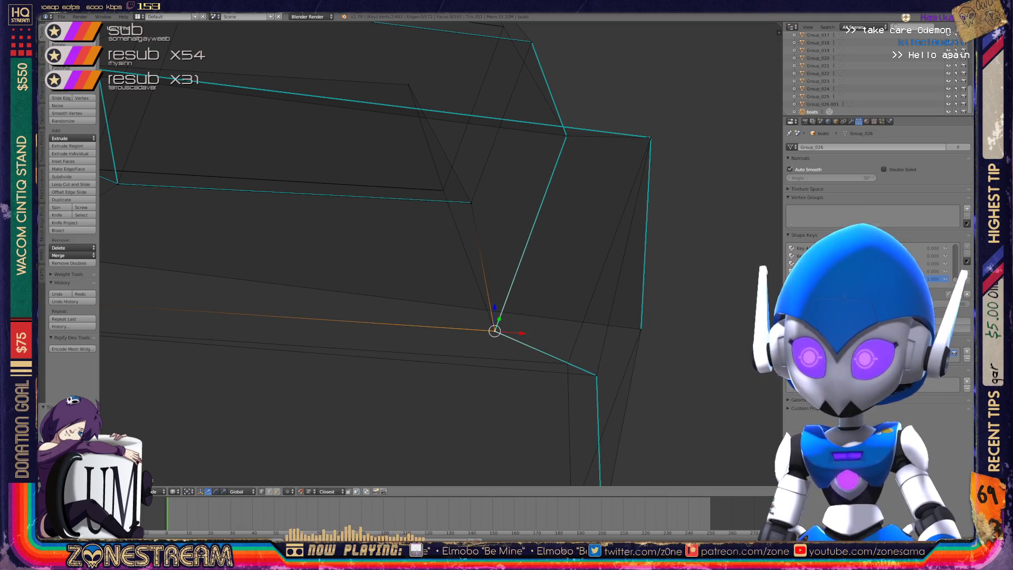
Move the lower vertex up-left, then select the bottom vertex near the corner.
right_click(596, 375)
key("g")
left_click(564, 363)
middle_click_drag(564, 363, 546, 278, "shift")
right_click(581, 442)
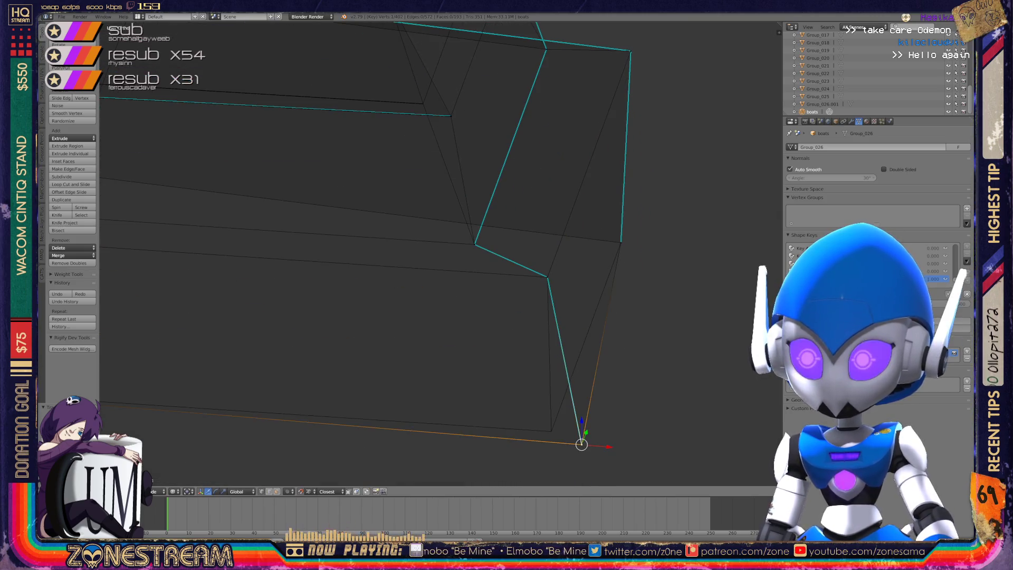
right_click(551, 431)
middle_click_drag(550, 431, 472, 376)
scroll(465, 289, "up", 2)
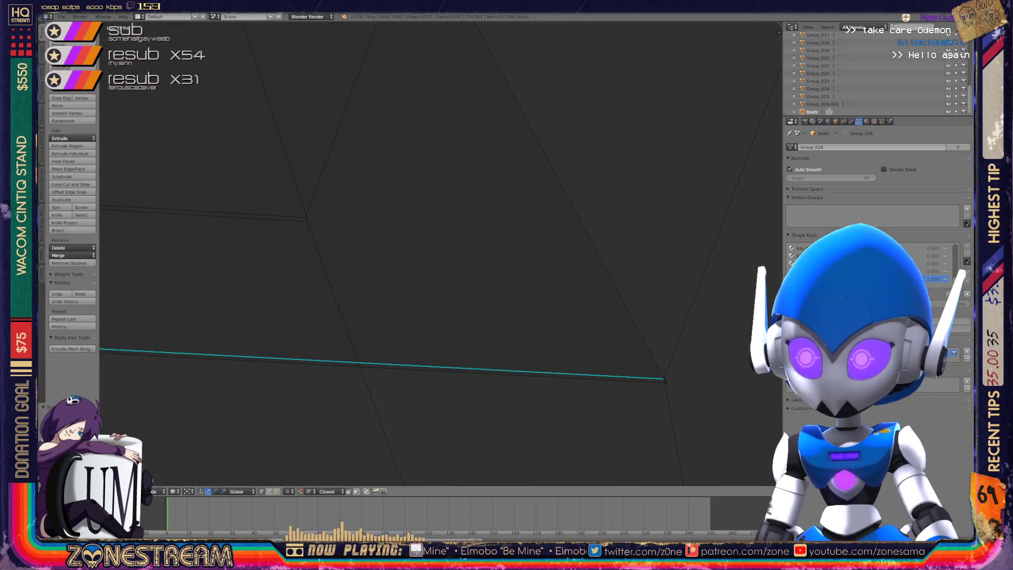
Snap the lower-right vertex onto the other corner, redoing the move after an undo.
key("g")
right_click(667, 382)
mouse_move(667, 383)
right_mouse_down()
mouse_move(299, 223)
mouse_move(308, 222)
right_mouse_up()
key("ctrl+z")
mouse_move(664, 379)
right_mouse_down()
mouse_move(305, 244)
mouse_move(305, 217)
right_mouse_up()
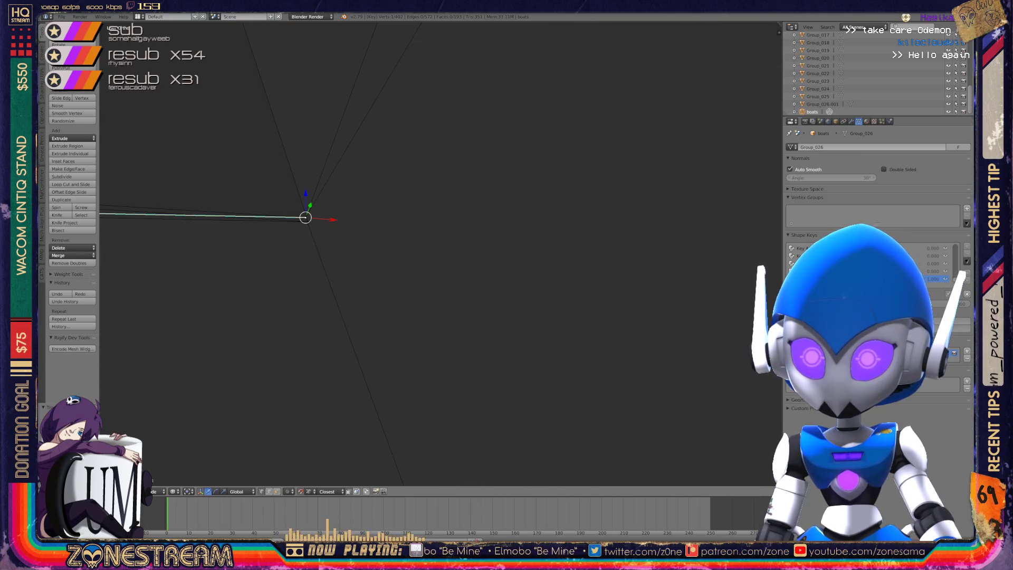
scroll(440, 254, "down", 5)
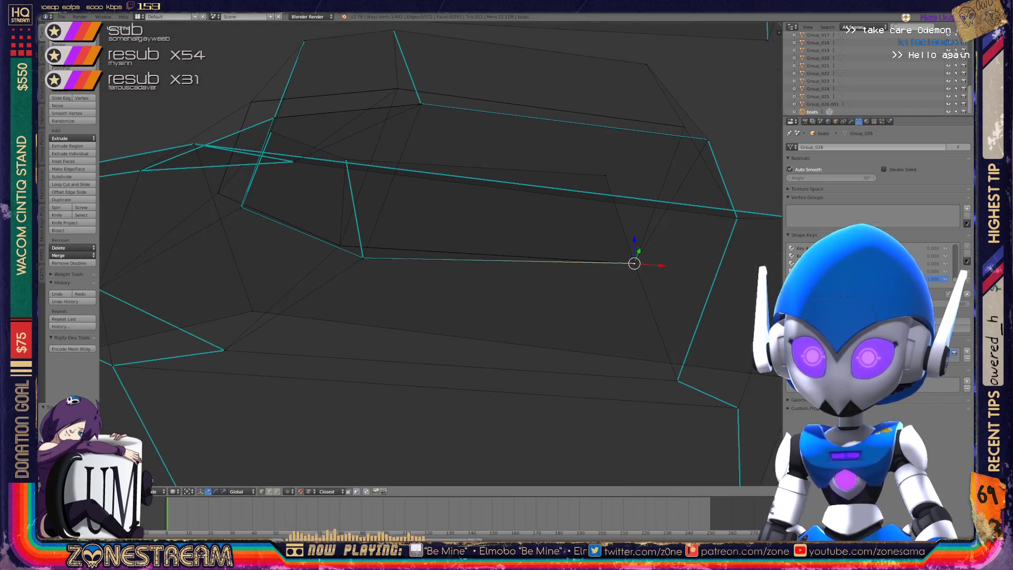
scroll(441, 253, "up", 6)
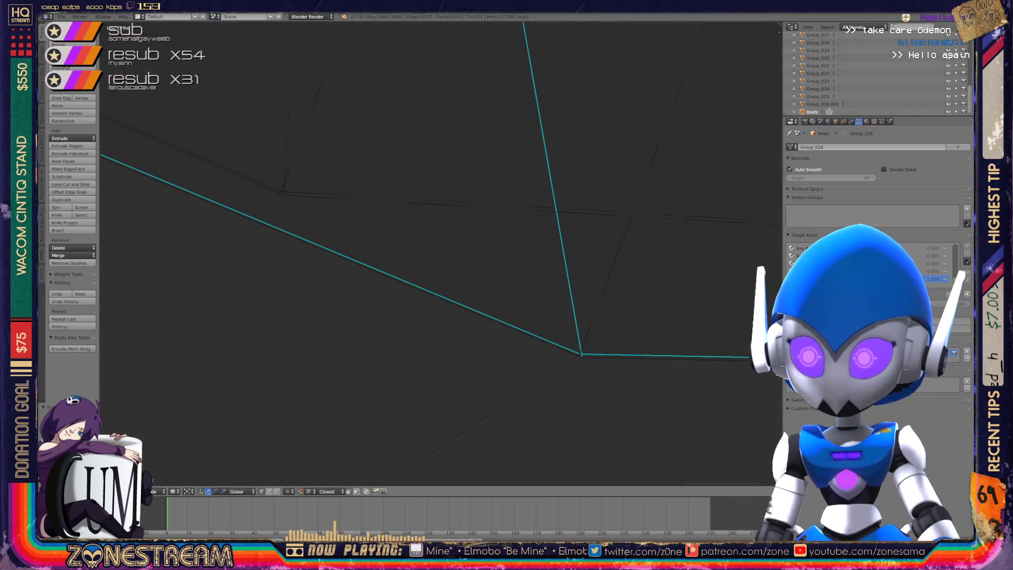
scroll(586, 288, "up", 2)
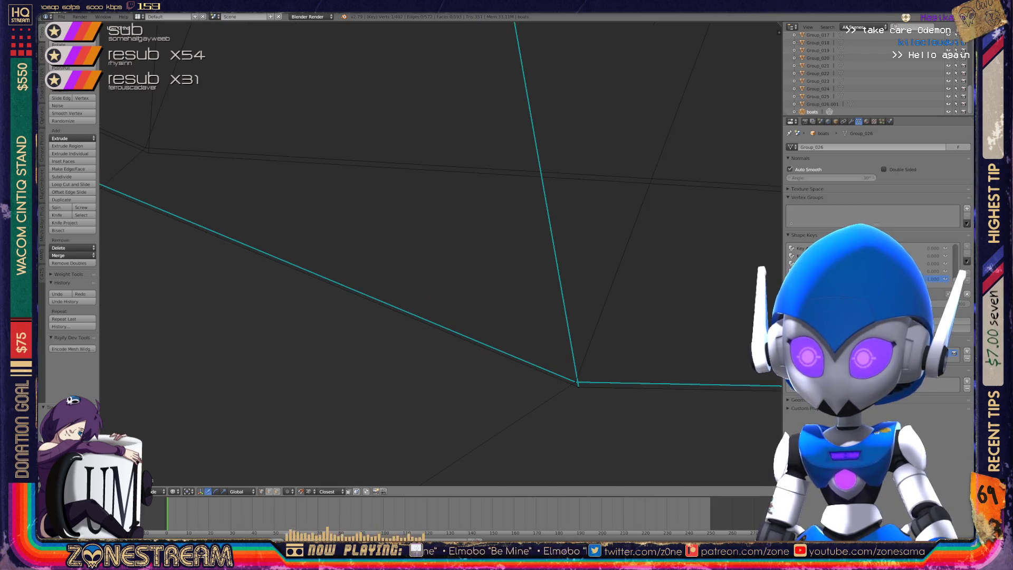
Select the upper-left vertex, then the vertices around the box corner.
right_click(148, 153)
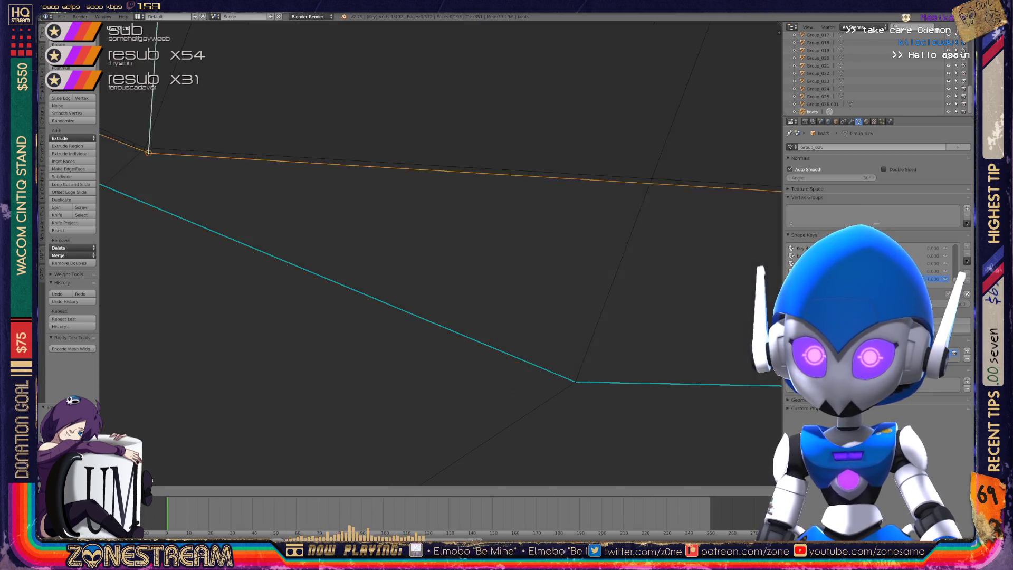
right_click(575, 381)
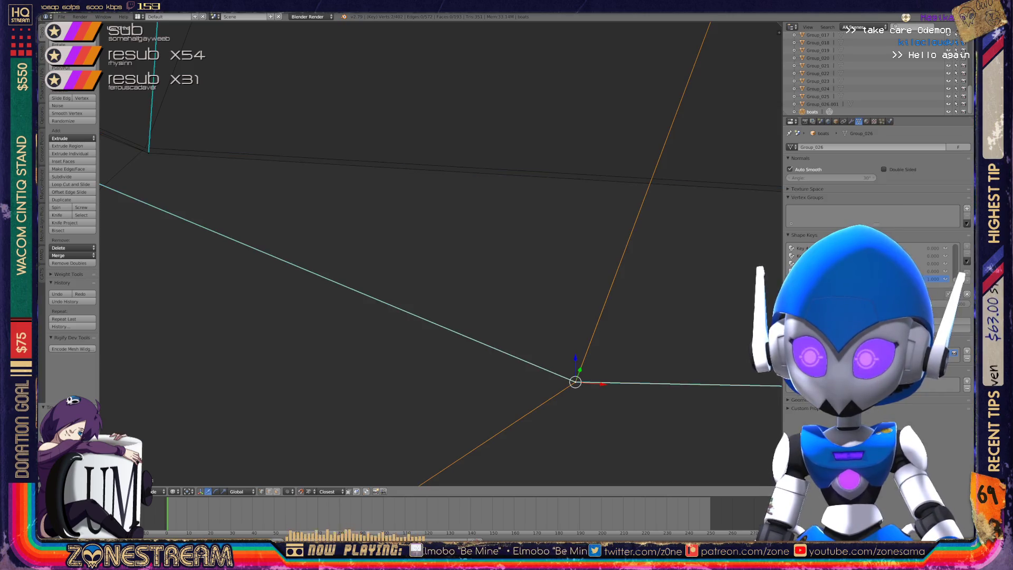
mouse_move(574, 381)
middle_mouse_down("shift")
mouse_move(466, 344)
mouse_move(150, 145)
mouse_move(407, 241)
mouse_move(465, 255)
mouse_move(501, 238)
mouse_move(461, 207)
middle_mouse_up("shift")
scroll(460, 208, "up", 8)
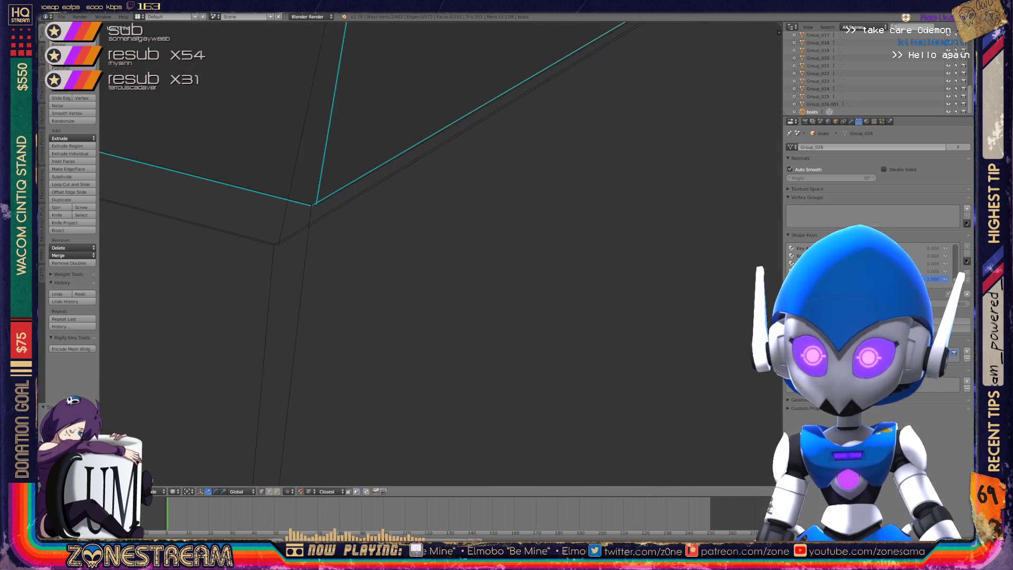
scroll(263, 196, "up", 3)
right_click(461, 163)
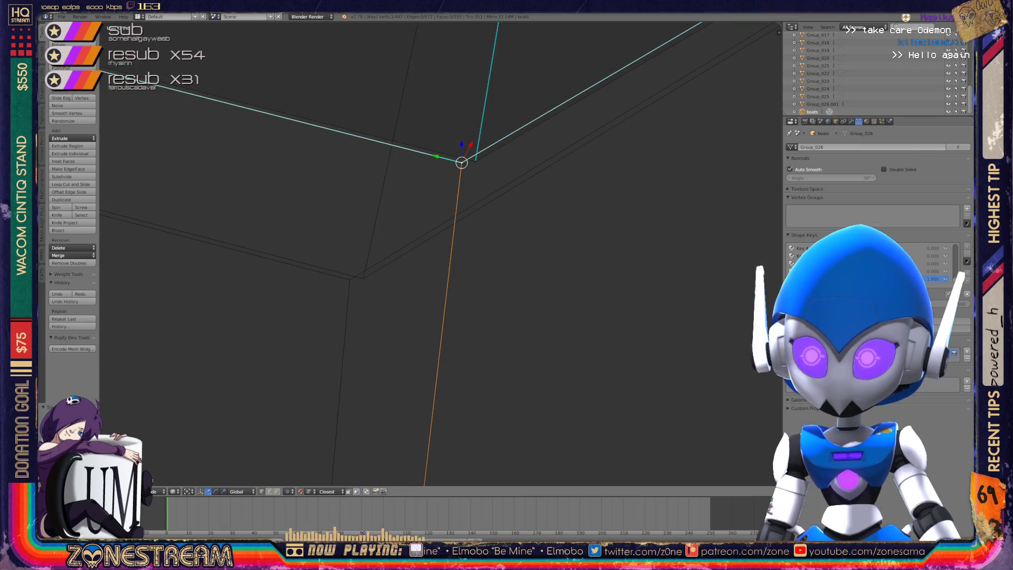
right_click(350, 278)
right_click(476, 160)
Centre the view on the vertex beside the corner and reposition it, undoing a bad snap.
mouse_move(475, 161)
middle_mouse_down()
mouse_move(438, 254)
mouse_move(464, 243)
middle_mouse_up()
scroll(438, 254, "down", 4)
scroll(464, 243, "up", 5)
key("KP_Decimal")
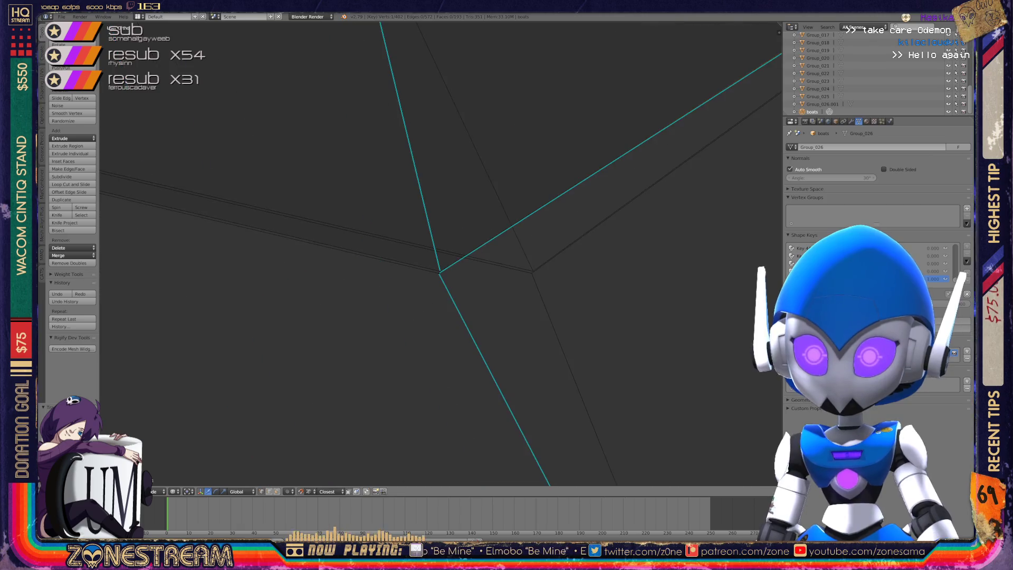
mouse_move(464, 243)
middle_mouse_down()
mouse_move(633, 247)
mouse_move(659, 211)
middle_mouse_up()
scroll(550, 277, "down", 5)
scroll(440, 253, "up", 10)
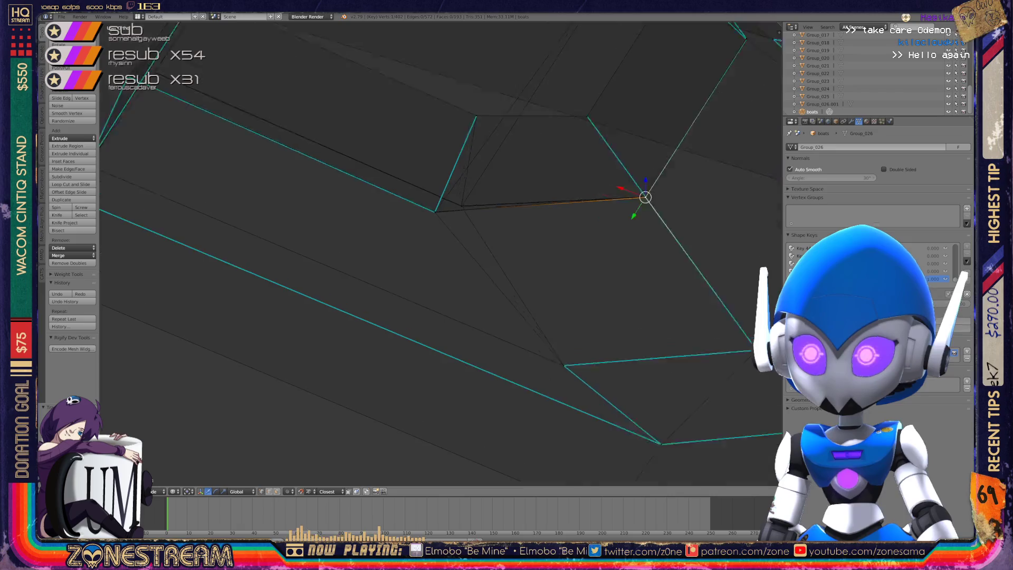
scroll(136, 122, "up", 2)
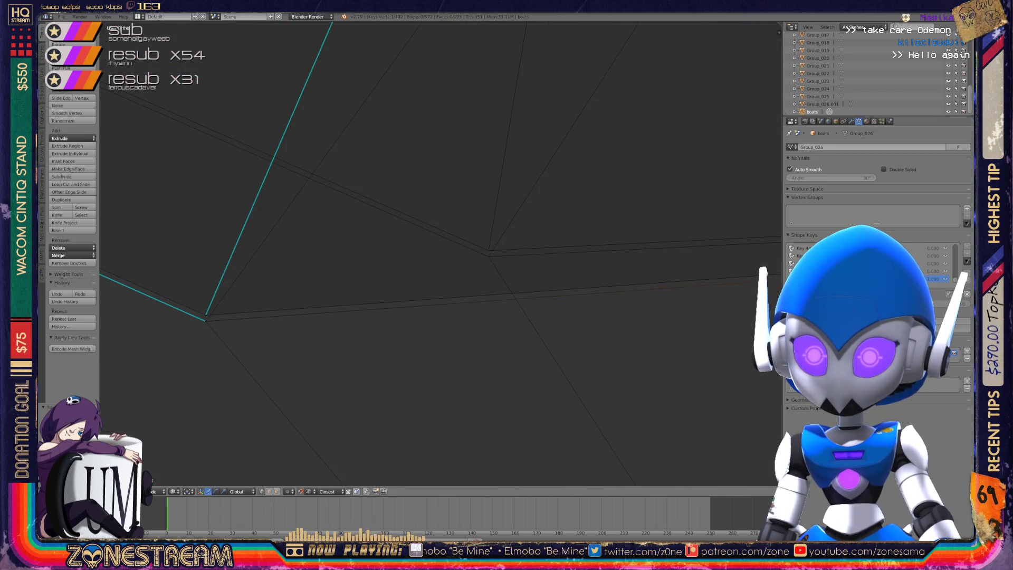
key("g")
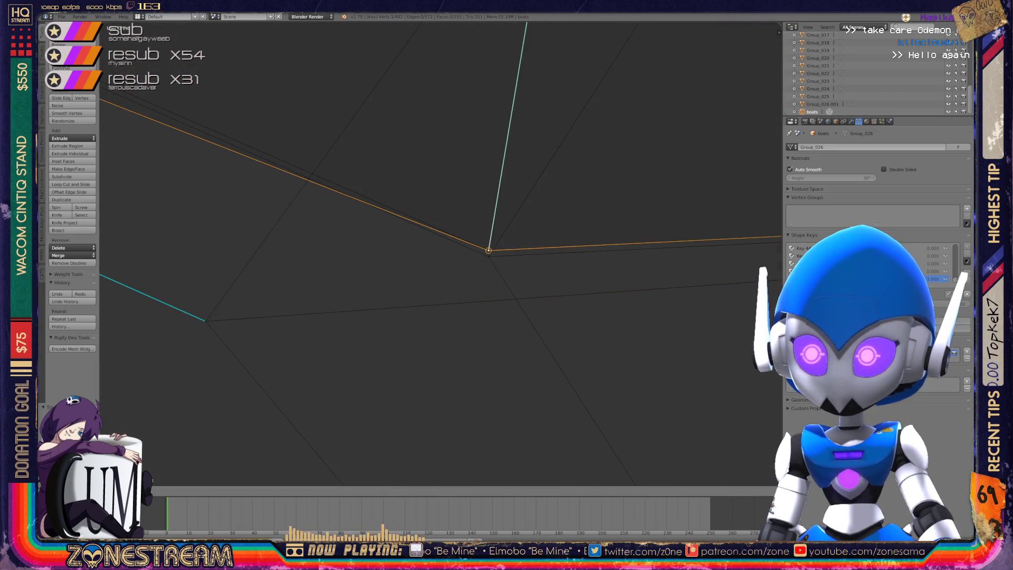
key("ctrl+z")
key("g")
key("Return")
Move the two coincident vertices up to join the upper-right corner, then return to Object Mode.
scroll(443, 254, "down", 6)
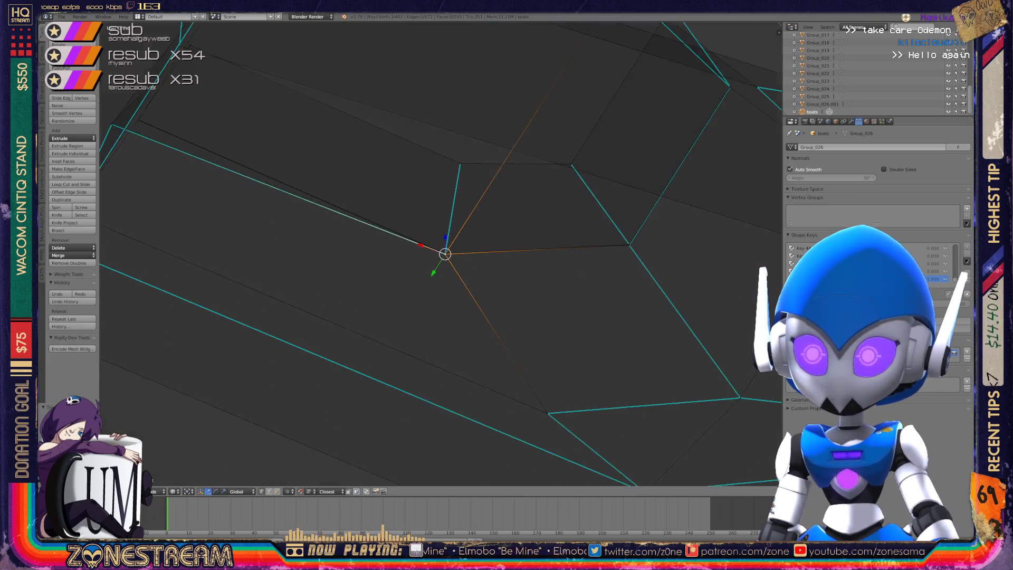
mouse_move(443, 253)
middle_mouse_down()
mouse_move(396, 241)
mouse_move(454, 248)
mouse_move(475, 237)
mouse_move(464, 253)
middle_mouse_up()
scroll(489, 235, "up", 5)
scroll(453, 248, "up", 3)
right_click(379, 334)
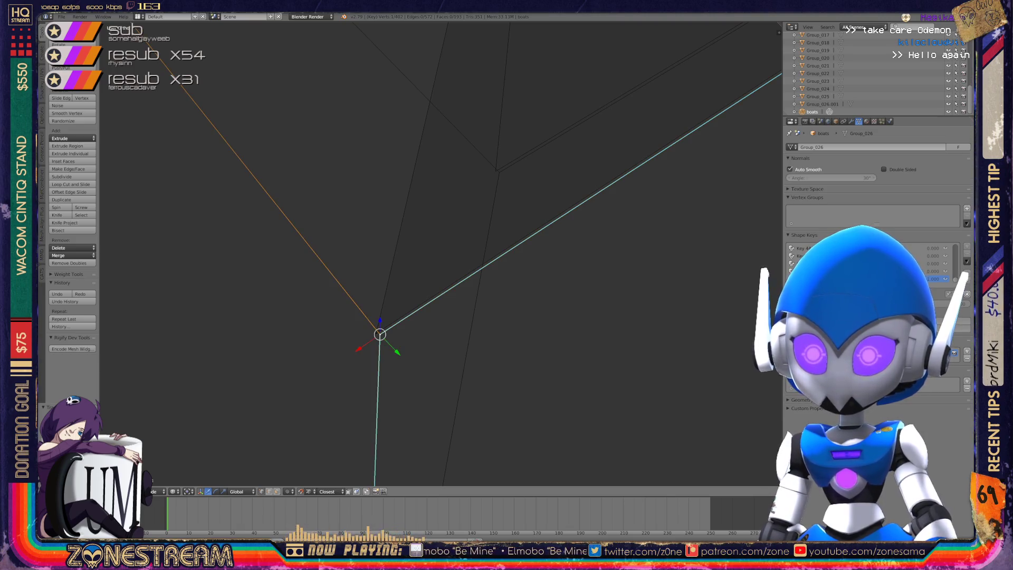
right_click(376, 332)
left_click_drag(376, 333, 495, 170)
right_click(380, 334)
mouse_move(379, 334)
left_mouse_down()
mouse_move(413, 312)
mouse_move(500, 172)
left_mouse_up()
scroll(499, 172, "down", 3)
key("Tab")
Orbit and zoom across the finished pieces, then put the next crystal piece into Edit Mode.
middle_click_drag(401, 253, 321, 235)
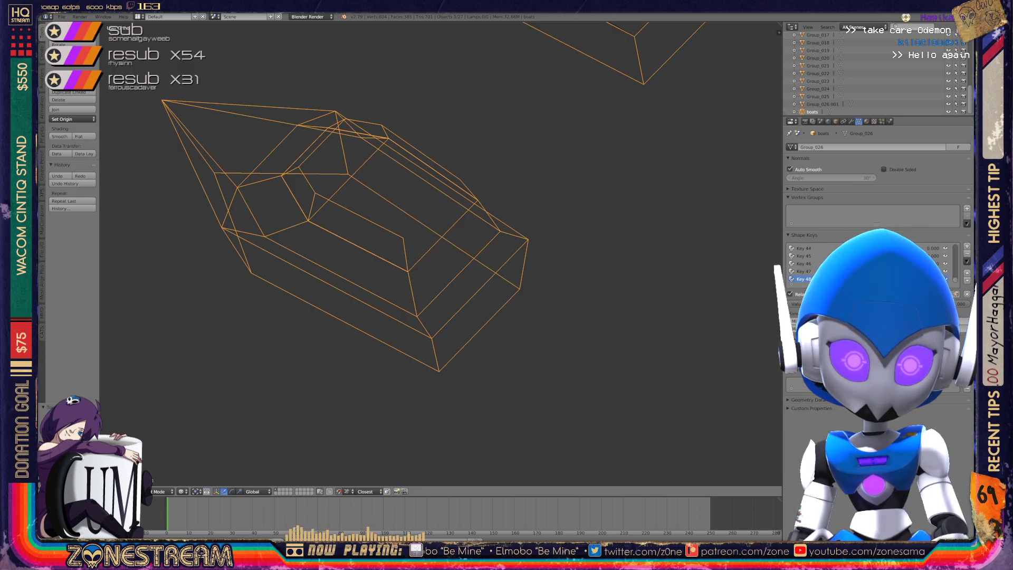
scroll(343, 238, "down", 3)
middle_click_drag(343, 237, 222, 221)
scroll(438, 254, "up", 3)
scroll(438, 253, "down", 5)
middle_click_drag(438, 254, 259, 253, "shift")
scroll(438, 253, "up", 5)
scroll(438, 253, "down", 5)
scroll(438, 253, "up", 8)
scroll(438, 253, "up", 5)
key("Tab")
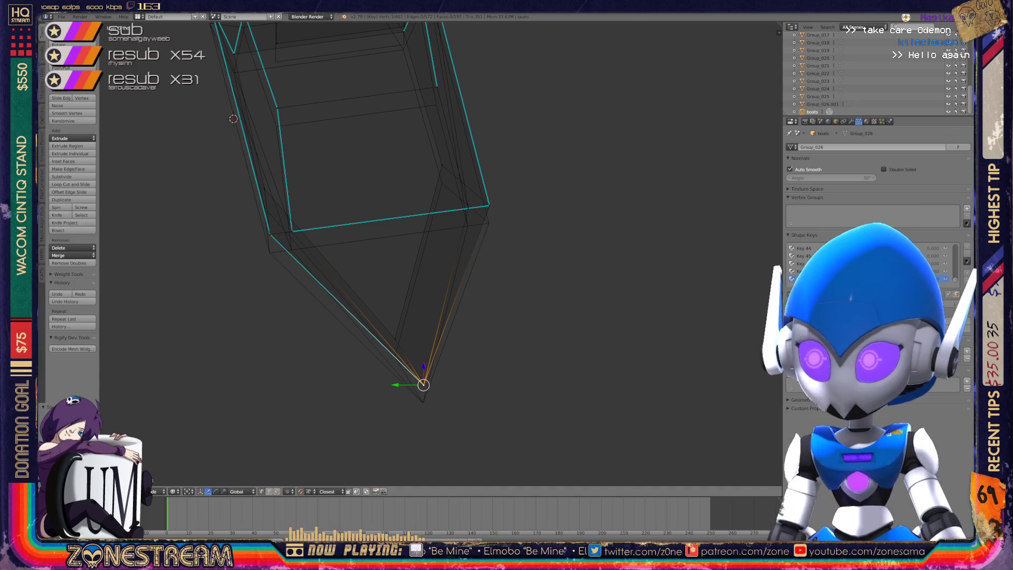
Pick the inner vertices near the hull's bottom tip and orbit around the hull.
right_click(423, 402)
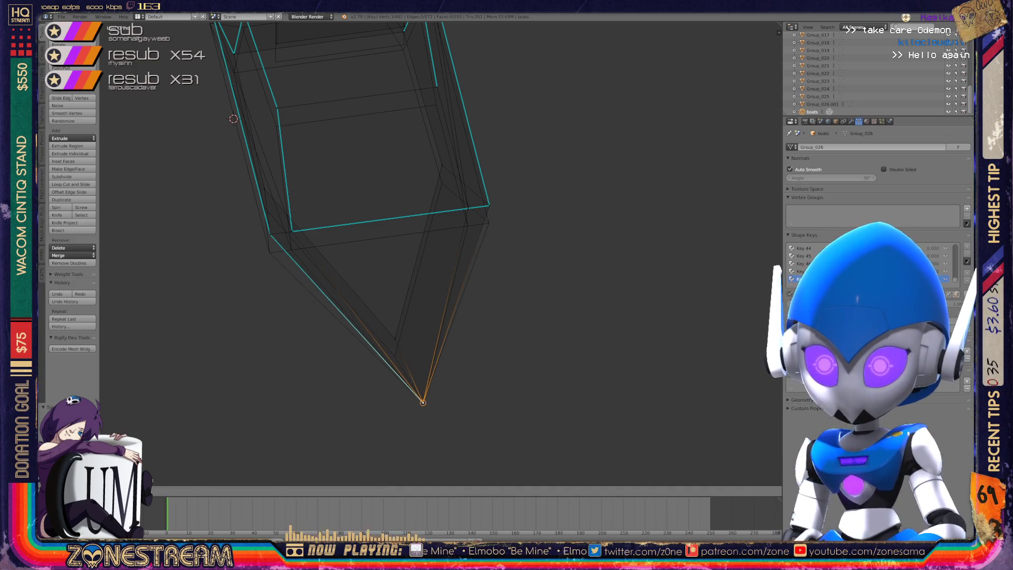
right_click(394, 342)
key("ctrl+space")
mouse_move(437, 253)
middle_mouse_down()
mouse_move(501, 237)
mouse_move(389, 232)
mouse_move(388, 200)
mouse_move(419, 166)
middle_mouse_up()
scroll(388, 201, "up", 3)
Move a vertex on the hull's lower edge along the X axis.
right_click(319, 341)
key("ctrl+space")
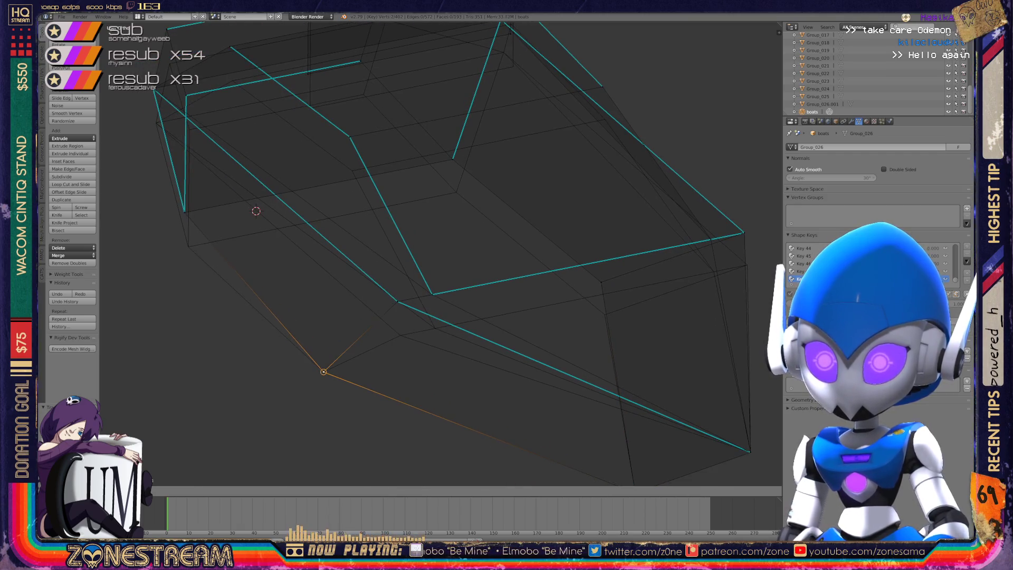
key("ctrl+space")
right_click(397, 301)
right_click(400, 335)
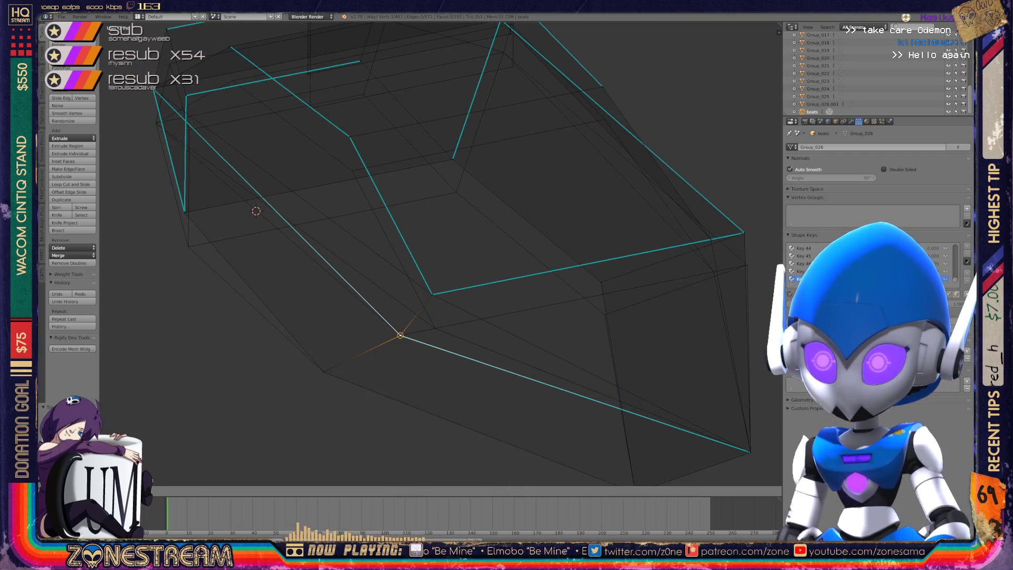
key("g")
key("x")
middle_click_drag(432, 264, 322, 277)
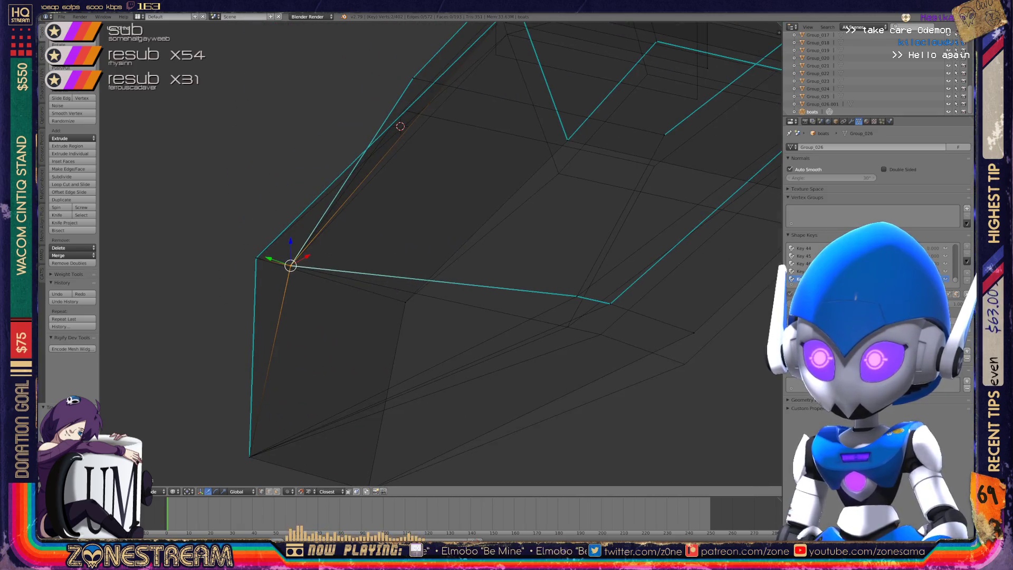
Drag two vertices on the cyan edge down onto the edge line.
right_click(576, 296)
key("g")
left_click(567, 326)
right_click(610, 304)
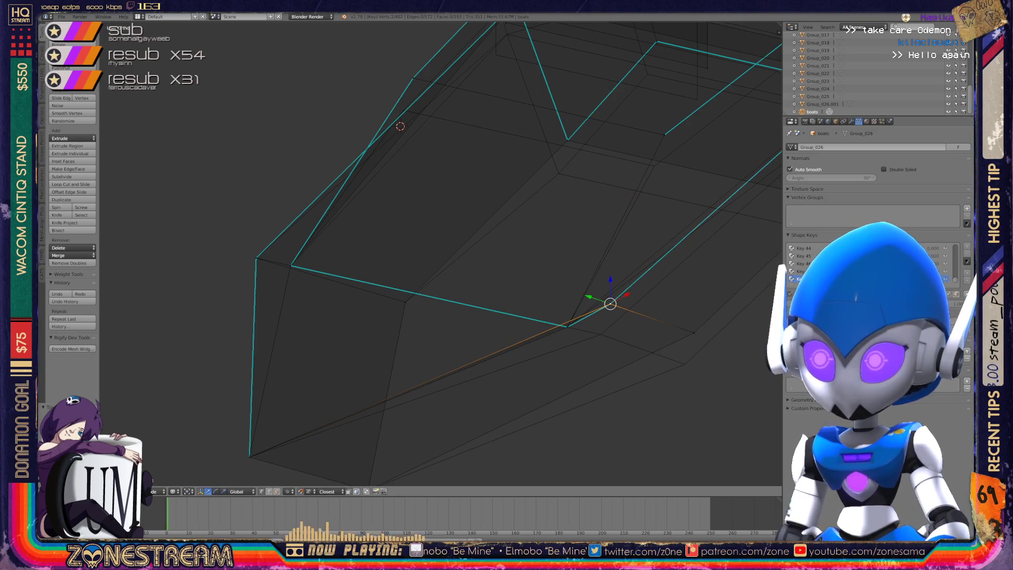
key("g")
left_click(599, 332)
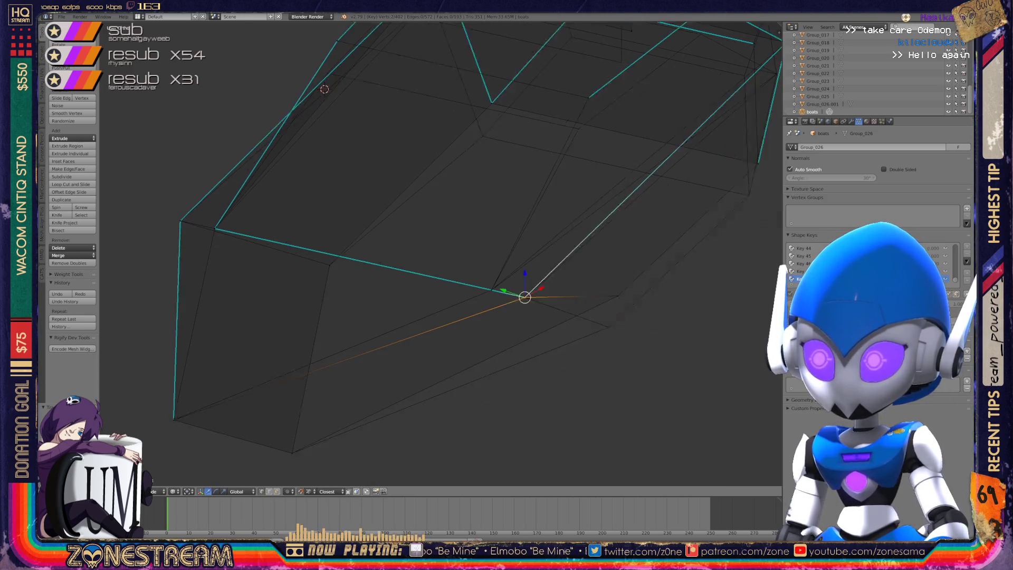
middle_click_drag(599, 332, 510, 291)
Lower the next vertex along the edge, then shift another vertex down-left.
right_click(602, 290)
key("g")
left_click(593, 321)
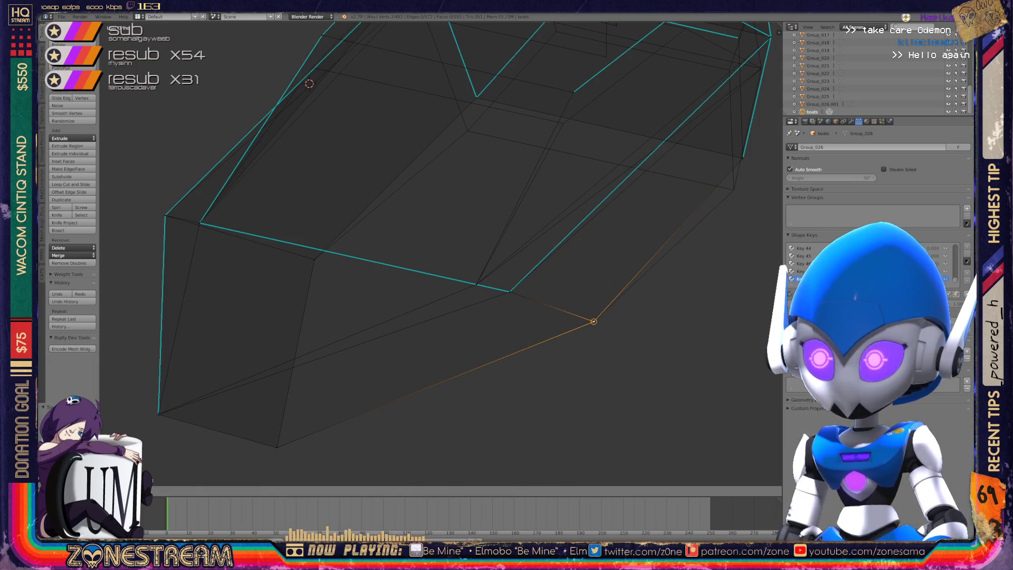
mouse_move(594, 321)
middle_mouse_down()
mouse_move(527, 284)
mouse_move(543, 301)
middle_mouse_up()
scroll(549, 303, "down", 2)
scroll(440, 254, "up", 5)
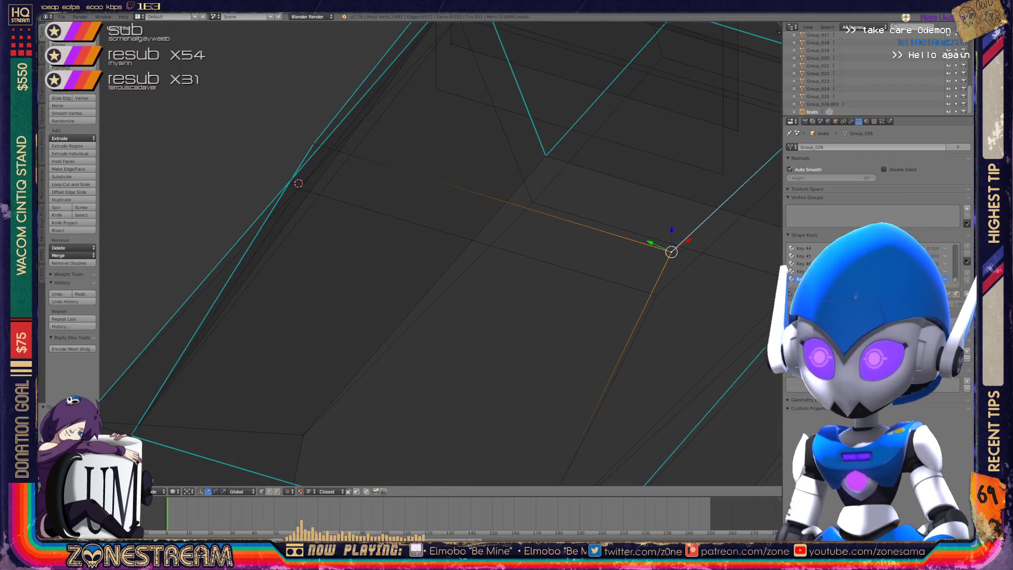
key("g")
key("Return")
Nudge a hull vertex slightly down while viewing the boat from the side.
mouse_move(527, 285)
middle_mouse_down()
mouse_move(517, 282)
mouse_move(551, 240)
middle_mouse_up()
right_click(311, 241)
right_click(311, 241)
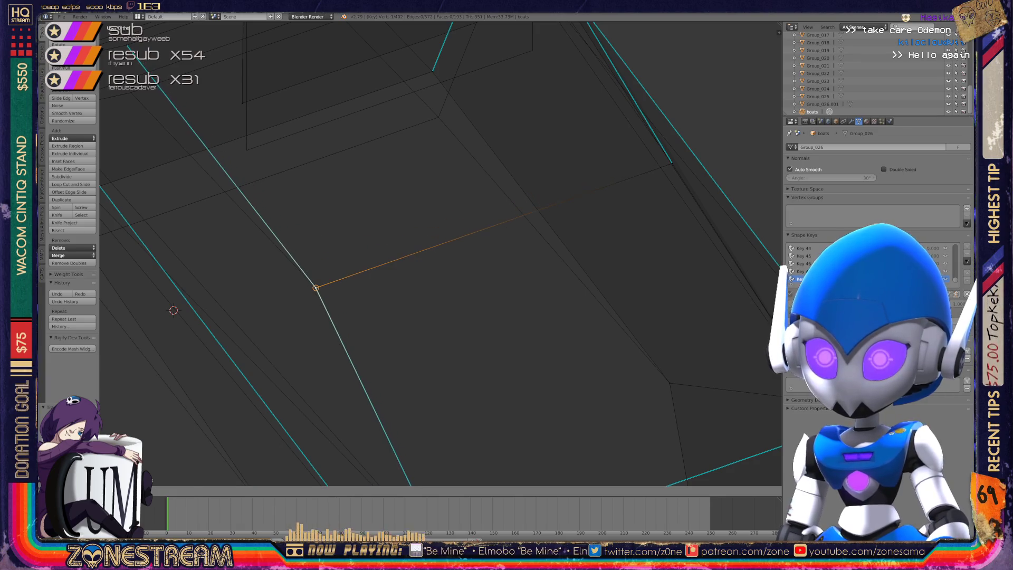
scroll(440, 254, "down", 6)
middle_click_drag(551, 264, 543, 221)
left_click_drag(375, 238, 380, 249)
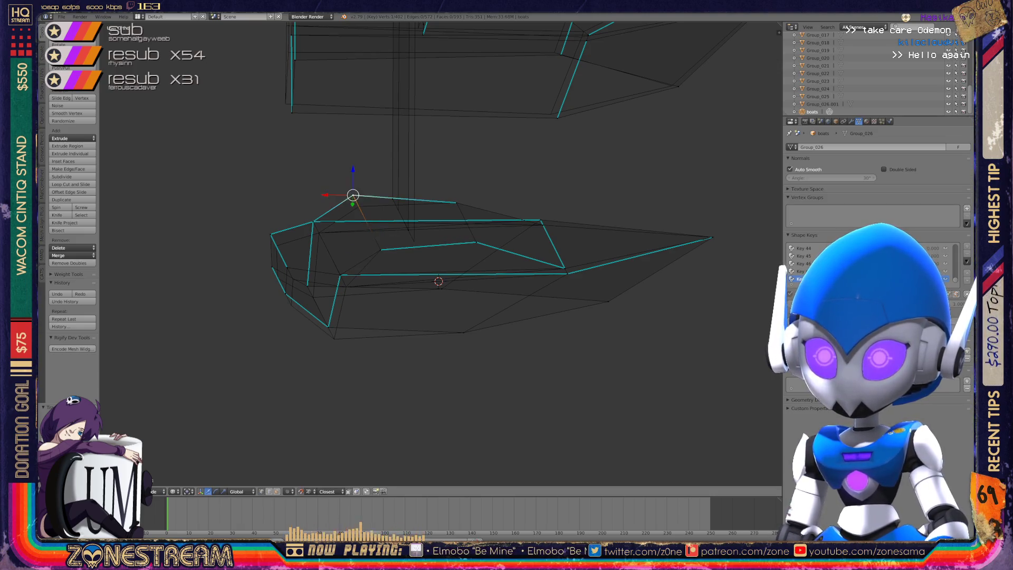
left_click_drag(353, 195, 359, 206)
mouse_move(437, 254)
middle_mouse_down()
mouse_move(421, 232)
mouse_move(390, 253)
middle_mouse_up()
scroll(440, 254, "up", 1)
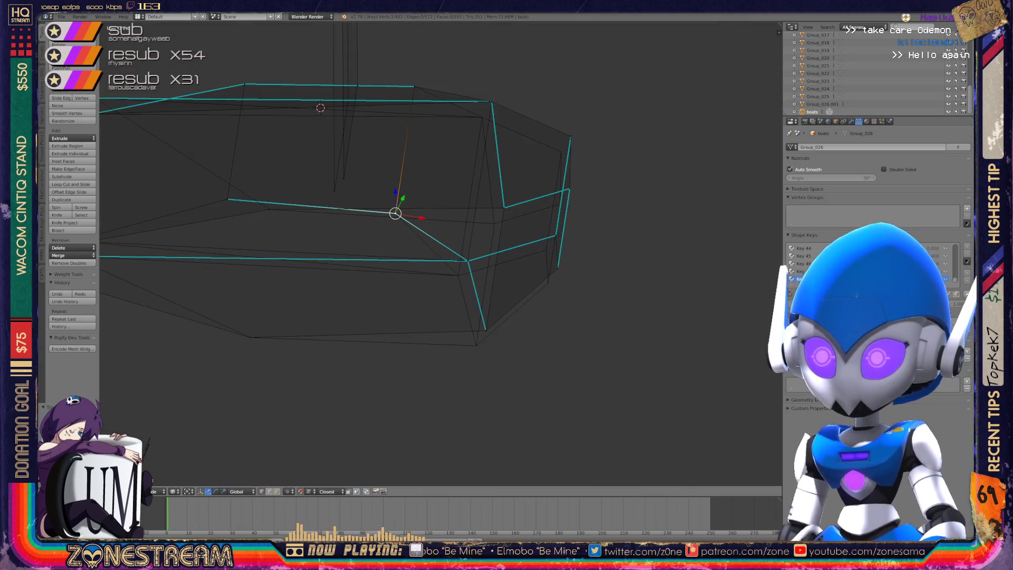
Move a side-edge vertex of the hull onto its neighbour.
left_click(485, 330)
left_click(457, 274)
left_click(476, 344)
left_click(467, 261)
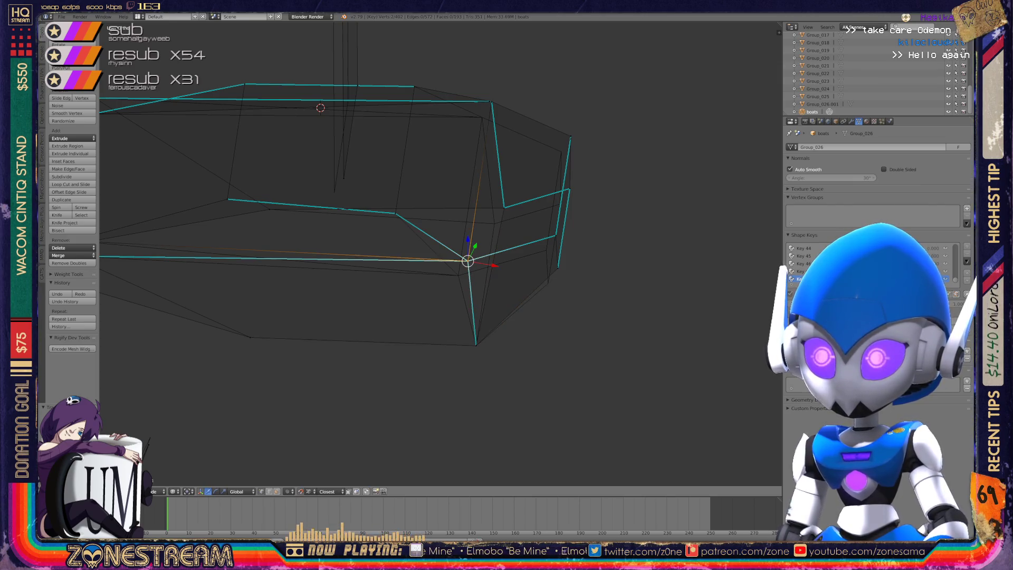
key("g")
middle_click_drag(458, 274, 396, 234)
Shift two bottom-edge vertices of the hull down and to the right.
left_click(429, 272)
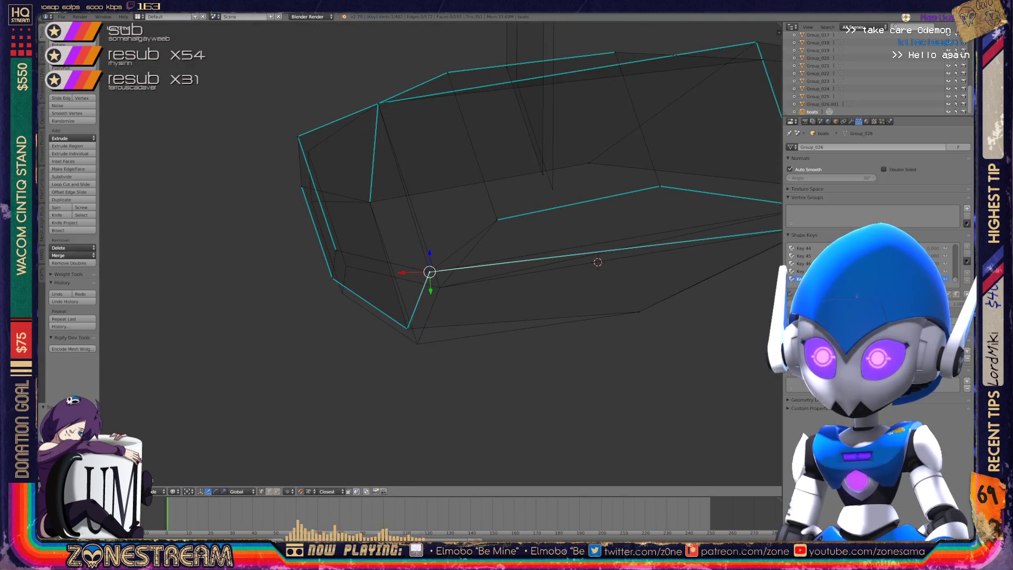
key("g")
mouse_move(439, 286)
middle_mouse_down()
mouse_move(495, 248)
mouse_move(512, 258)
middle_mouse_up()
left_click(502, 278)
key("g")
left_click(510, 296)
middle_click_drag(510, 296, 533, 364)
Move further hull vertices down-right and down, checking the boat from above.
key("g")
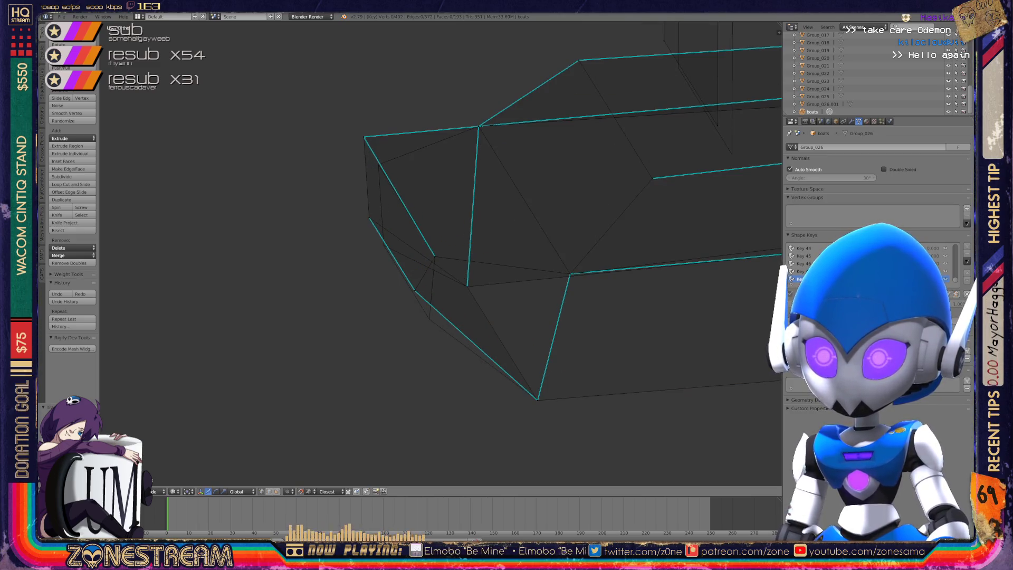
key("g")
middle_click_drag(440, 254, 564, 216)
key("g")
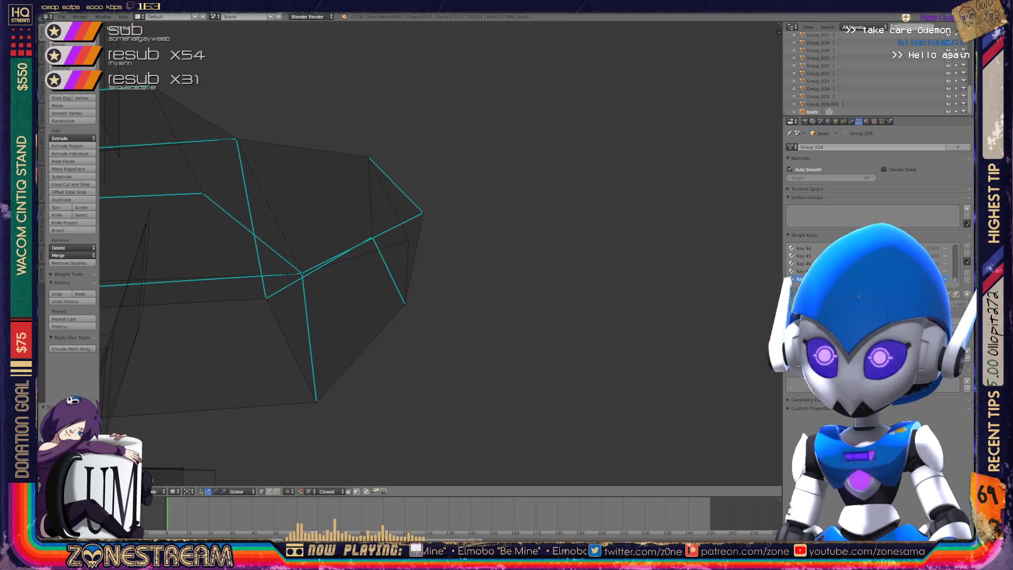
middle_click_drag(565, 216, 496, 164)
key("Tab")
key("Tab")
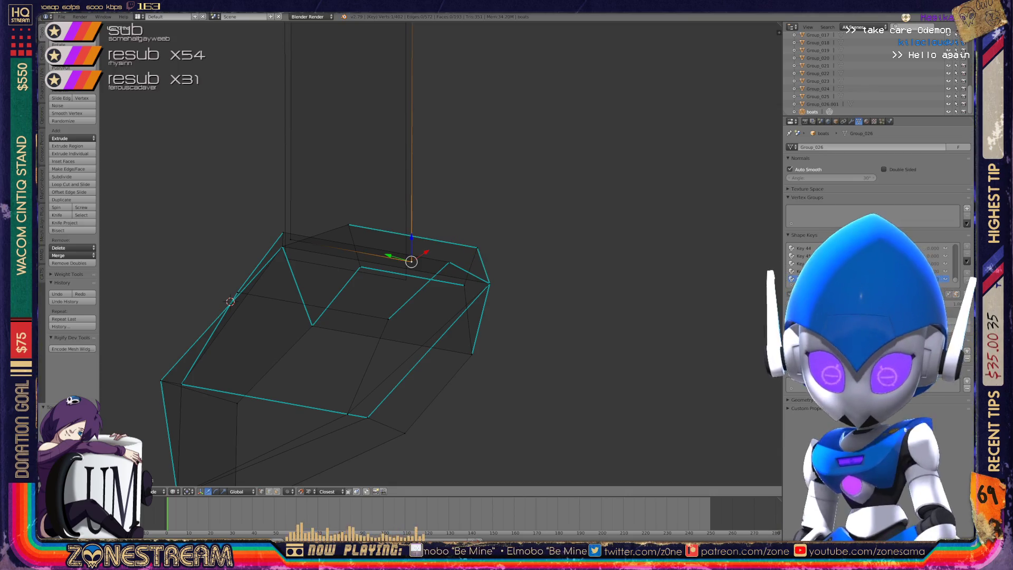
key("g")
Pull the upper-edge hull vertex and the tall box's top-left corner down into line.
right_click(288, 245)
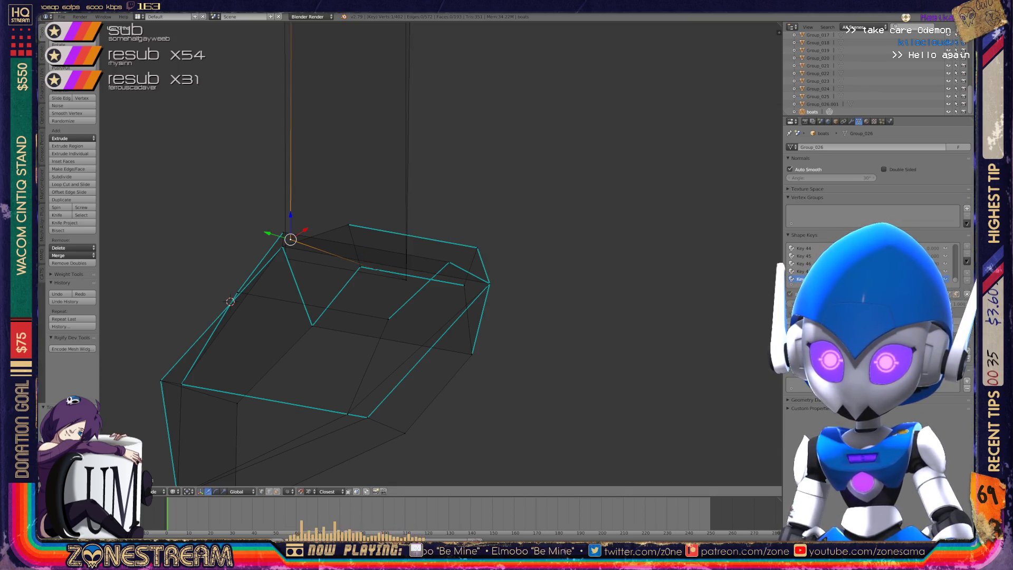
key("g")
key("Return")
middle_click_drag(437, 263, 475, 253)
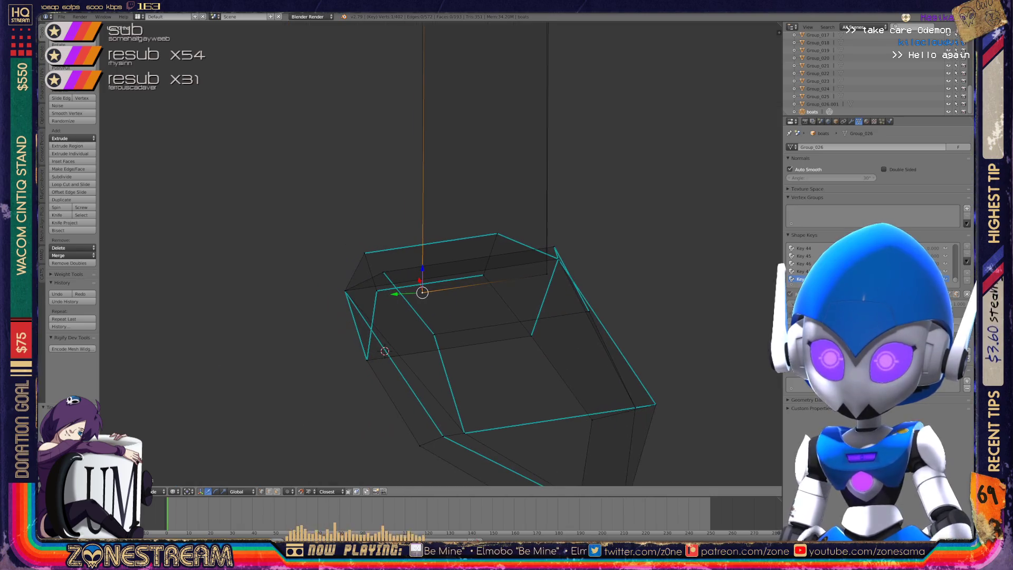
middle_click_drag(438, 296, 438, 250)
right_click(336, 119)
key("g")
right_click(438, 121)
Leave Edit Mode on the tall box and orbit higher over the wireframe boats.
key("Tab")
scroll(411, 316, "down", 4)
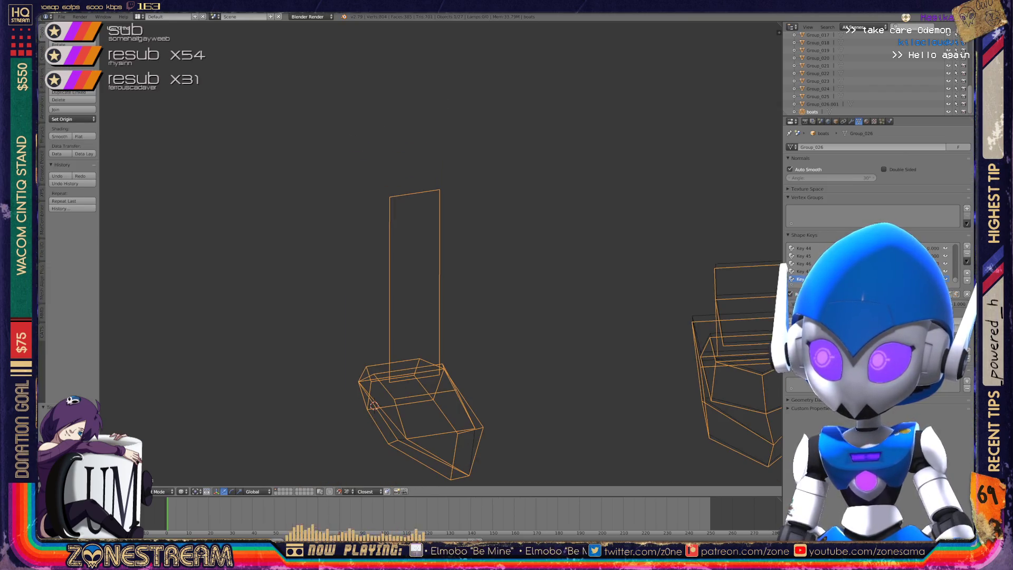
scroll(441, 254, "down", 3)
mouse_move(441, 253)
middle_mouse_down()
mouse_move(441, 222)
mouse_move(448, 248)
middle_mouse_up()
key("Tab")
key("Tab")
scroll(369, 263, "up", 5)
Enter Edit Mode on the box-shaped crystal piece and zoom in close on it.
key("Tab")
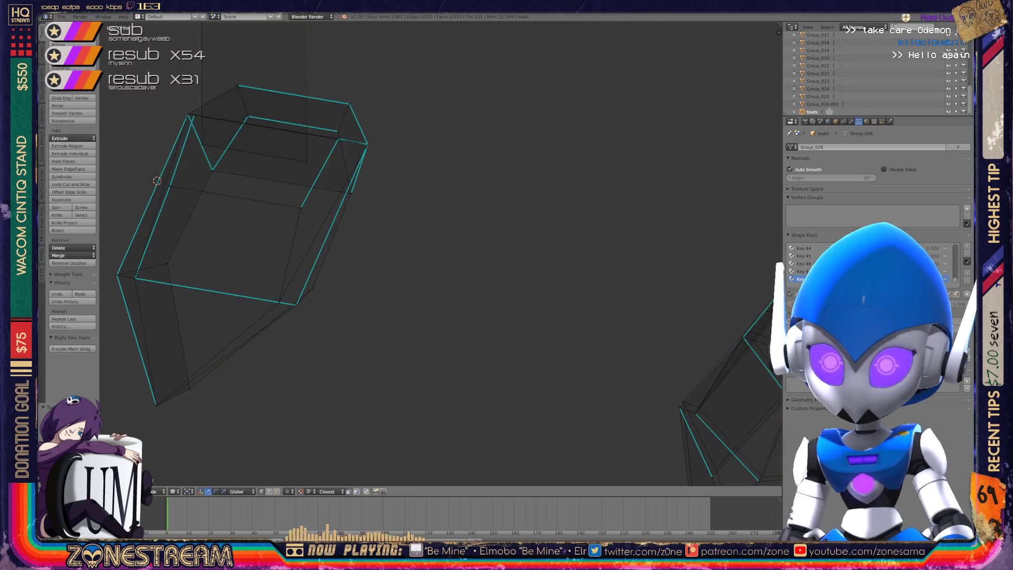
key("Tab")
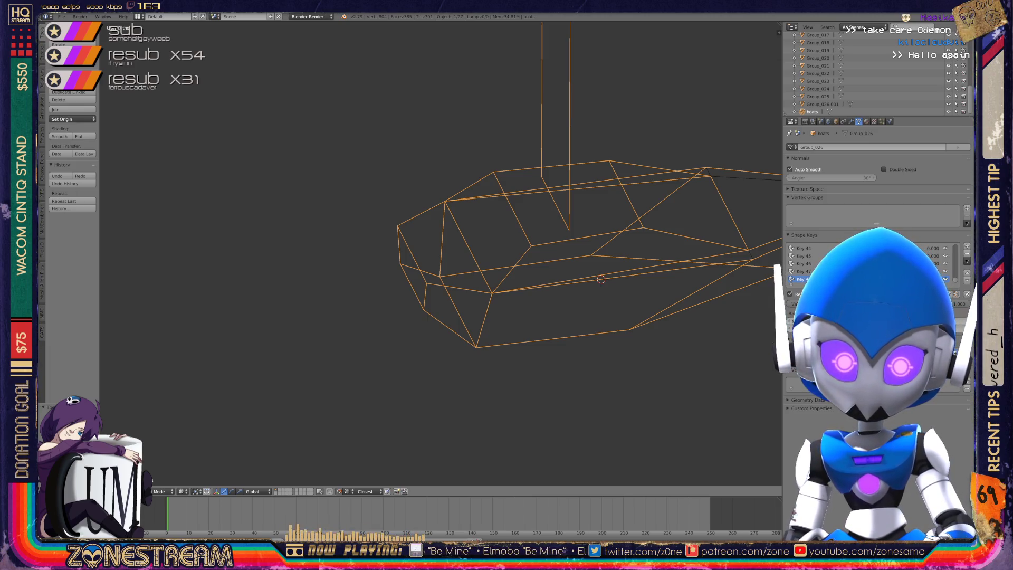
scroll(441, 253, "down", 5)
middle_click_drag(441, 253, 517, 238)
scroll(464, 221, "up", 5)
scroll(464, 221, "up", 2)
key("Tab")
mouse_move(441, 253)
middle_mouse_down()
mouse_move(489, 242)
mouse_move(497, 262)
middle_mouse_up()
scroll(464, 221, "up", 2)
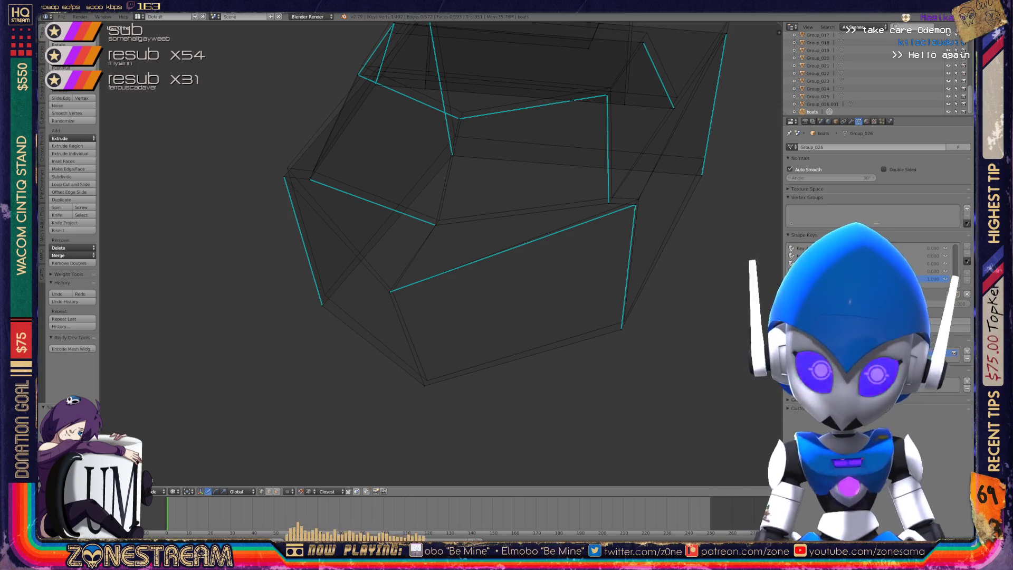
Nudge the lower facet, bottom and lower-right vertices slightly into place.
right_click(389, 291)
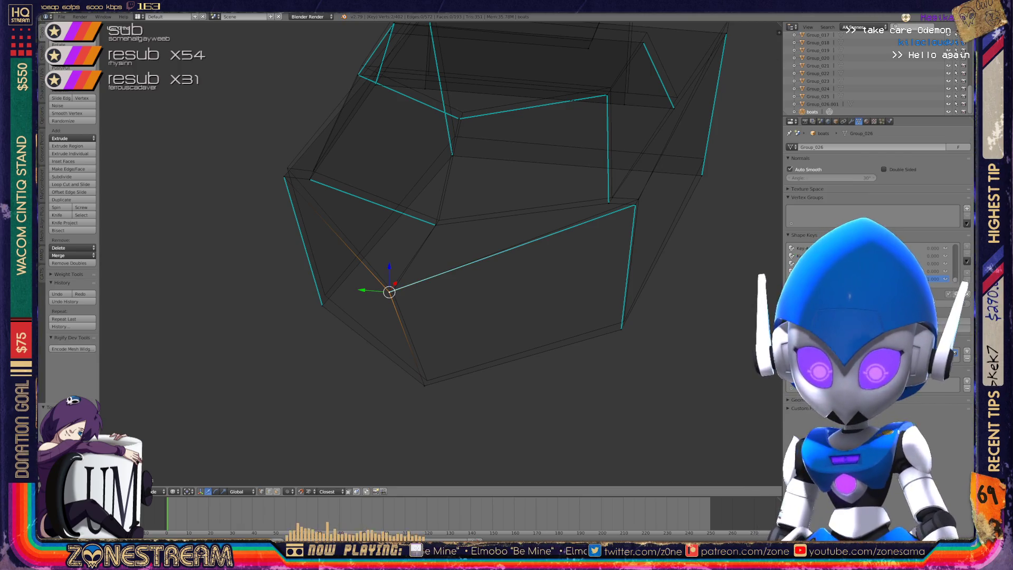
left_click_drag(389, 291, 393, 290)
right_click(424, 385)
left_click_drag(424, 385, 427, 379)
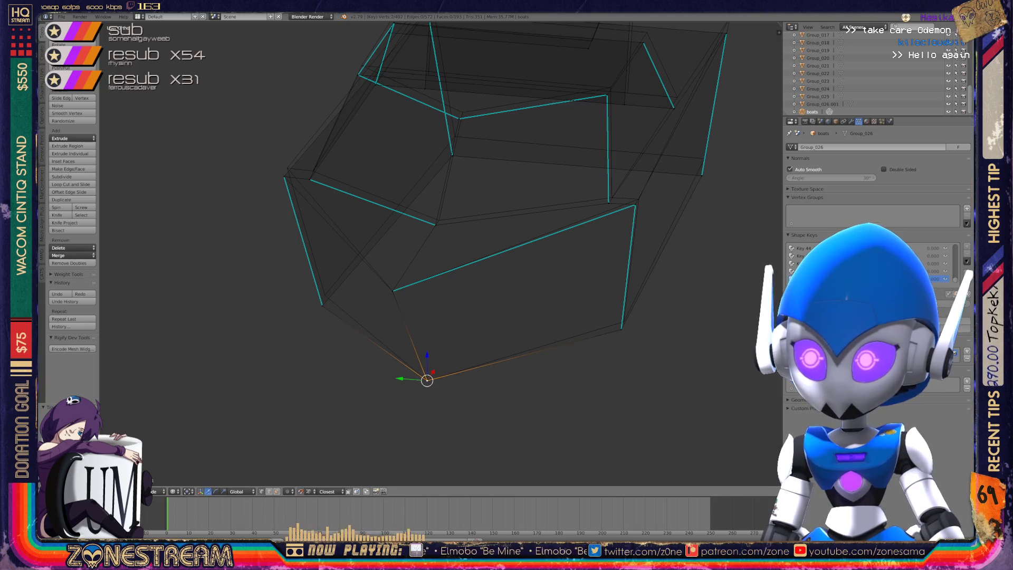
right_click(621, 329)
left_click_drag(621, 328, 624, 320)
Adjust the upper-right corner, middle and left vertices of the piece.
right_click(635, 204)
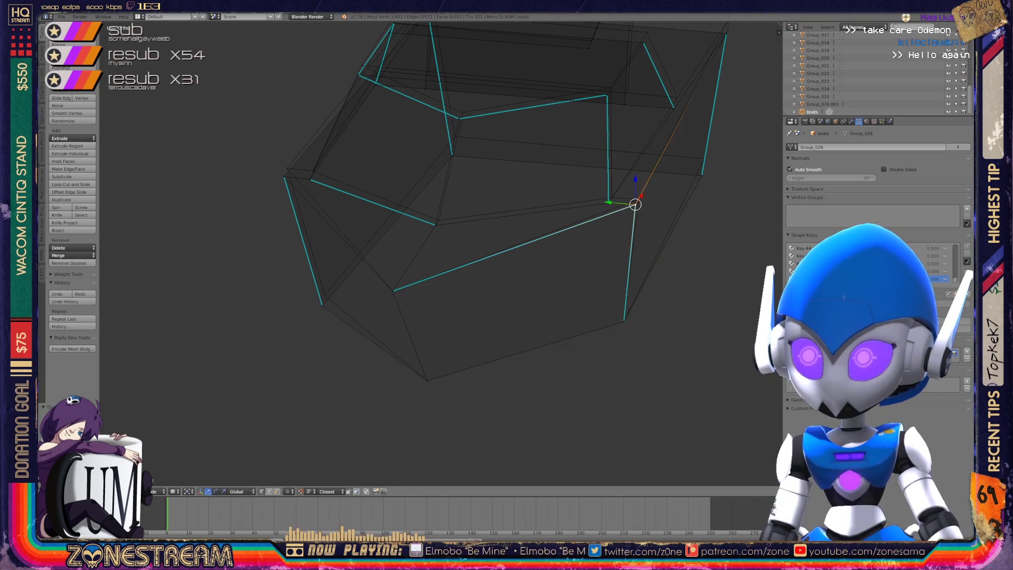
left_click_drag(635, 204, 611, 196)
right_click(608, 203)
right_click(435, 225)
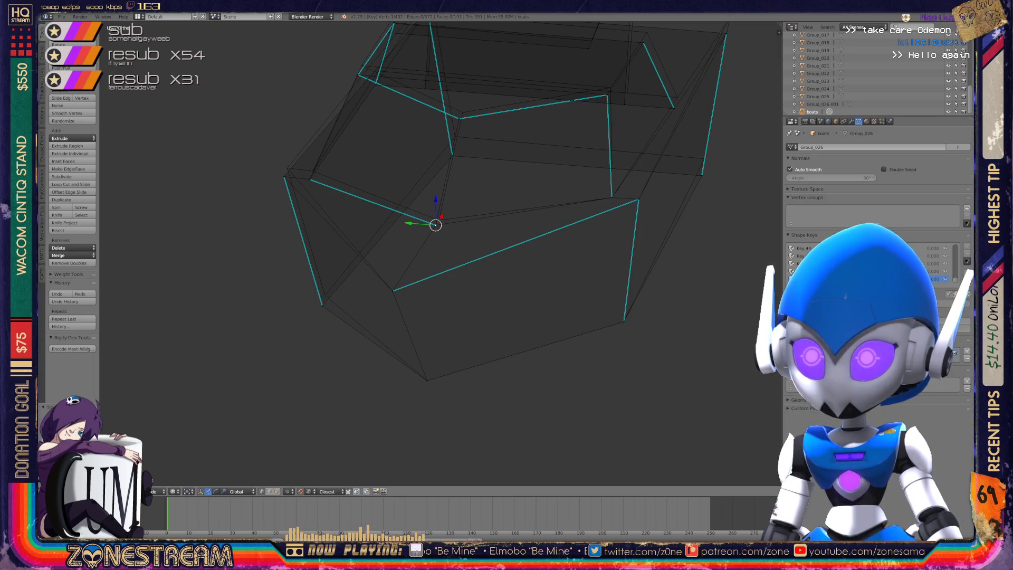
left_click_drag(435, 225, 438, 219)
right_click(310, 179)
mouse_move(310, 179)
left_mouse_down()
mouse_move(312, 170)
mouse_move(288, 168)
left_mouse_up()
Move the lower-left vertex and zoom in on the mesh.
right_click(284, 176)
right_click(321, 305)
left_click_drag(322, 304, 321, 304)
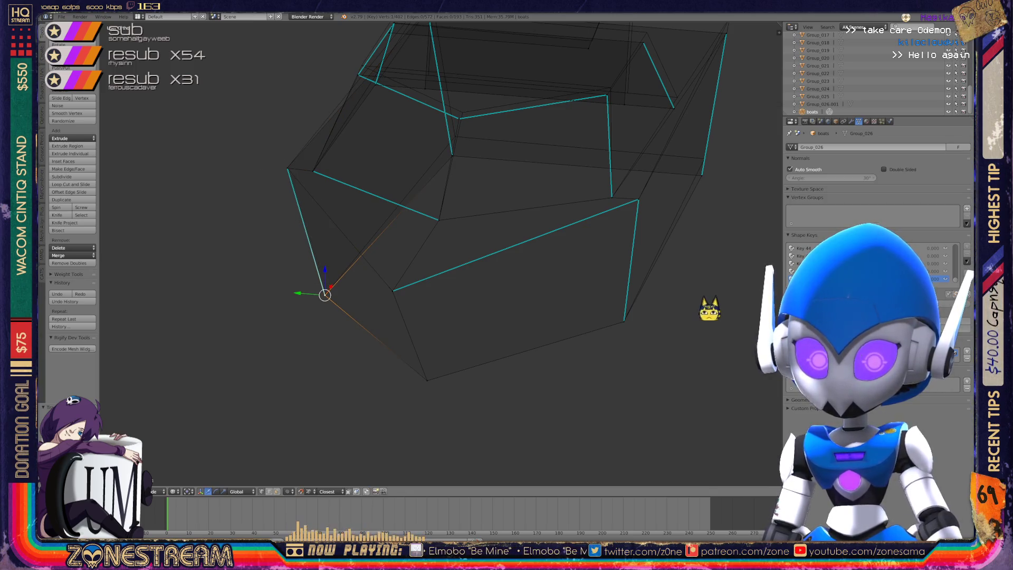
scroll(670, 298, "down", 4)
middle_click_drag(607, 278, 547, 262)
scroll(547, 262, "up", 5)
middle_click_drag(587, 331, 622, 317)
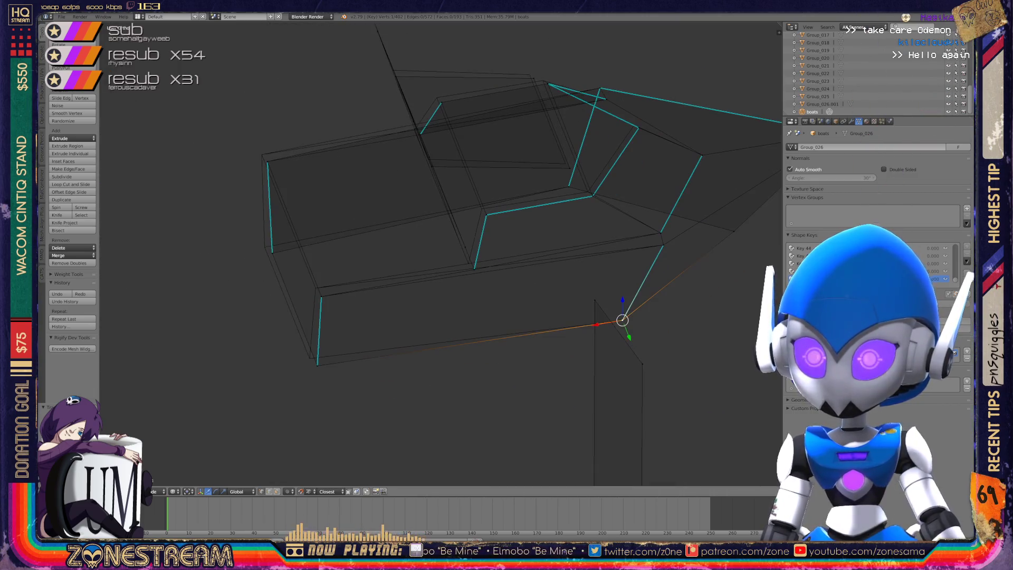
Nudge the bottom and middle vertices up-left and raise the right-side vertex.
right_click(314, 364)
right_click_drag(314, 364, 309, 355)
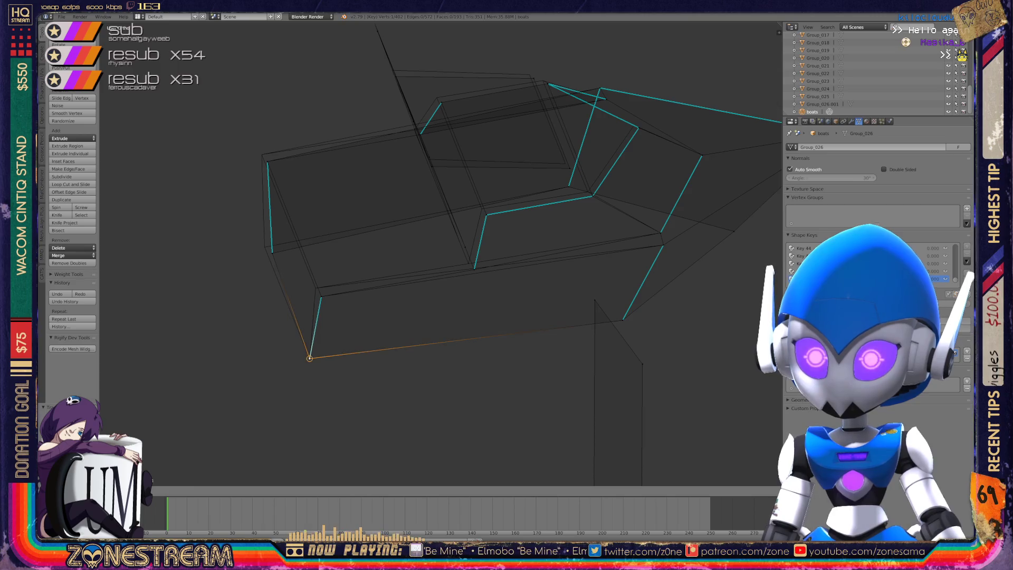
right_click(316, 287)
right_click(474, 269)
right_click_drag(474, 269, 469, 263)
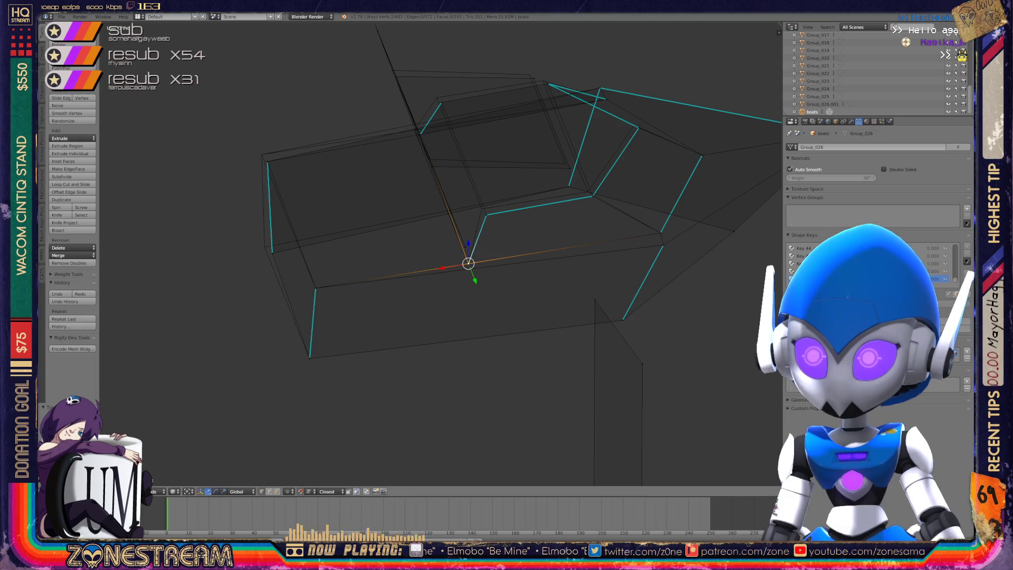
right_click(663, 244)
mouse_move(474, 264)
middle_mouse_down()
mouse_move(565, 217)
mouse_move(604, 232)
middle_mouse_up()
right_click_drag(339, 401, 343, 271)
Select the next corner vertex, cancelling the Select Similar menu.
right_click(504, 300)
right_click(504, 301)
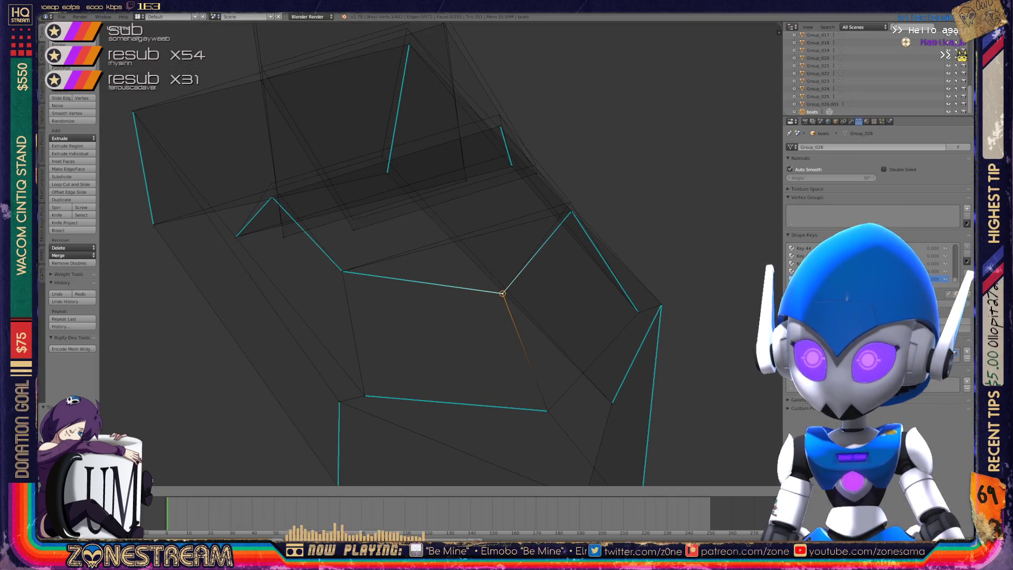
middle_click_drag(481, 294, 433, 269)
right_click(352, 261)
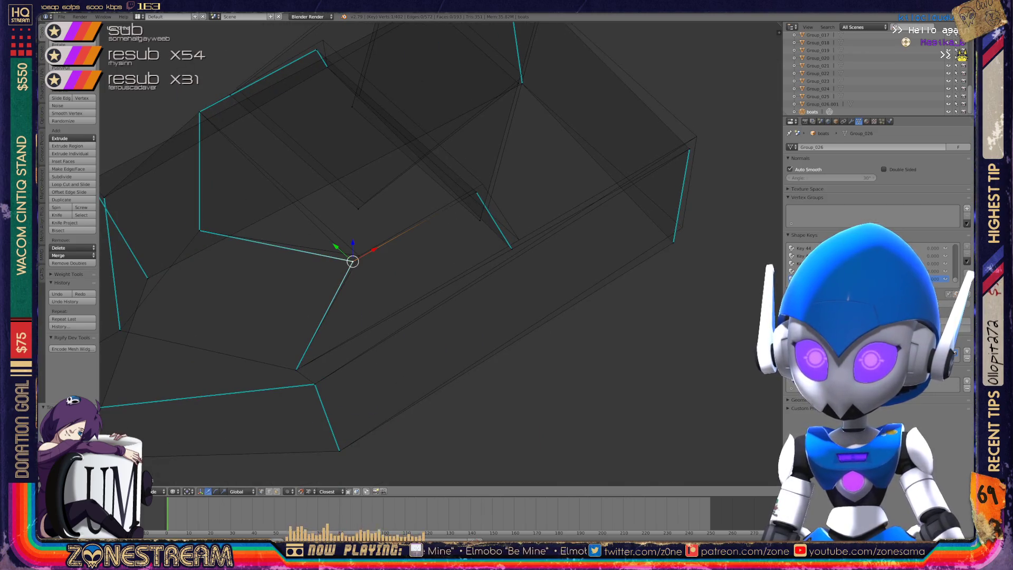
key("shift+g")
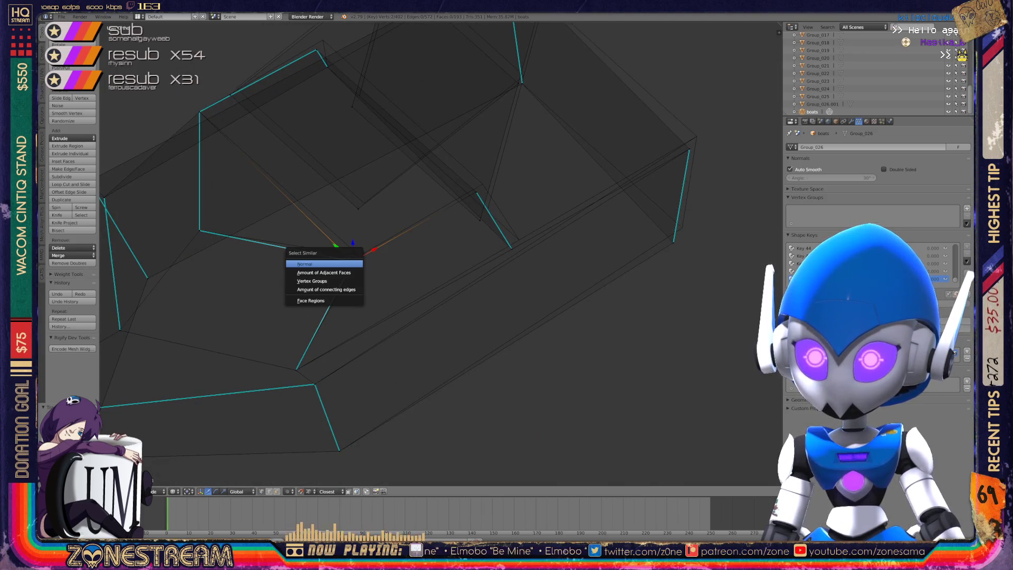
key("Escape")
Move the upper-right vertex to a new position and orbit to check it.
right_click(359, 255)
right_click(359, 209)
key("g")
left_click(236, 88)
middle_click_drag(237, 88, 248, 138)
Drag the lower-right vertex up and to the right.
right_click(457, 243)
right_click(451, 284)
mouse_move(450, 283)
left_mouse_down()
mouse_move(676, 303)
mouse_move(679, 379)
mouse_move(690, 372)
left_mouse_up()
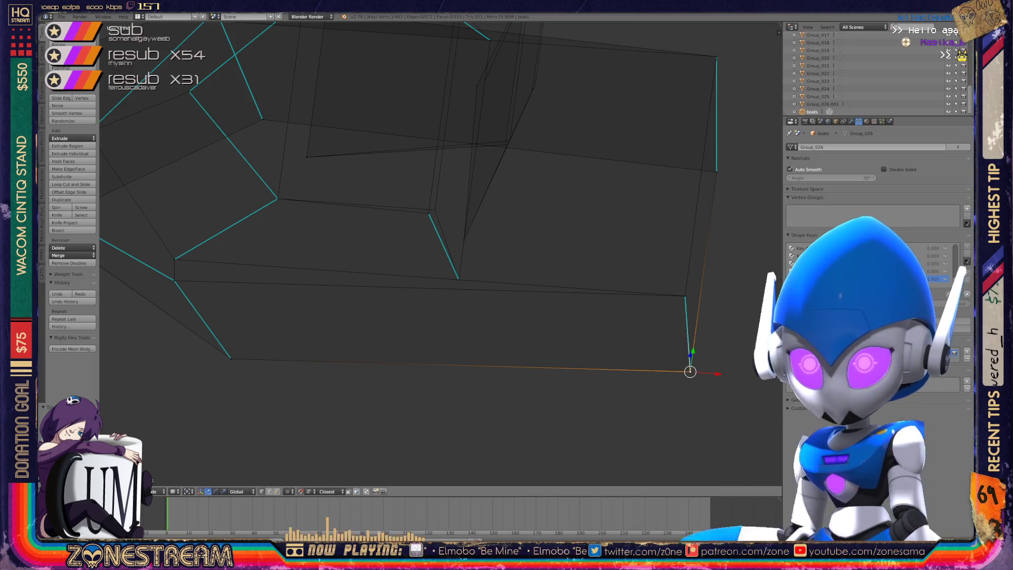
mouse_move(422, 264)
middle_mouse_down()
mouse_move(364, 245)
mouse_move(412, 261)
mouse_move(401, 259)
middle_mouse_up()
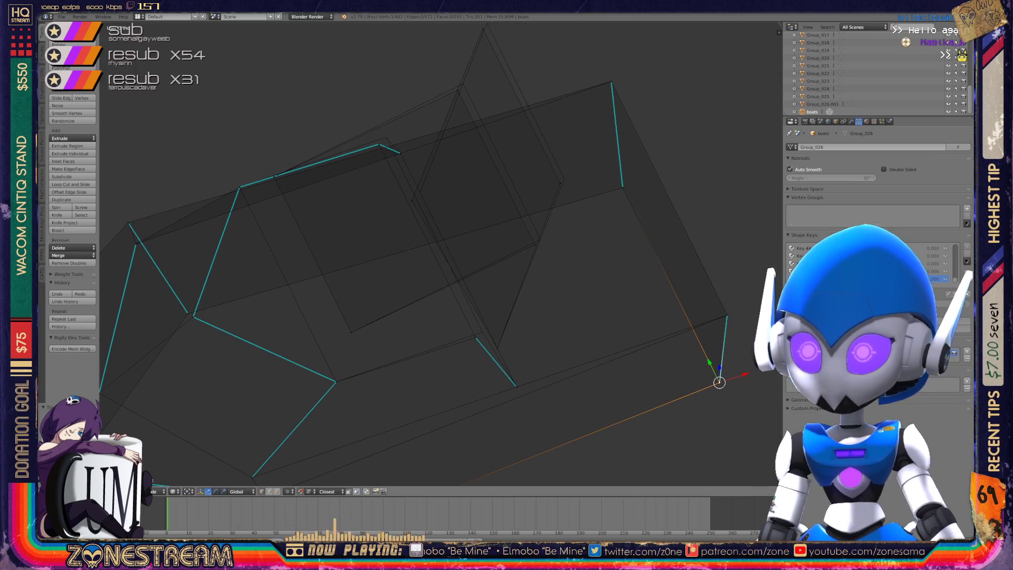
Inspect the remaining corner and top vertices, then return to Object Mode.
right_click(564, 179)
right_click(420, 192)
right_click(476, 337)
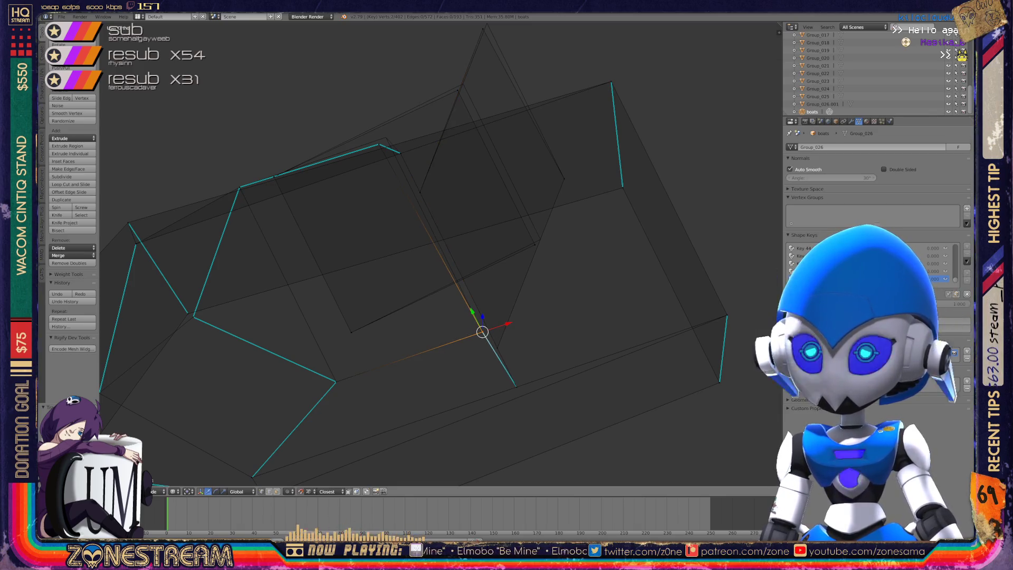
scroll(438, 253, "up", 3, "shift")
right_click(480, 109)
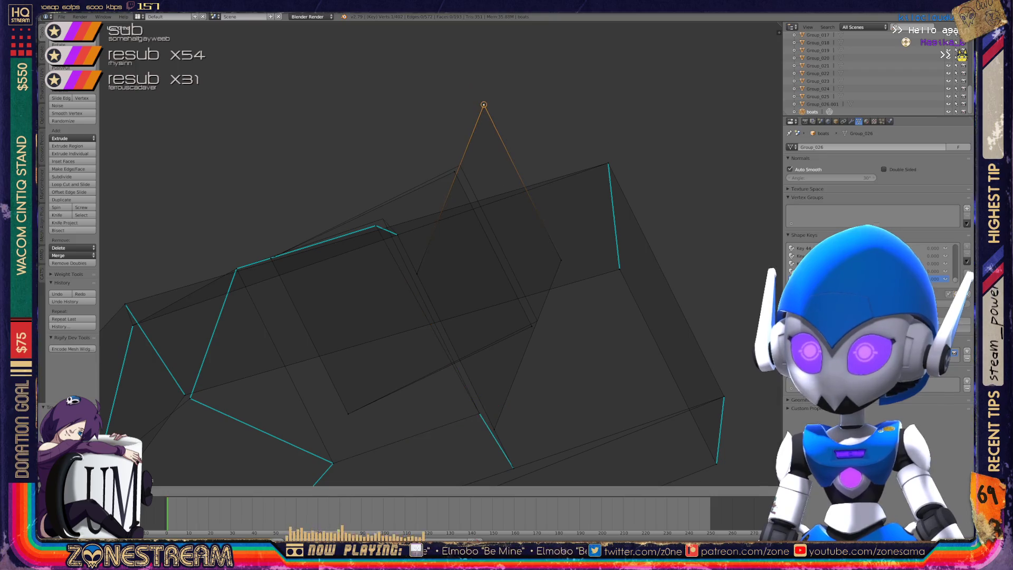
middle_click_drag(479, 109, 528, 132)
right_click(411, 171)
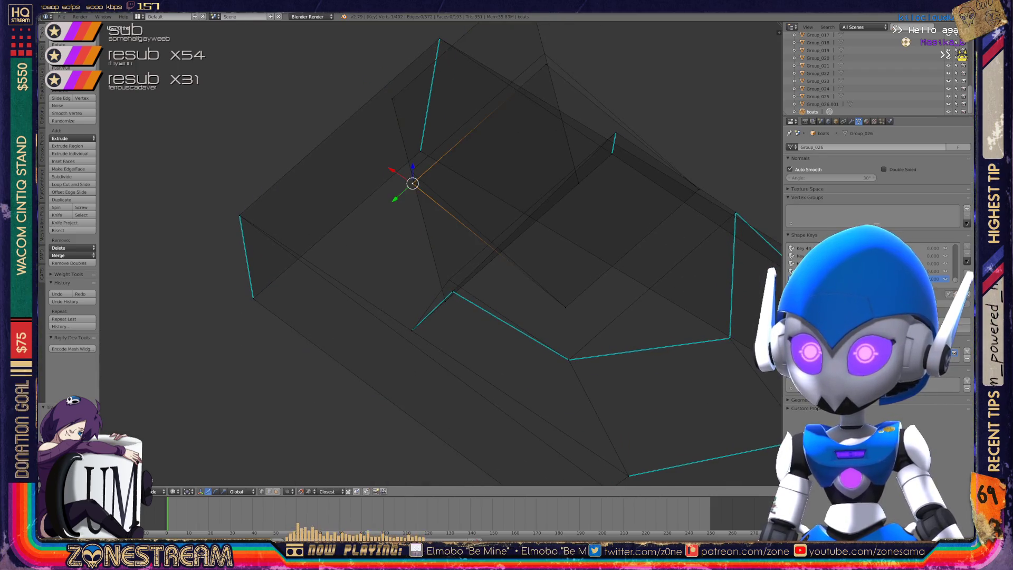
key("Tab")
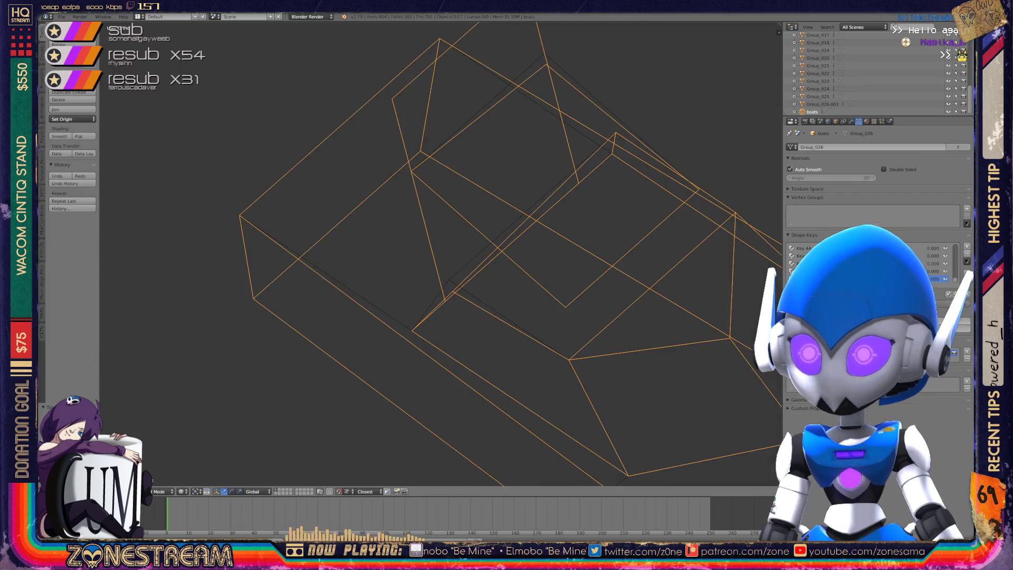
Nudge a vertex on the current piece's lower edge into place and leave Edit Mode.
middle_click_drag(475, 253, 454, 248)
key("Tab")
right_click(467, 286)
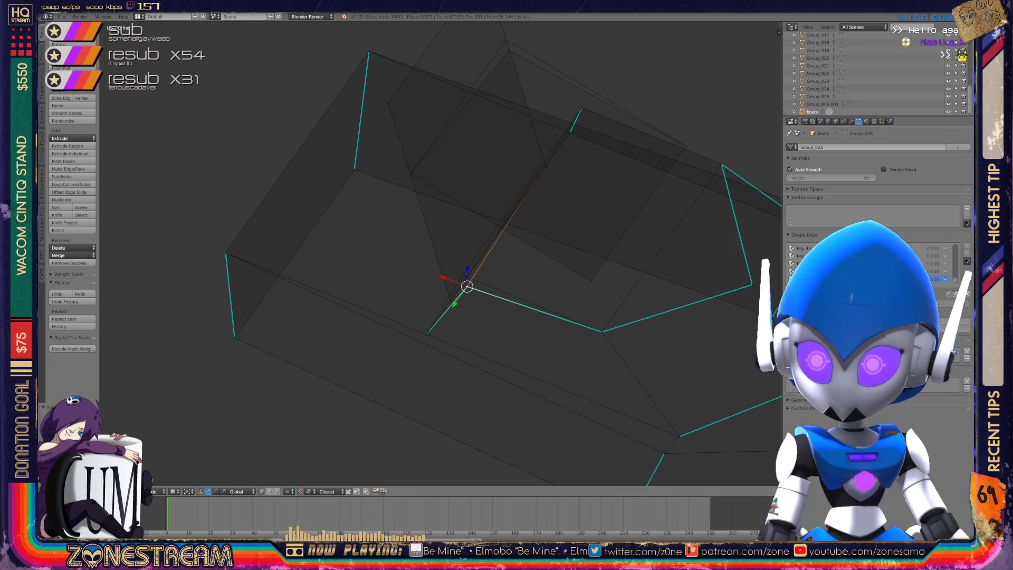
key("g")
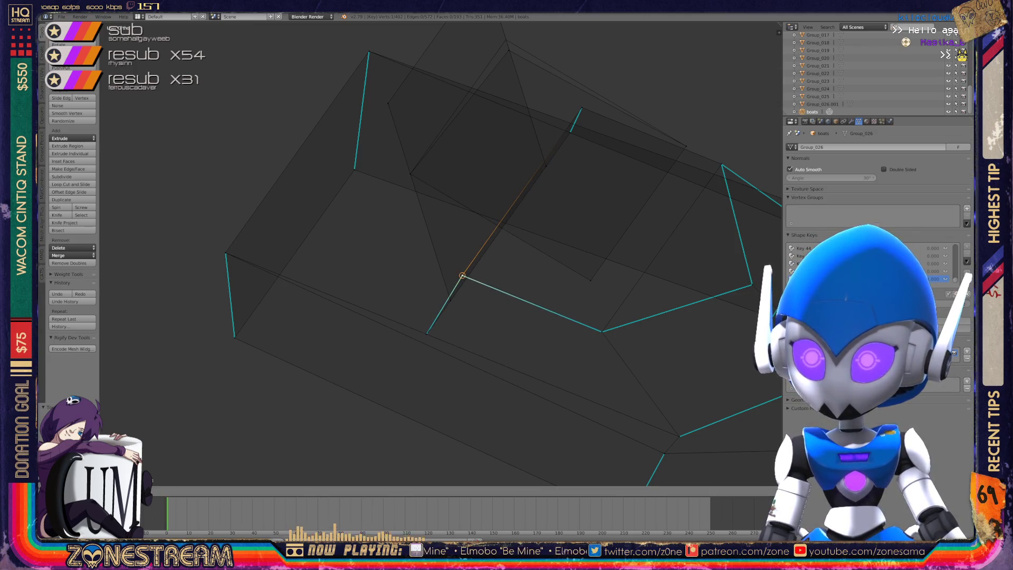
left_click(461, 276)
mouse_move(460, 275)
middle_mouse_down()
mouse_move(423, 258)
mouse_move(501, 290)
mouse_move(448, 292)
middle_mouse_up()
key("Tab")
Exit Local View to show all pieces, then edit the long piece with its bottom end framed.
scroll(423, 258, "down", 3)
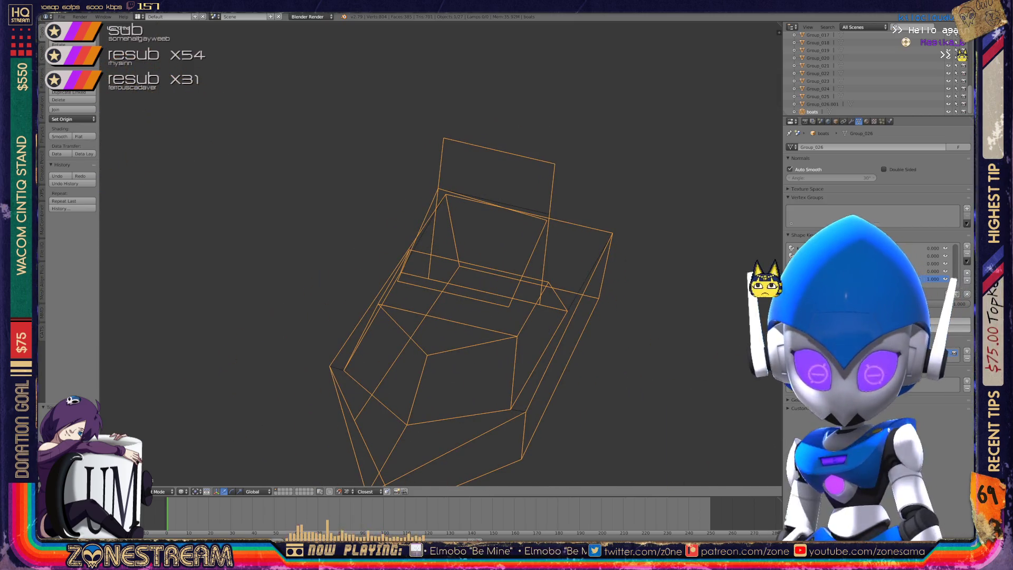
key("KP_Divide")
scroll(527, 237, "up", 5)
key("Tab")
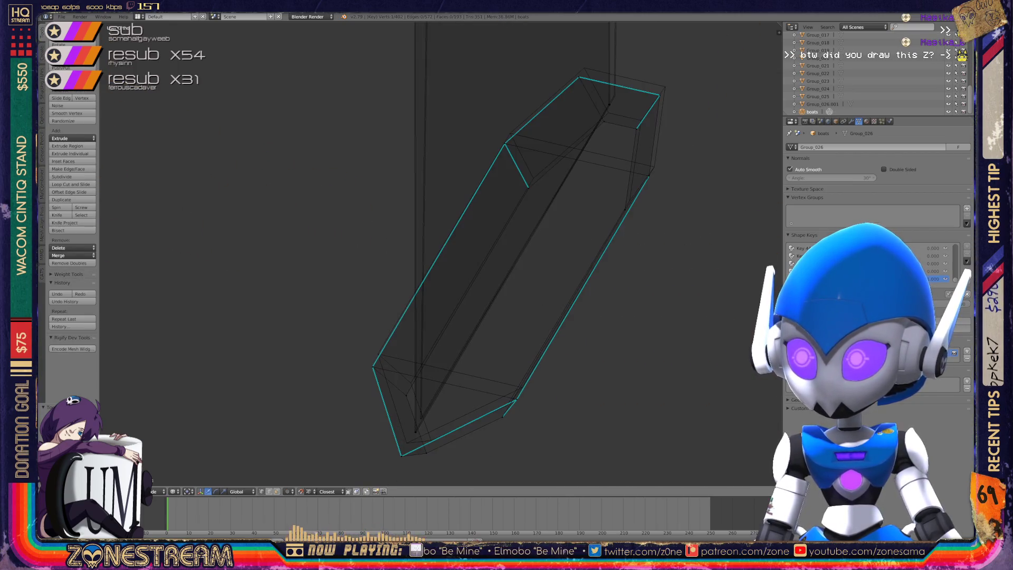
middle_click_drag(438, 316, 406, 164, "shift")
scroll(438, 253, "up", 2)
scroll(353, 357, "up", 3)
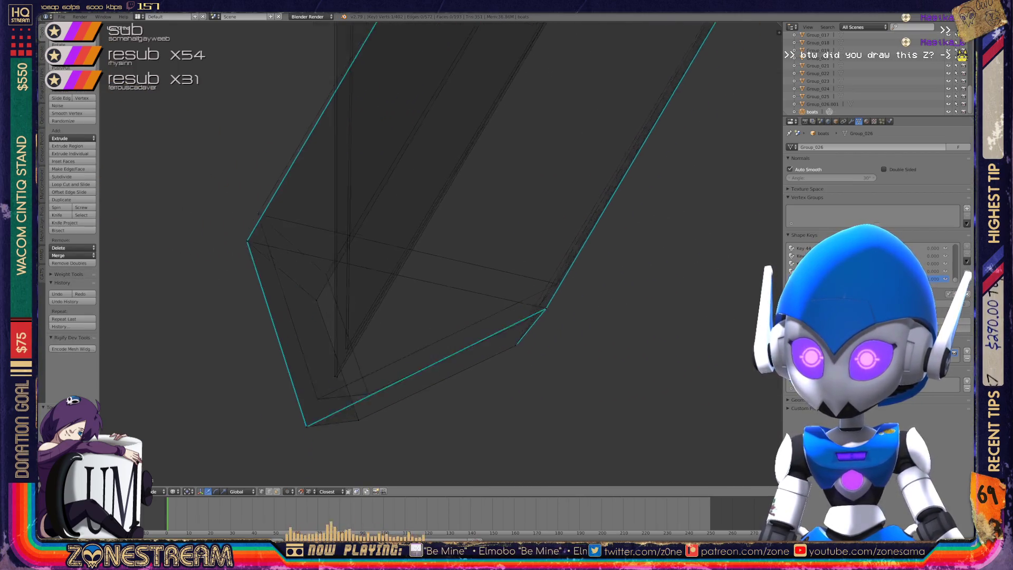
Pull the long piece's three bottom corner vertices upward and inward.
right_click(377, 323)
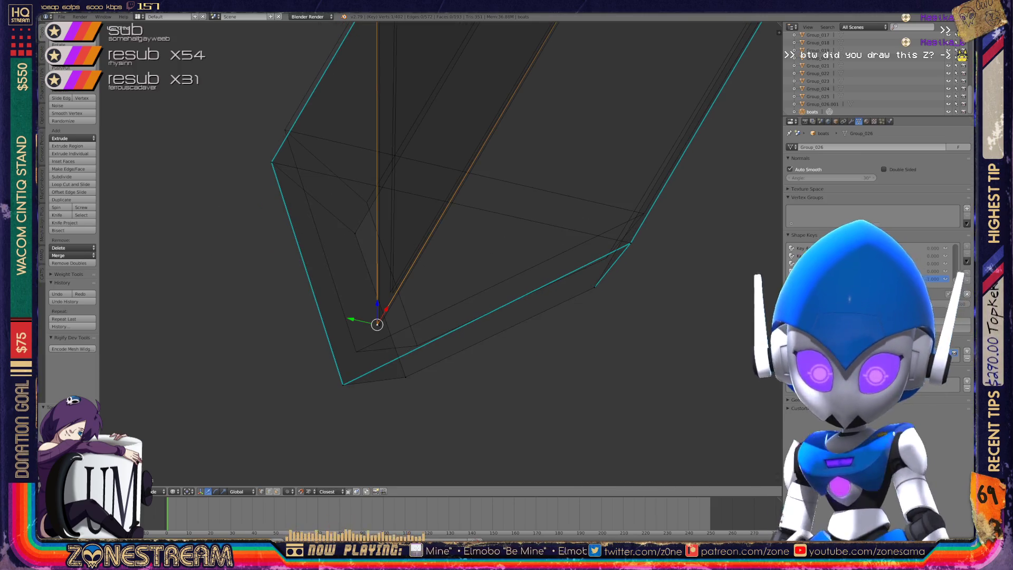
left_click_drag(377, 324, 392, 293)
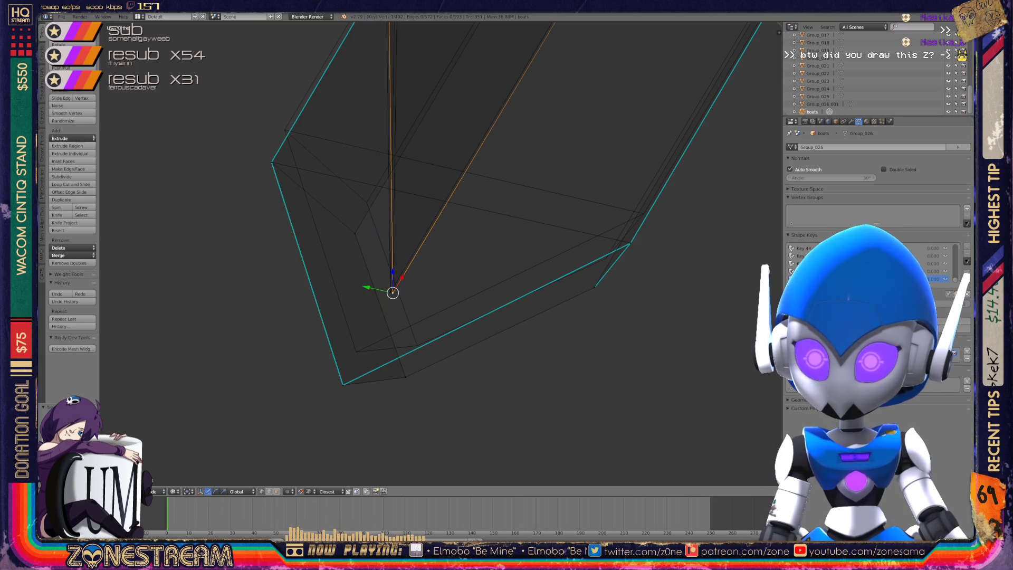
right_click(343, 384)
left_click_drag(343, 384, 356, 350)
right_click(405, 377)
left_click_drag(405, 377, 417, 346)
Raise the long piece's left corner vertex slightly.
right_click(355, 232)
right_click(365, 200)
right_click(268, 161)
right_click(270, 161, "shift")
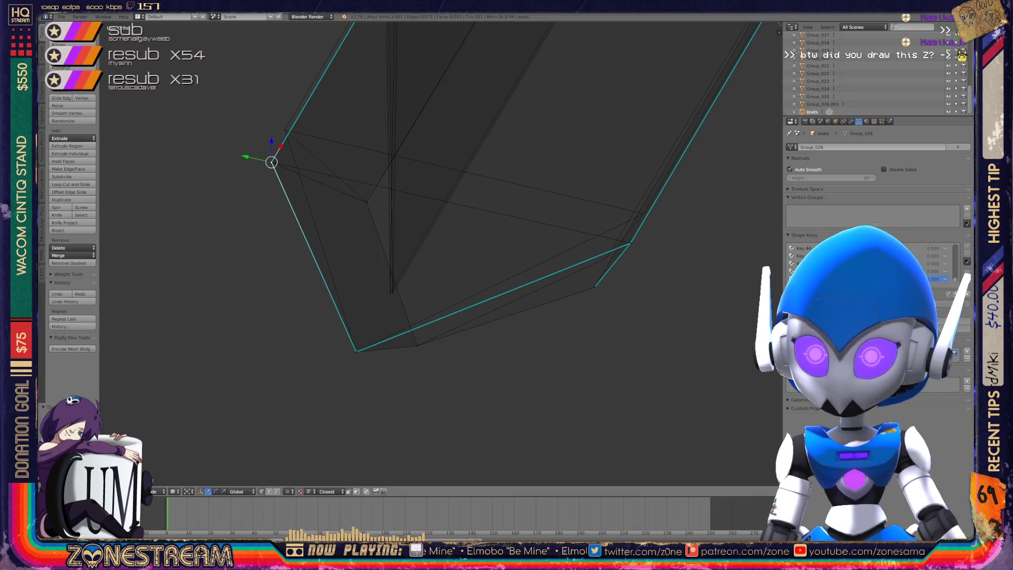
left_click_drag(271, 162, 285, 130)
Pull the two vertices at the lower-right corner up and to the right.
mouse_move(438, 254)
middle_mouse_down()
mouse_move(322, 243)
mouse_move(396, 256)
mouse_move(364, 288)
middle_mouse_up()
right_click(286, 311)
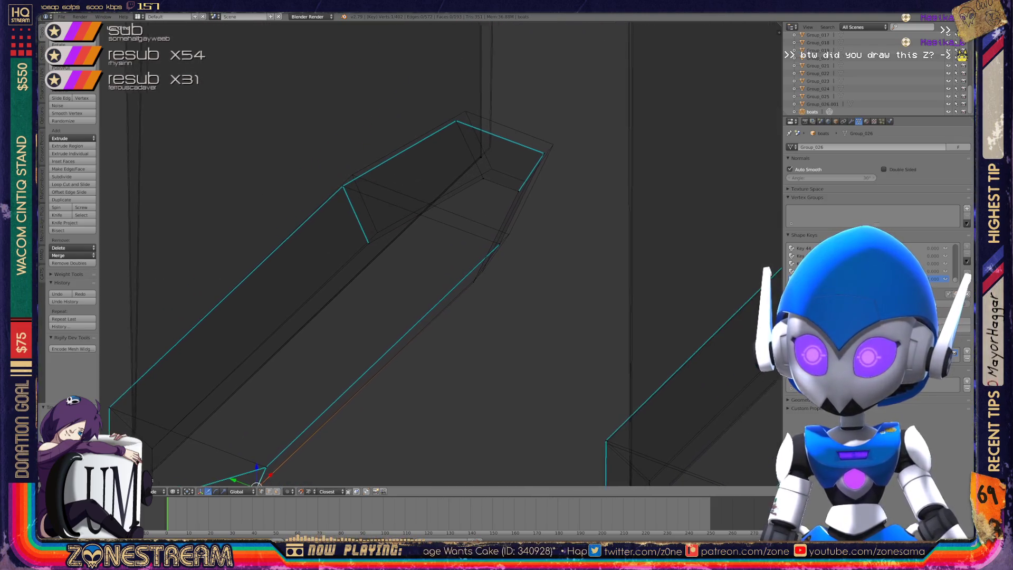
scroll(381, 198, "up", 7)
right_click(336, 357)
left_click_drag(336, 357, 367, 318)
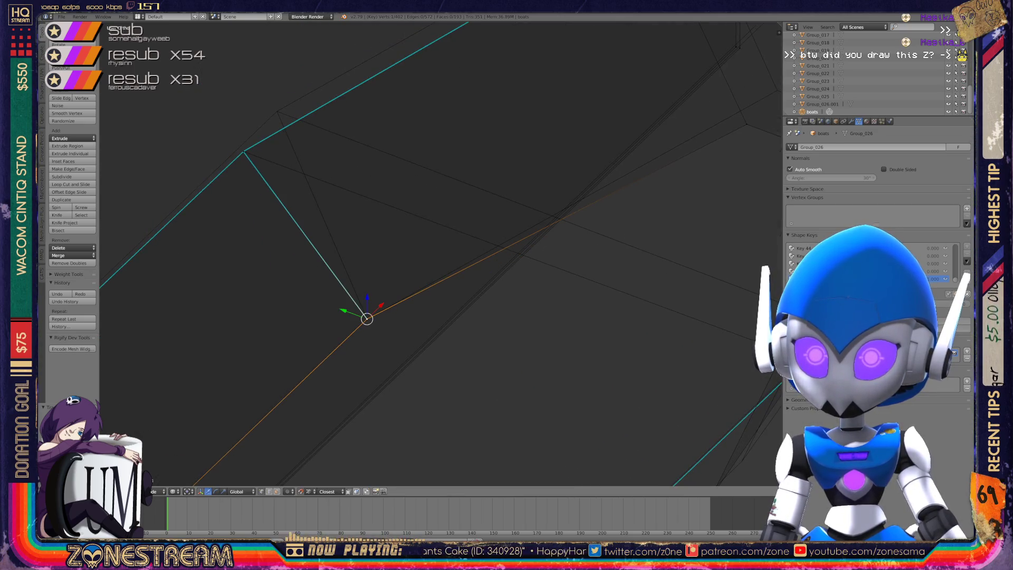
right_click(244, 152)
left_click_drag(243, 152, 277, 112)
Re-frame the piece's end and move the selected corner vertex further up and right.
middle_click_drag(277, 112, 32, 19, "shift")
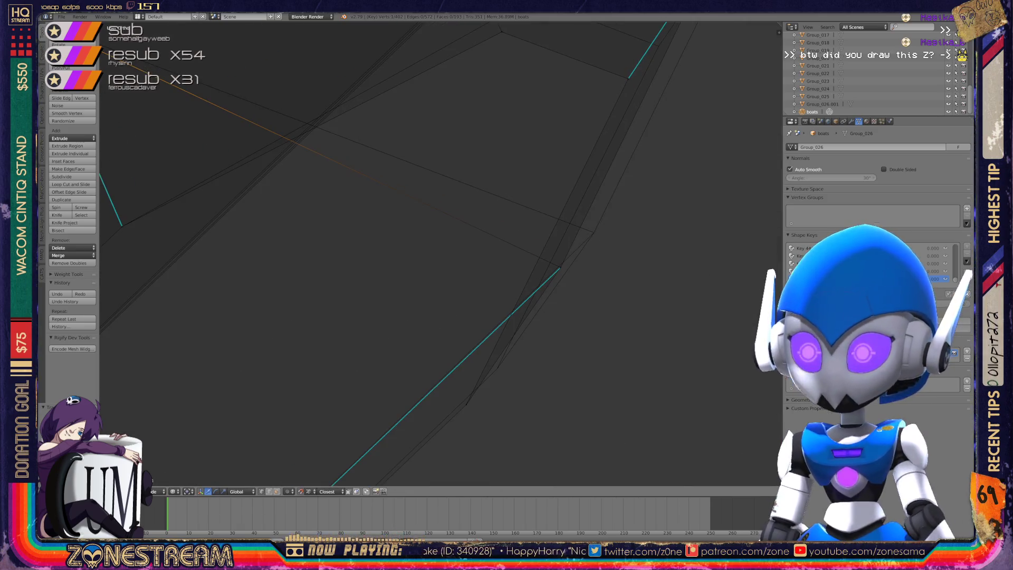
middle_click_drag(337, 159, 242, 248, "shift")
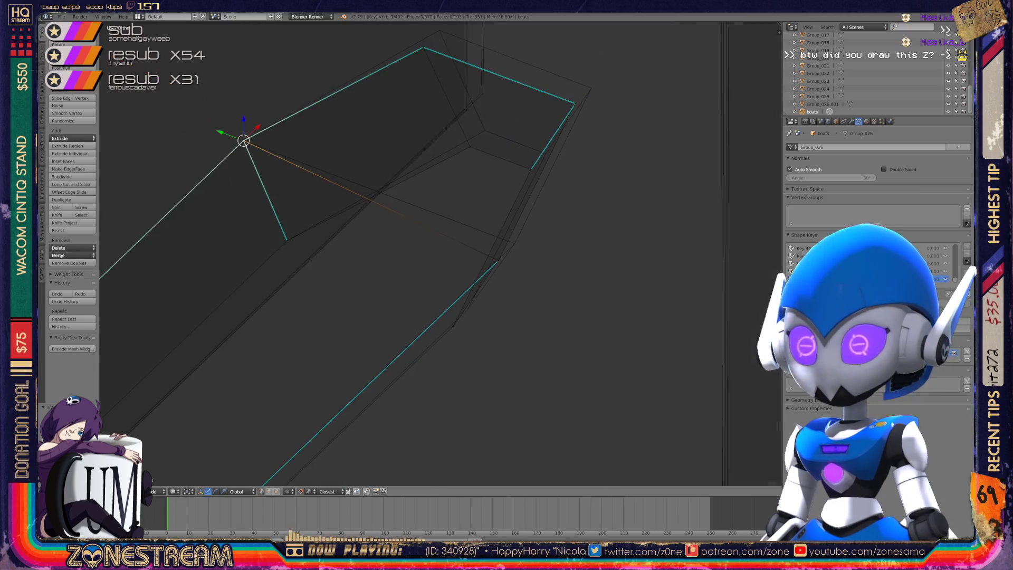
middle_click_drag(370, 264, 443, 233)
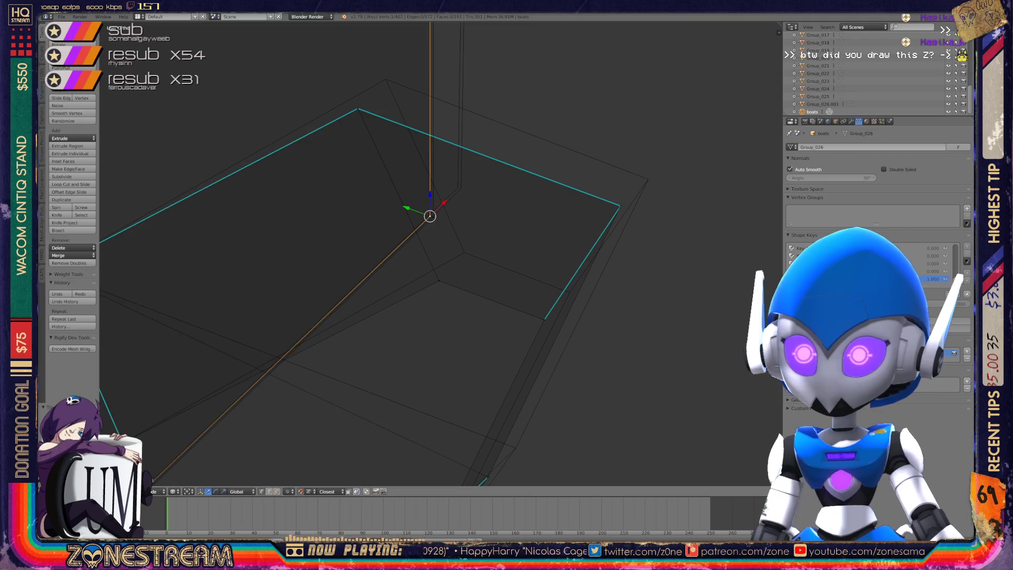
mouse_move(430, 215)
left_mouse_down()
mouse_move(458, 187)
mouse_move(419, 227)
mouse_move(458, 188)
mouse_move(438, 280)
mouse_move(464, 252)
mouse_move(356, 107)
mouse_move(386, 80)
mouse_move(617, 205)
mouse_move(648, 179)
mouse_move(544, 319)
mouse_move(569, 289)
left_mouse_up()
From a new angle, reposition a single end corner vertex toward the upper left.
scroll(569, 290, "down", 2)
mouse_move(529, 280)
middle_mouse_down()
mouse_move(490, 267)
mouse_move(572, 206)
mouse_move(382, 242)
mouse_move(315, 237)
mouse_move(458, 372)
middle_mouse_up()
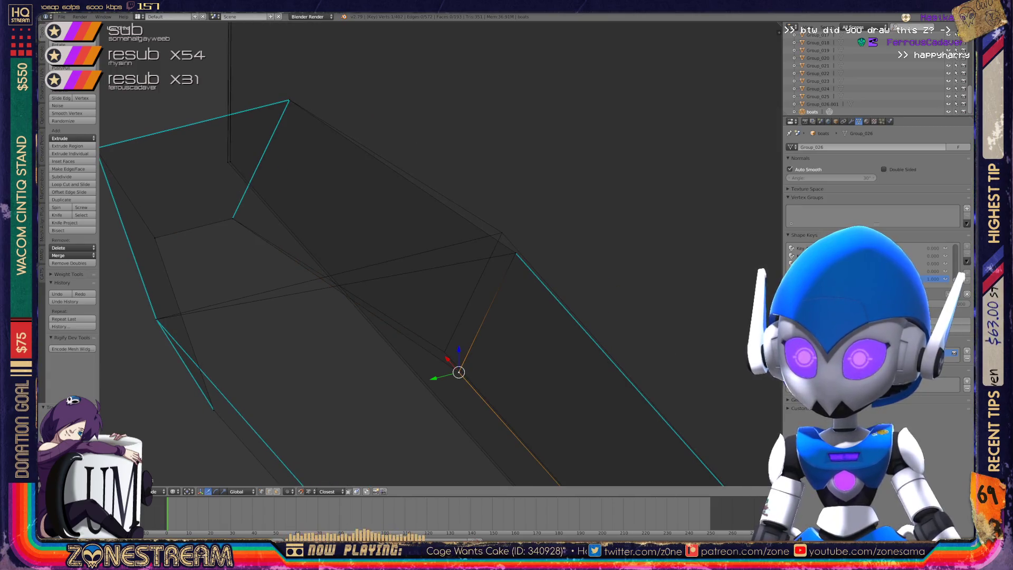
left_click(430, 332, "shift")
left_click(515, 254)
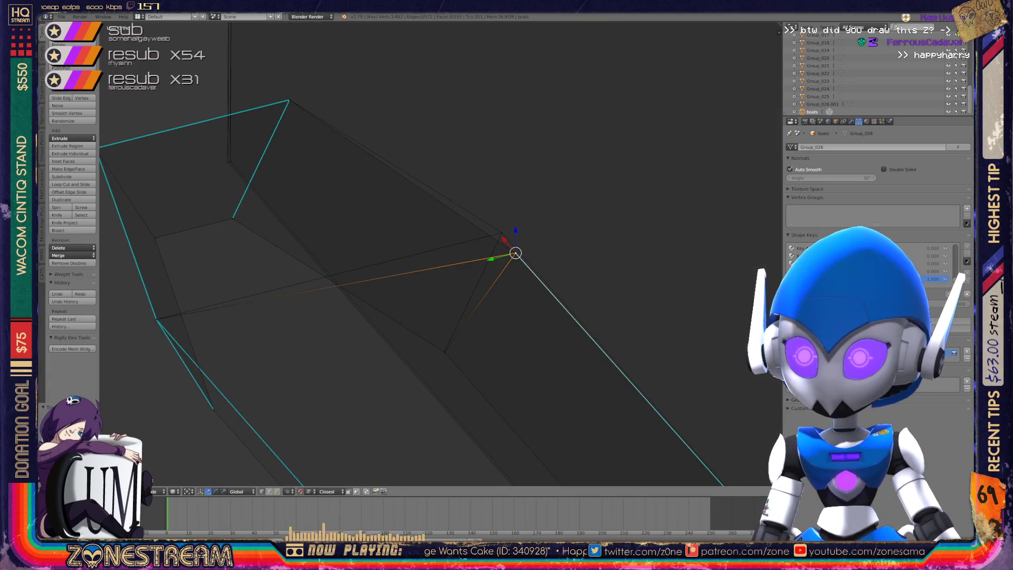
key("g")
key("Return")
key("g")
key("Return")
scroll(441, 253, "down", 4)
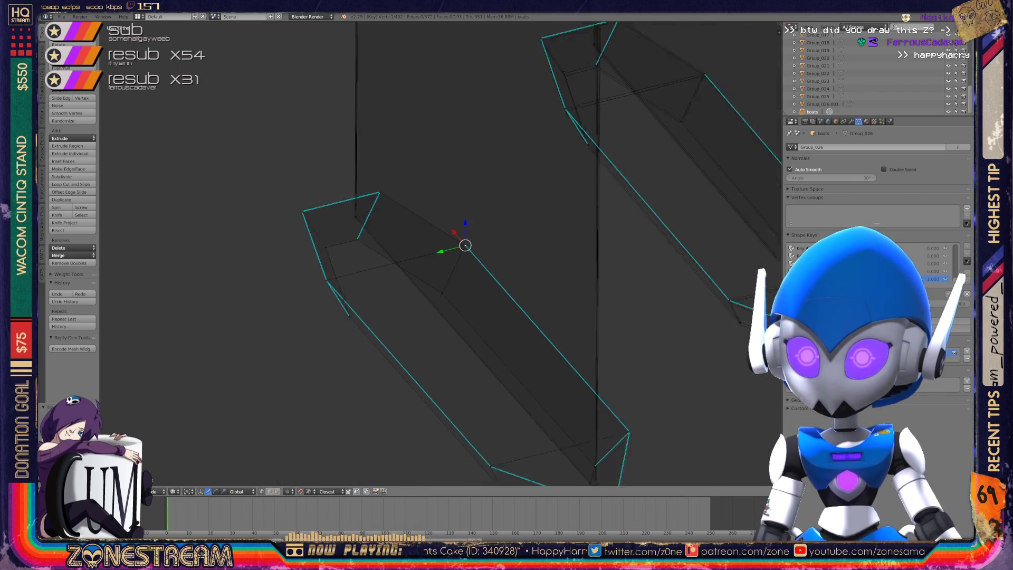